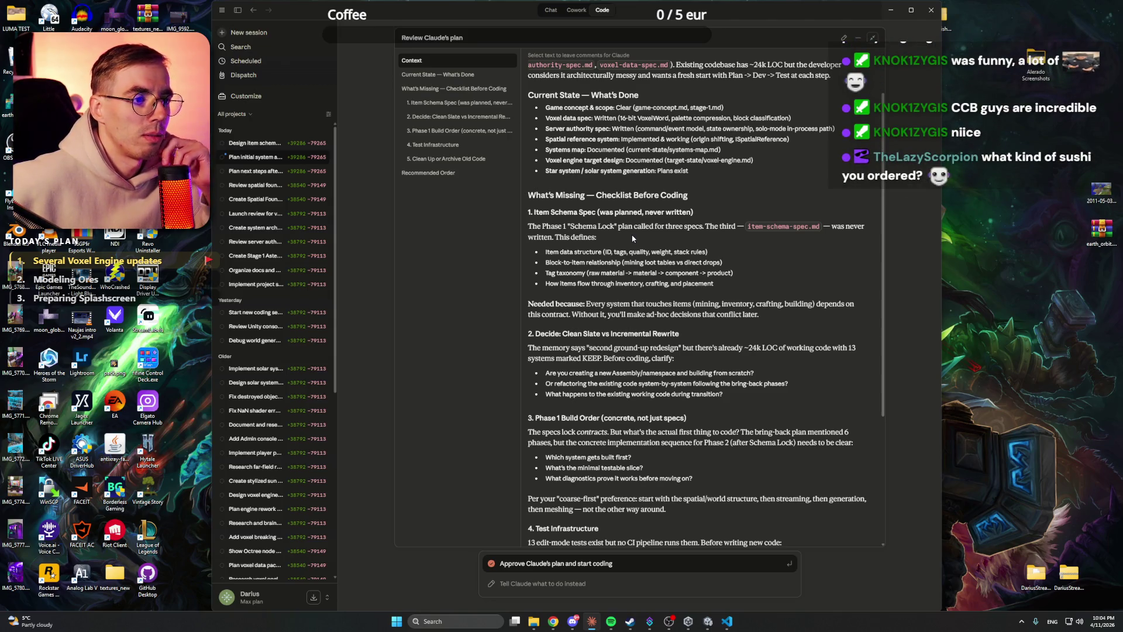
# Step: Read through the architecture plan, briefly checking the item schema session before returning
pyautogui.scroll(-3, 647, 231)
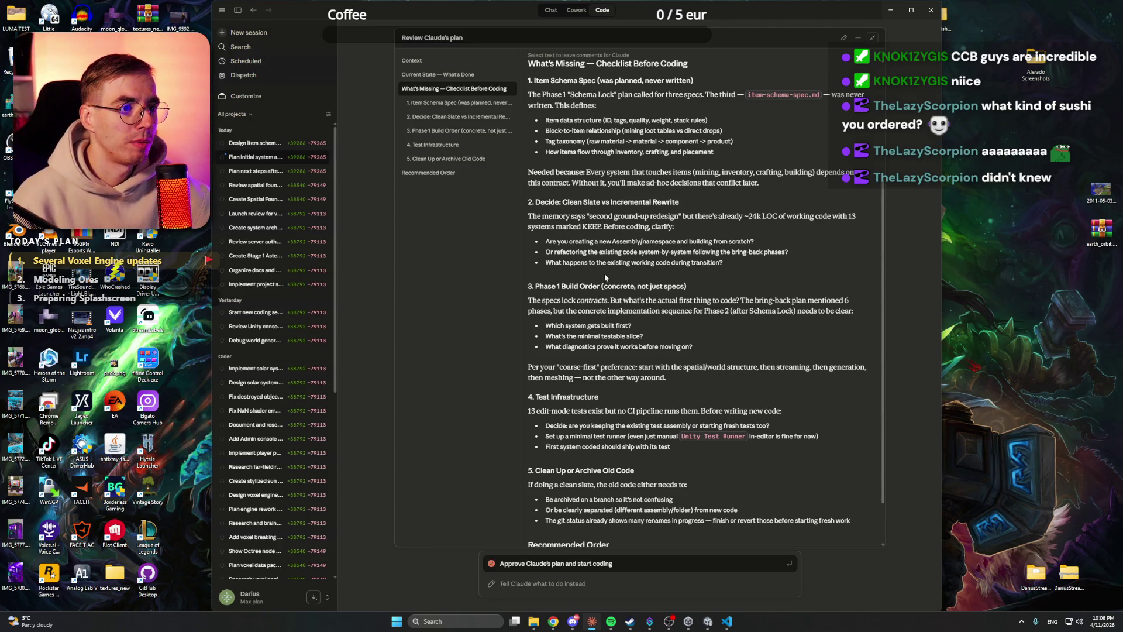
pyautogui.scroll(-2, 604, 279)
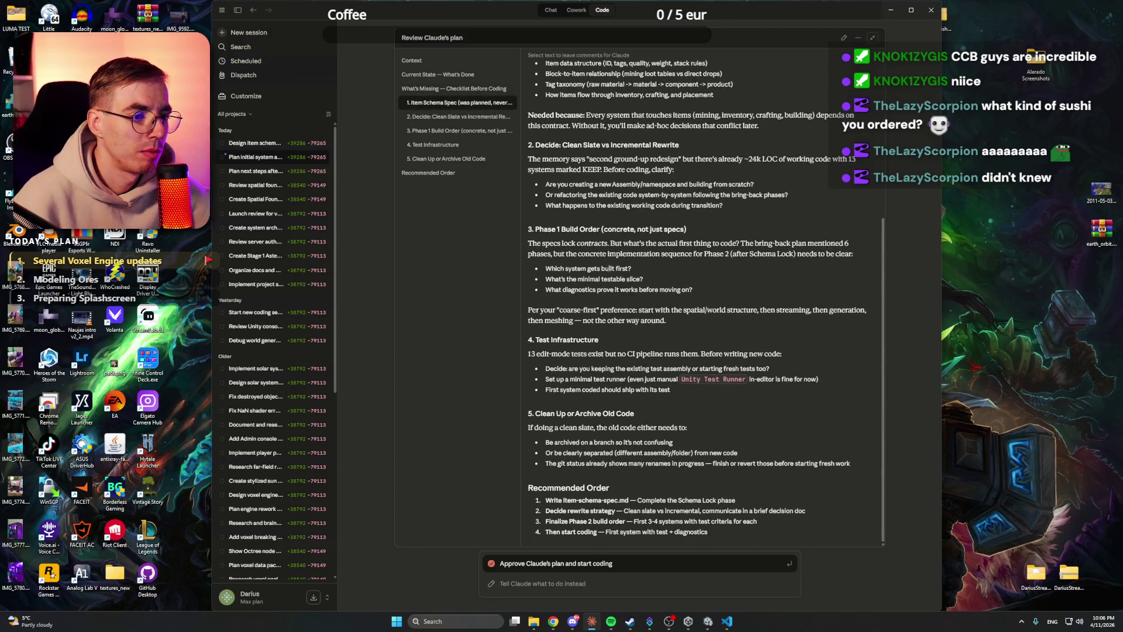
pyautogui.scroll(8, 702, 293)
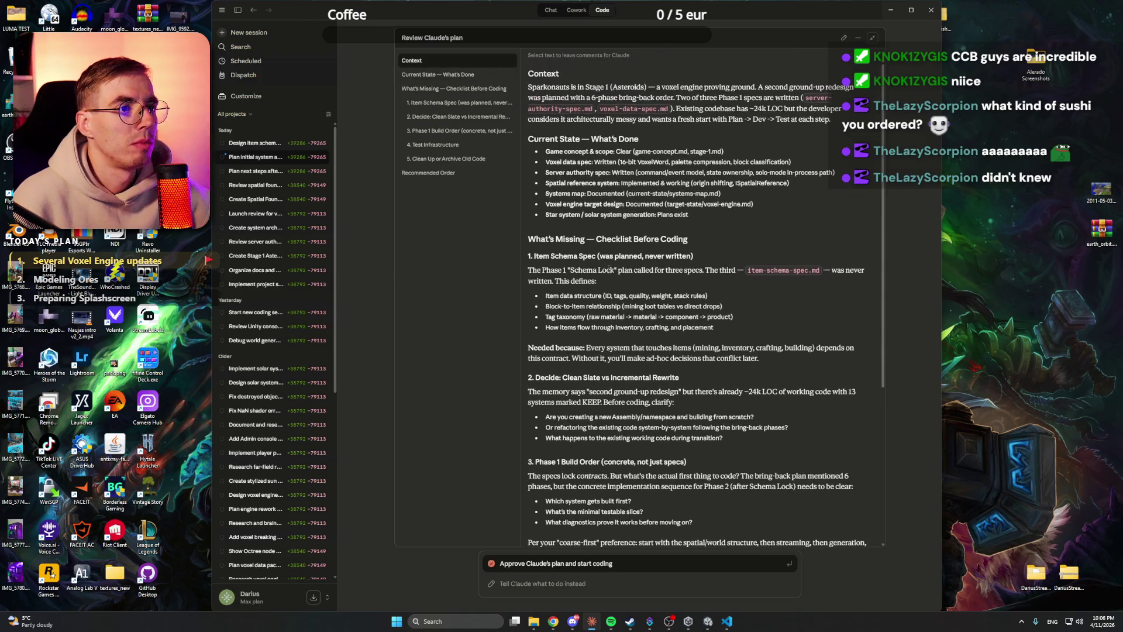
pyautogui.scroll(-8, 599, 250)
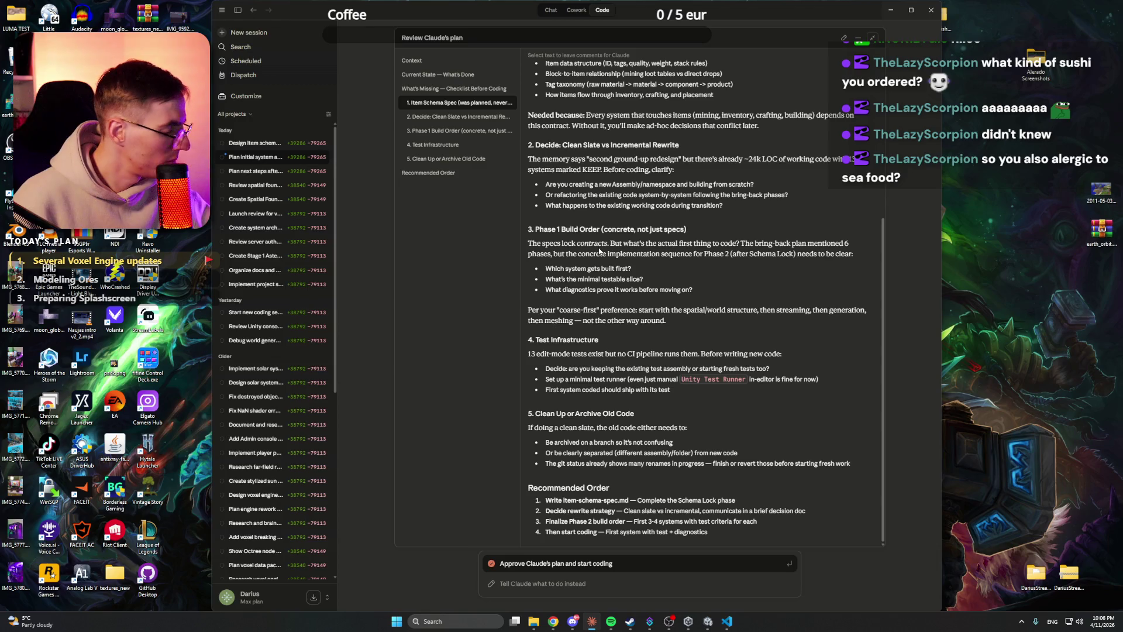
pyautogui.scroll(1, 616, 237)
pyautogui.scroll(-1, 608, 232)
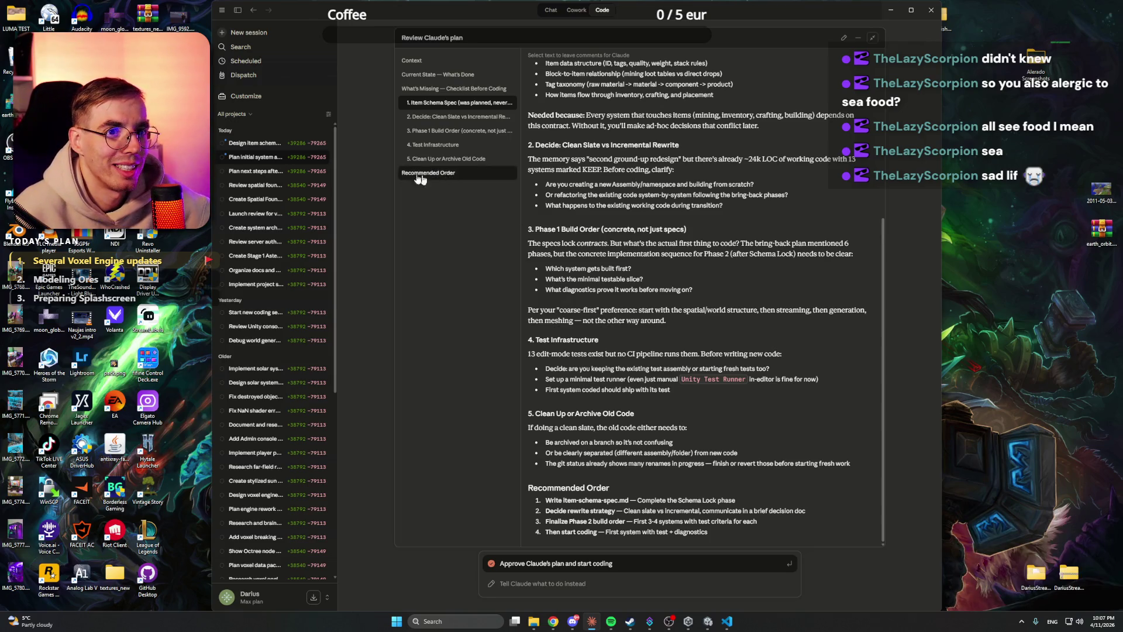
pyautogui.click(271, 146)
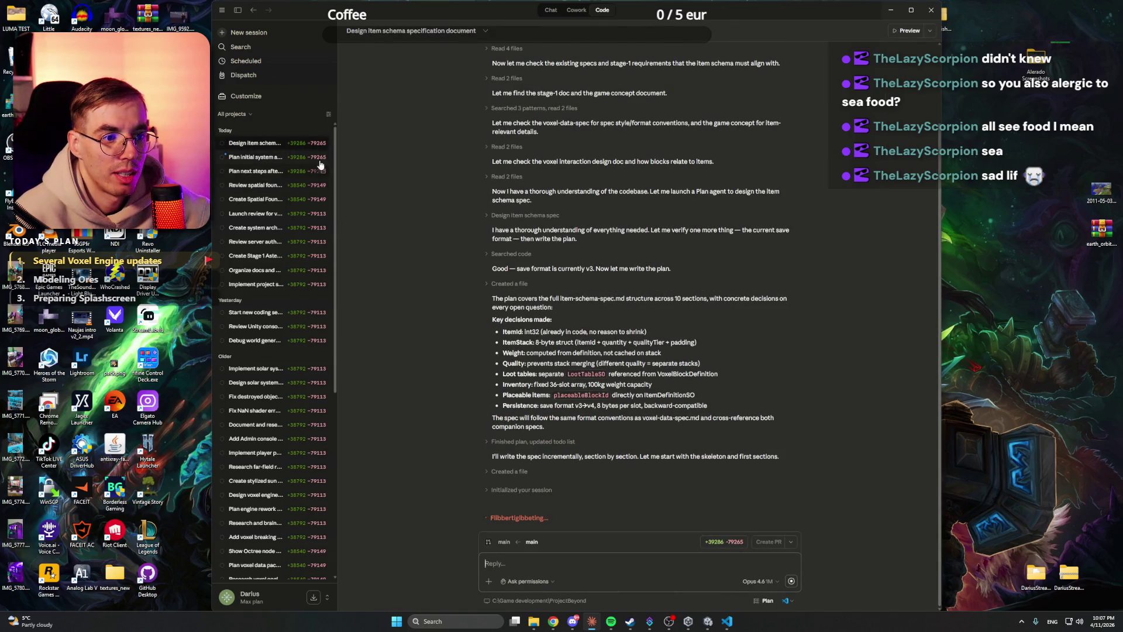
pyautogui.click(258, 158)
pyautogui.scroll(-5, 687, 297)
pyautogui.scroll(-1, 687, 297)
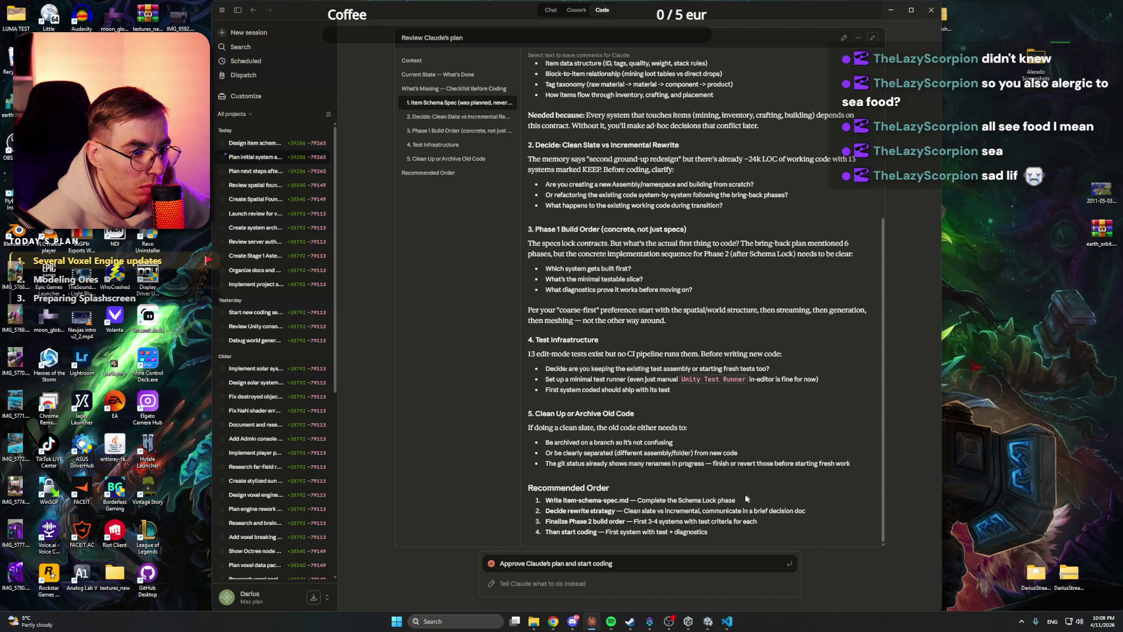
# Step: Approve Claude's architecture plan, allow its git status check, and bring up Discord
pyautogui.click(585, 583)
pyautogui.click(608, 564)
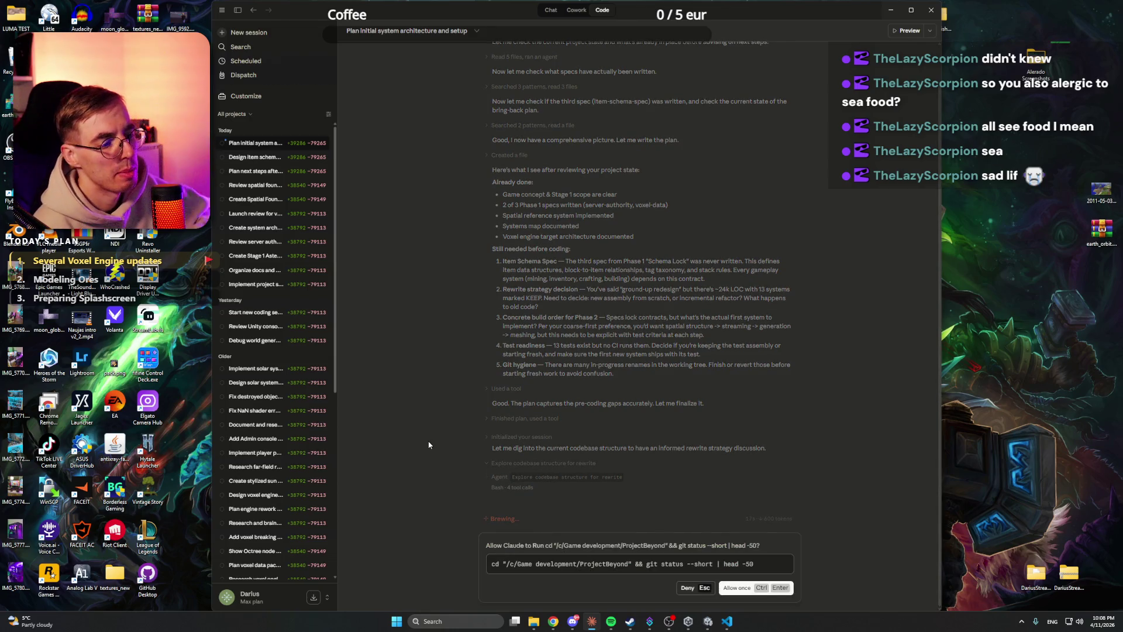
pyautogui.click(748, 587)
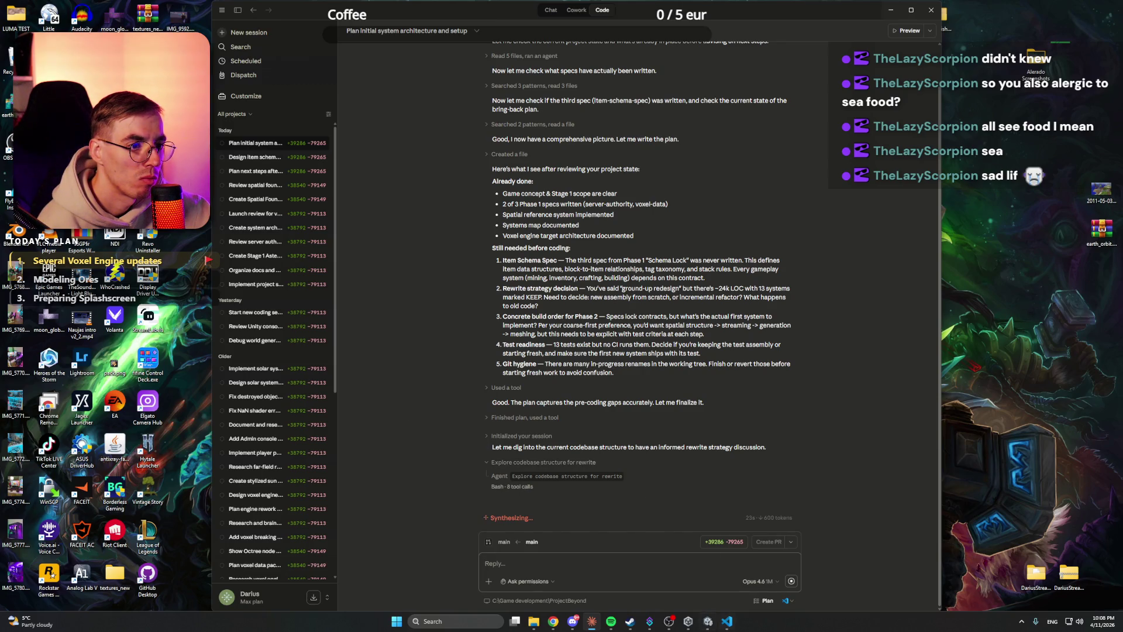
pyautogui.click(575, 623)
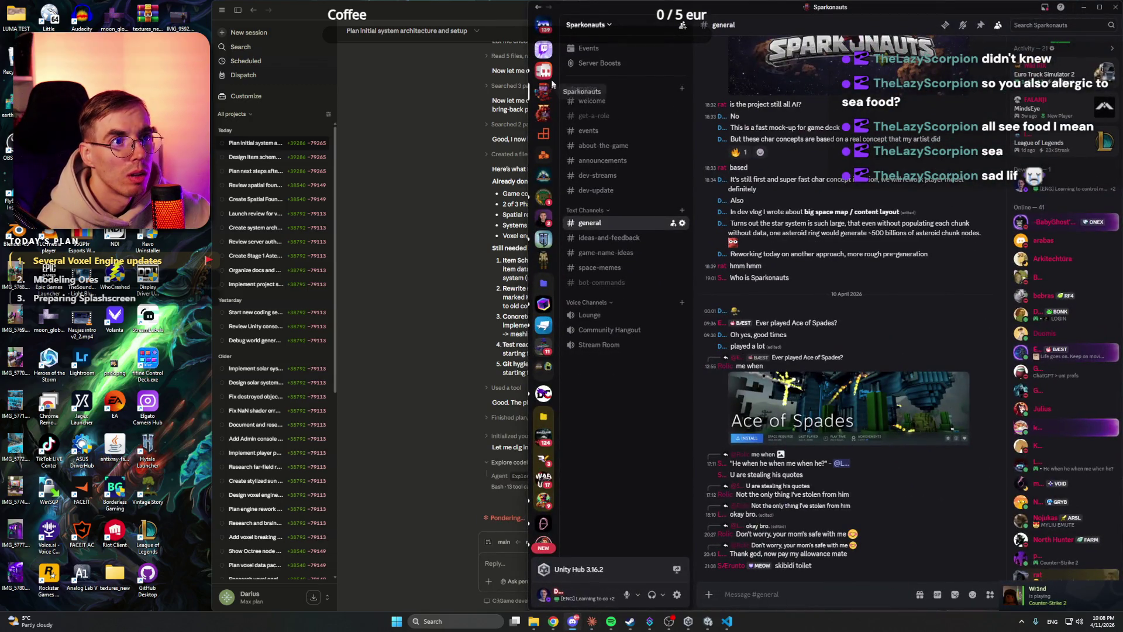
# Step: View the Sparkonauts artwork full size in #general, close it, and minimize Discord
pyautogui.click(543, 70)
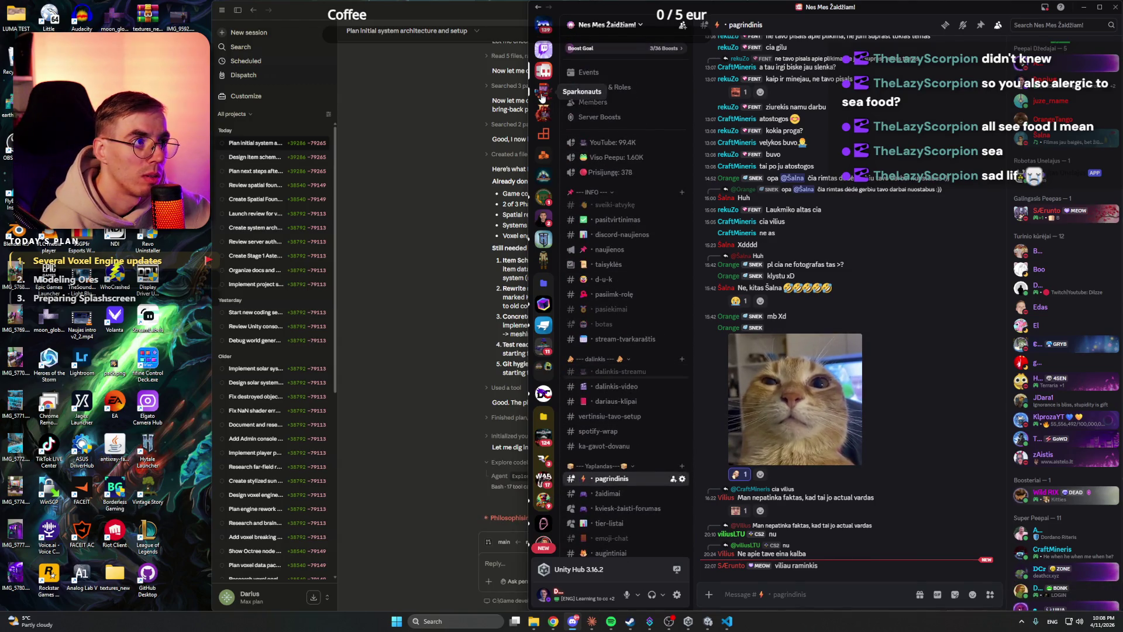
pyautogui.click(544, 93)
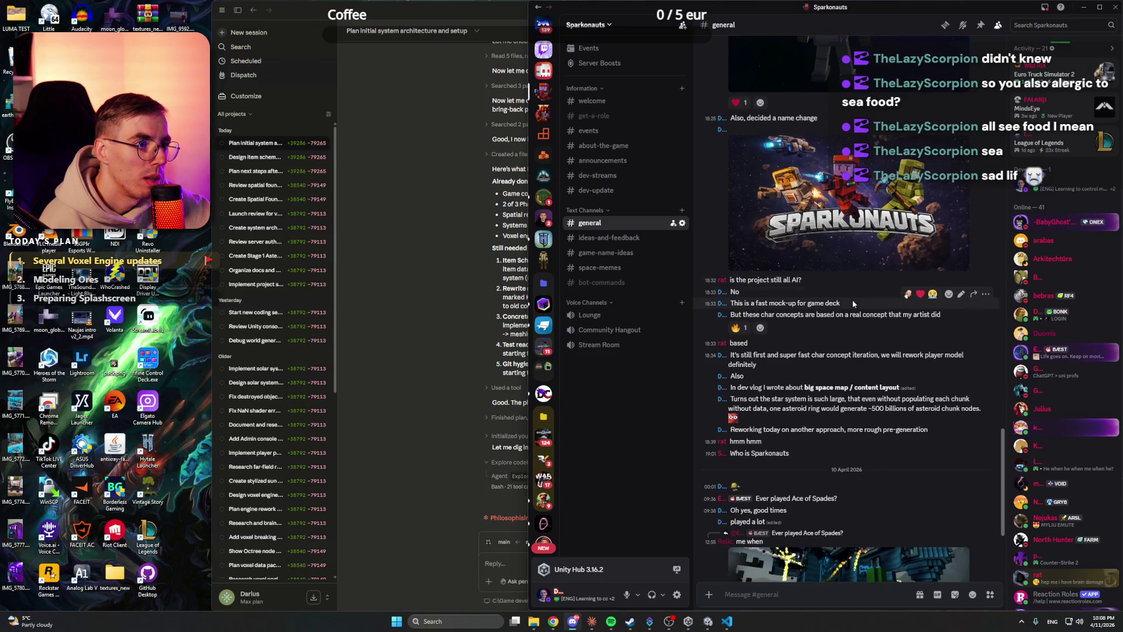
pyautogui.scroll(4, 850, 280)
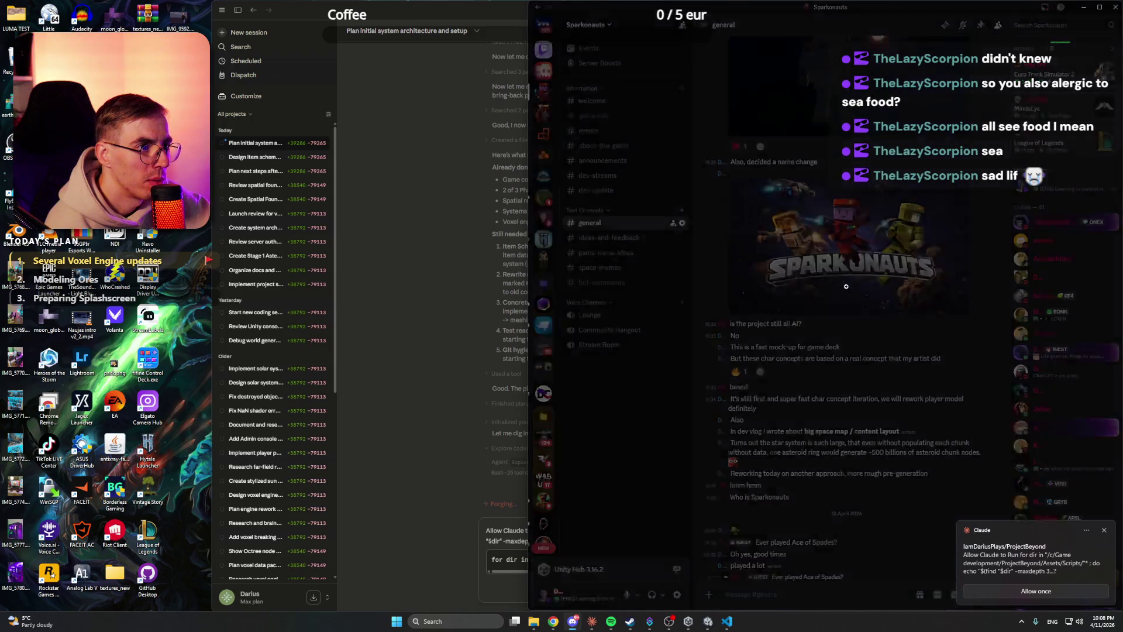
pyautogui.click(847, 294)
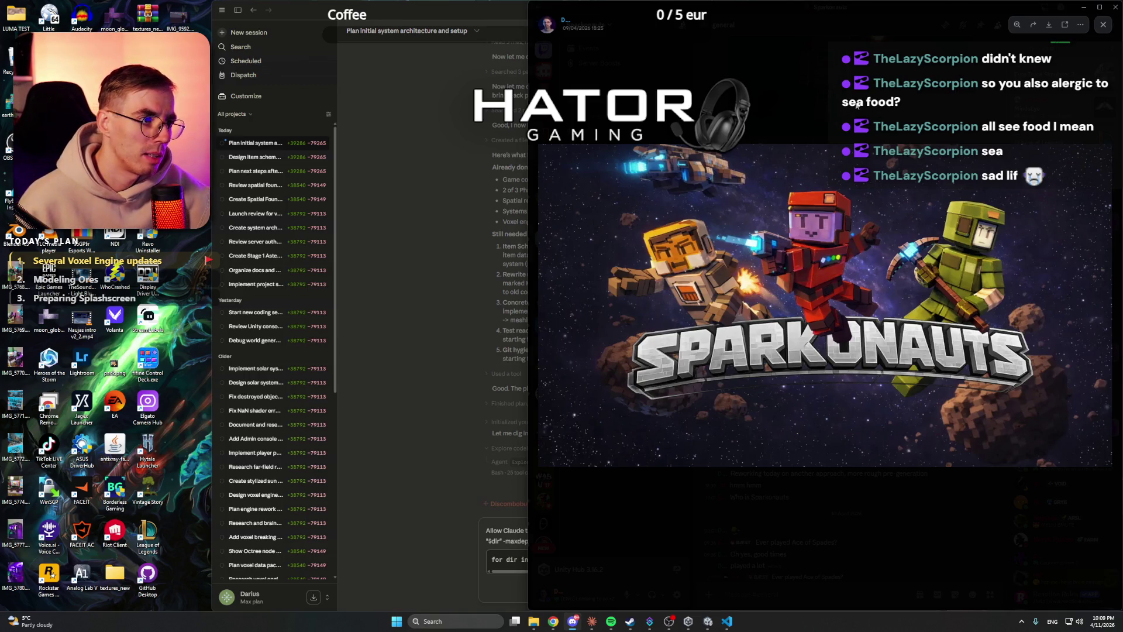
pyautogui.press('Escape')
pyautogui.scroll(-3, 809, 440)
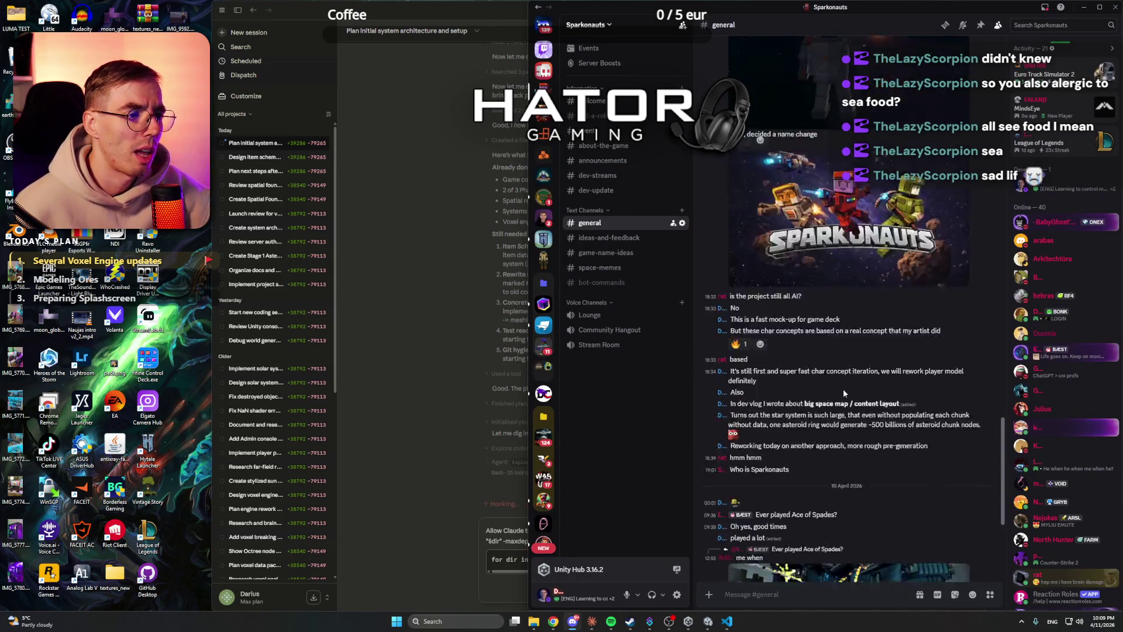
pyautogui.click(1085, 12)
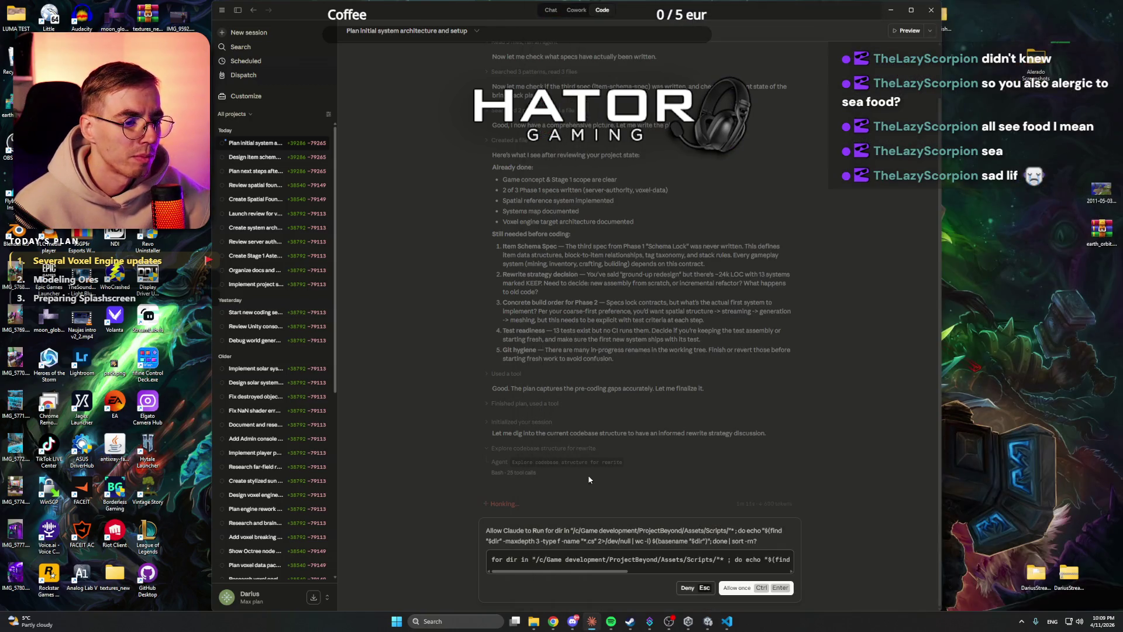
# Step: Allow the script-listing command, open the Design item schema session, and select the item-schema-spec.md path
pyautogui.click(738, 588)
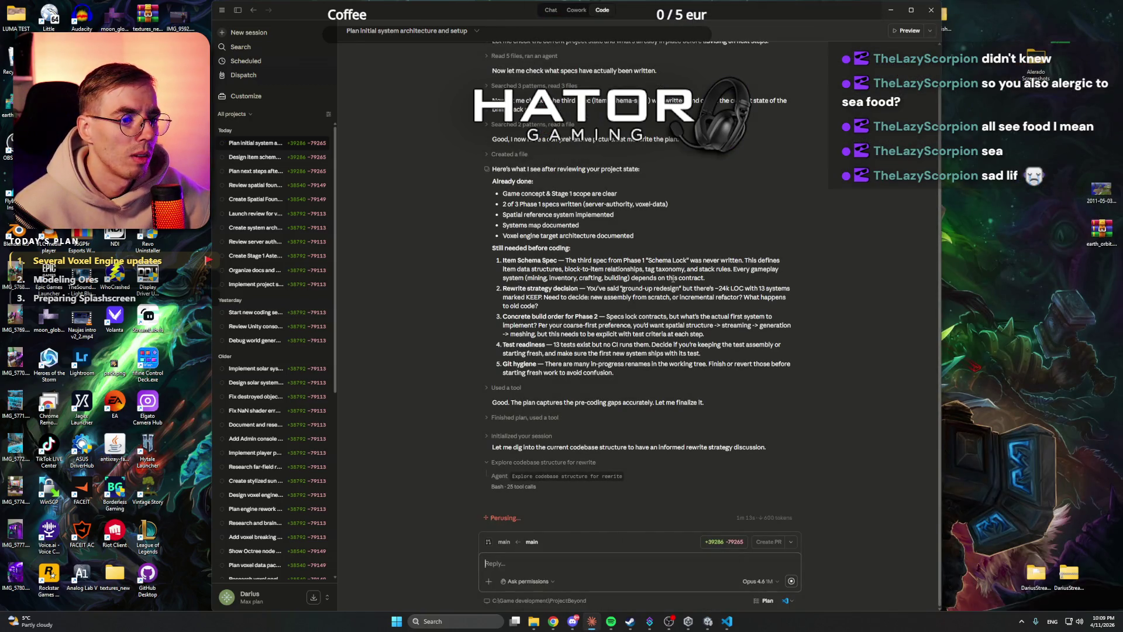
pyautogui.click(261, 157)
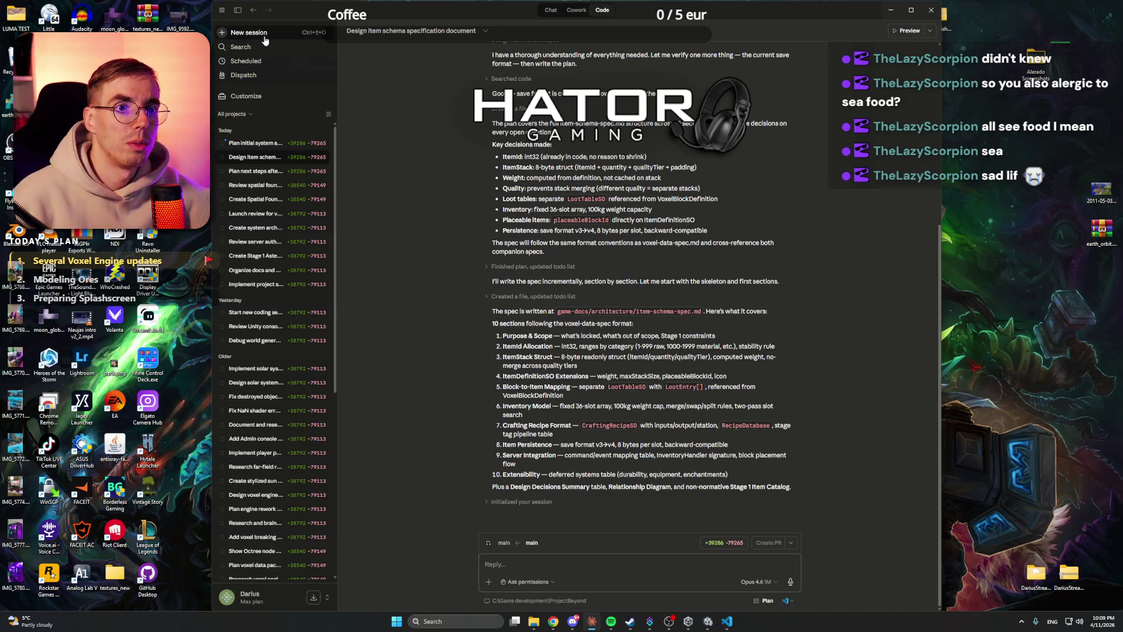
pyautogui.moveTo(701, 312); pyautogui.dragTo(557, 312)
pyautogui.hotkey('ctrl', 'c')
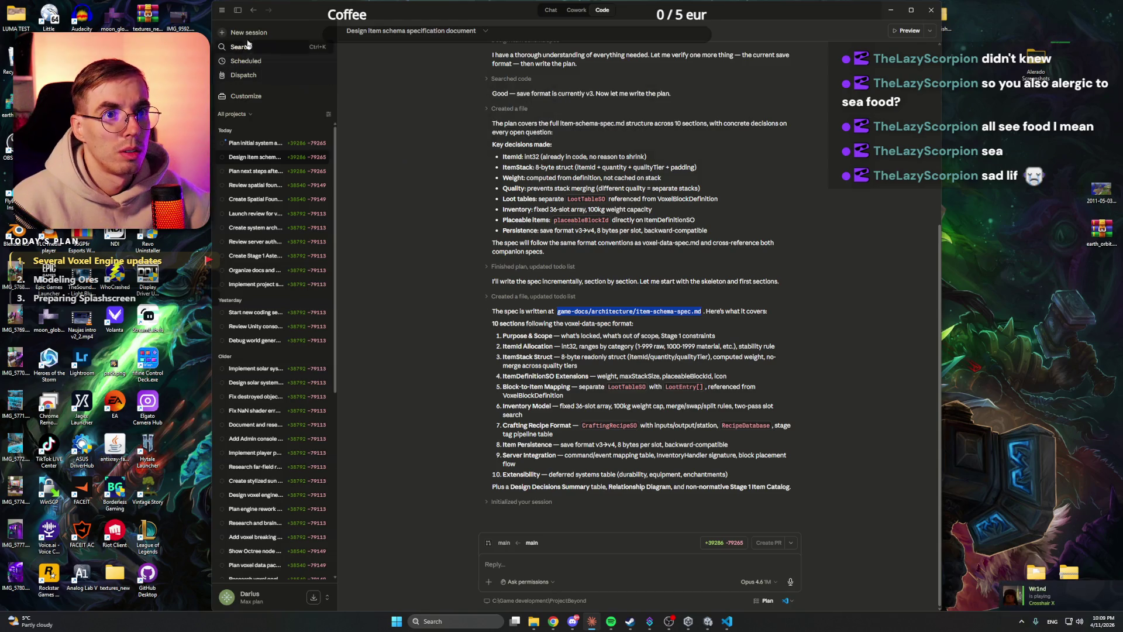
# Step: Start a new session asking Claude to review the pasted item-schema-spec.md path
pyautogui.click(245, 33)
pyautogui.write('REv')
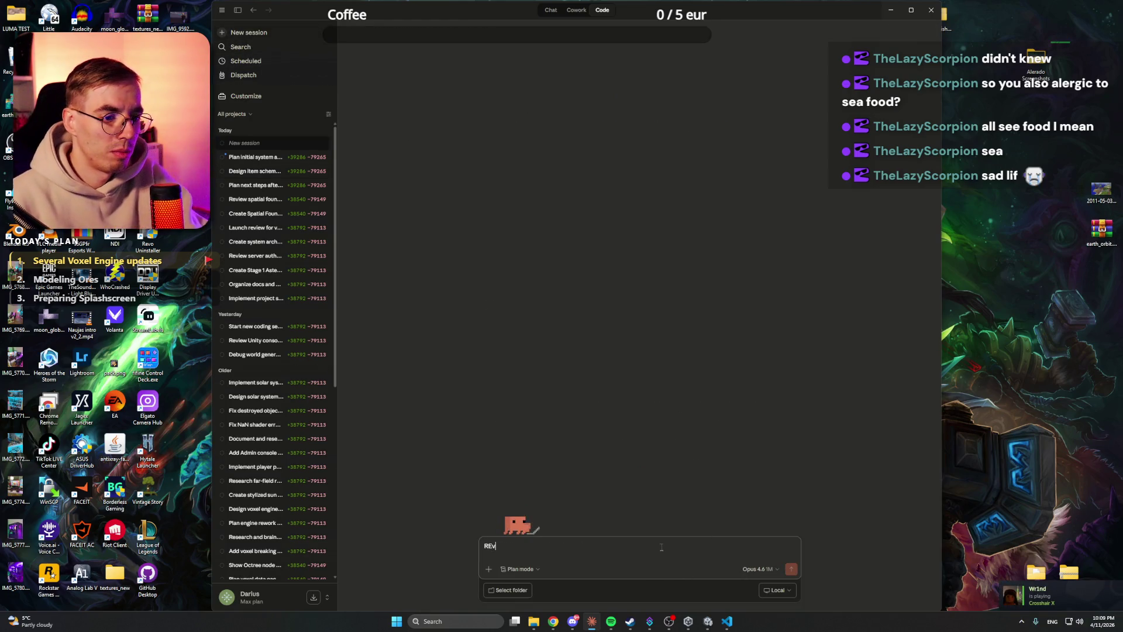
pyautogui.hotkey('ctrl', 'v')
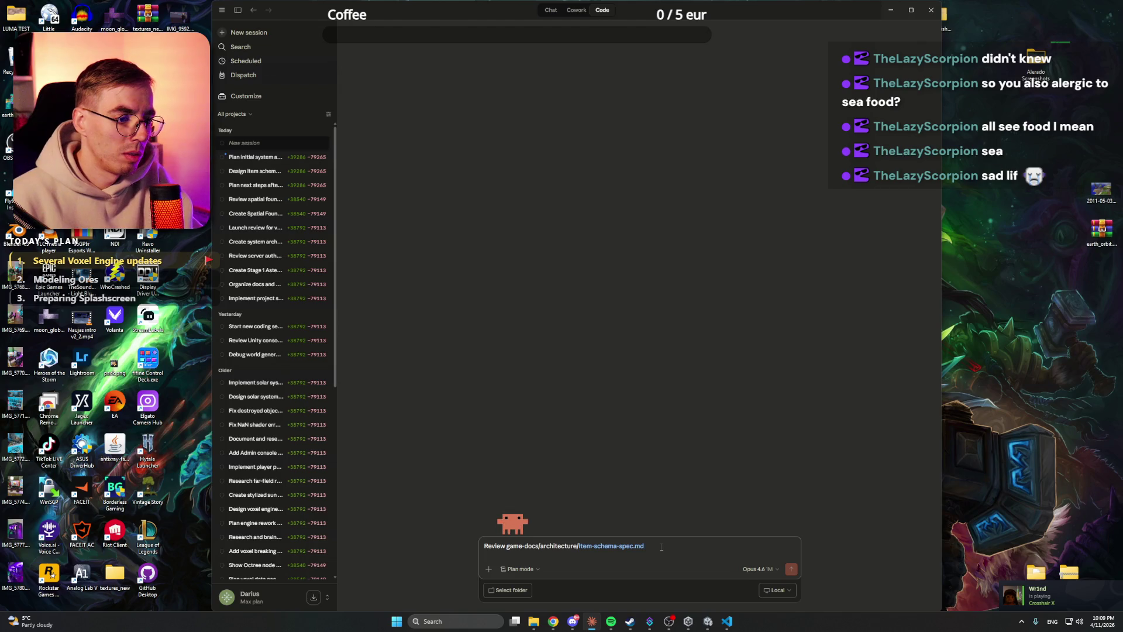
pyautogui.press('Tab')
pyautogui.press('Return')
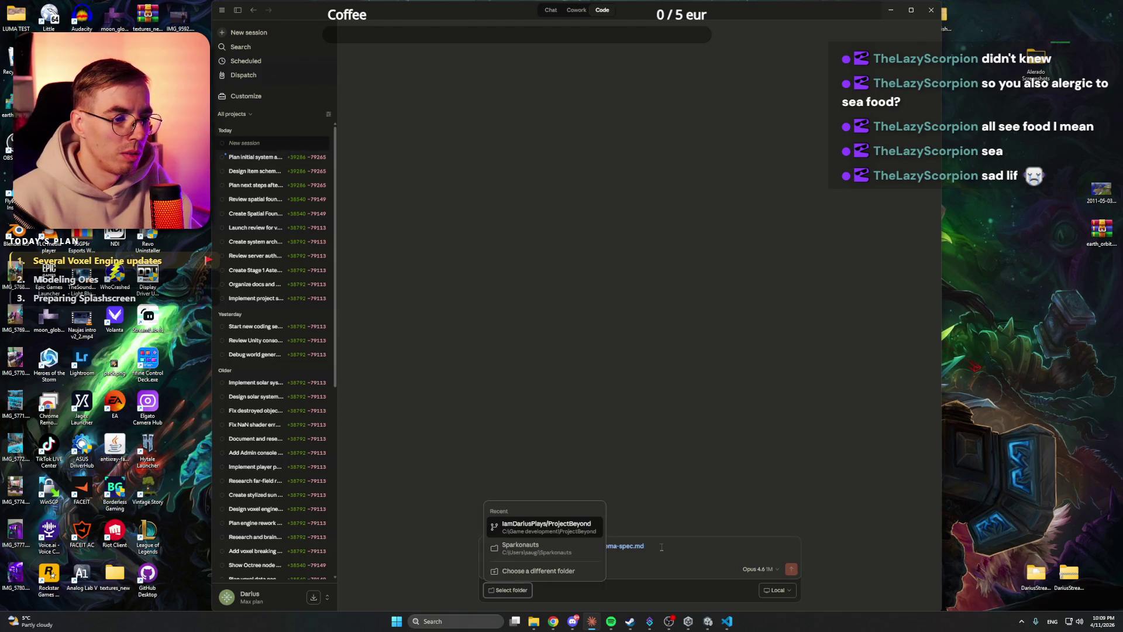
# Step: Set the folder to ProjectBeyond and the model to Opus 4.6, then send the review request
pyautogui.click(594, 530)
pyautogui.click(751, 569)
pyautogui.click(744, 410)
pyautogui.click(792, 569)
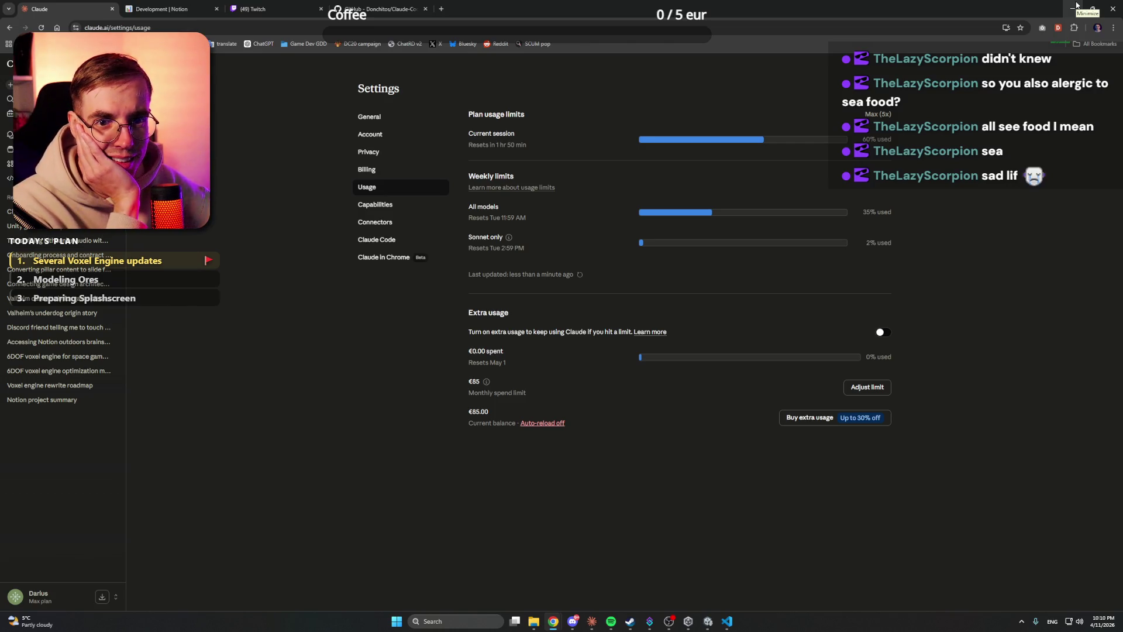
pyautogui.click(1076, 6)
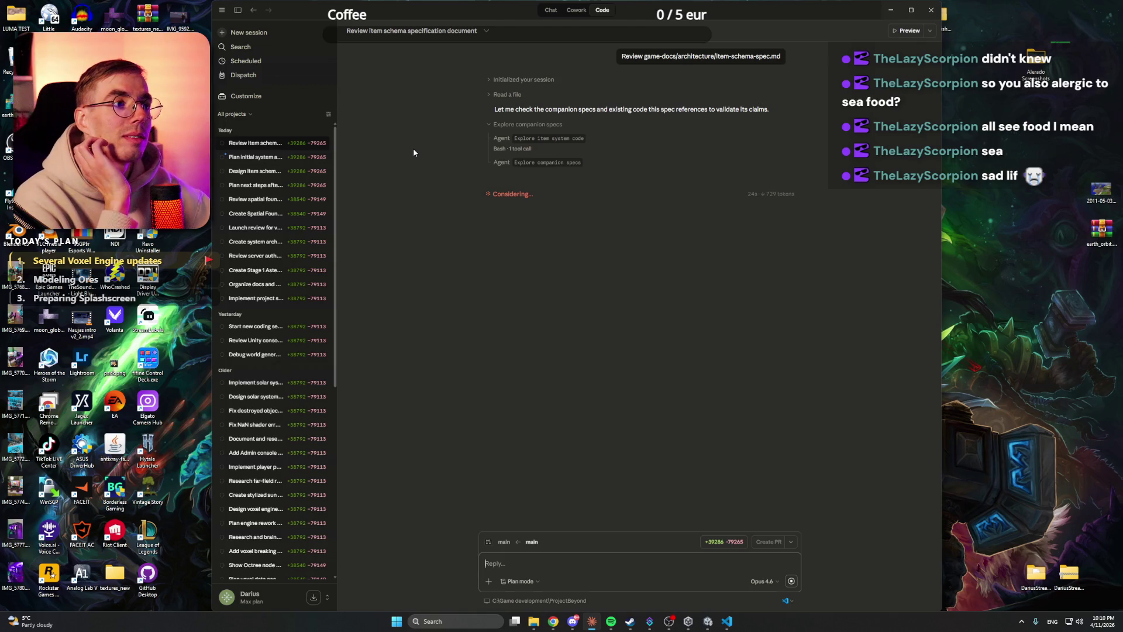
# Step: In the Plan initial system architecture session, allow the script-listing and Contracts file-search commands
pyautogui.click(265, 157)
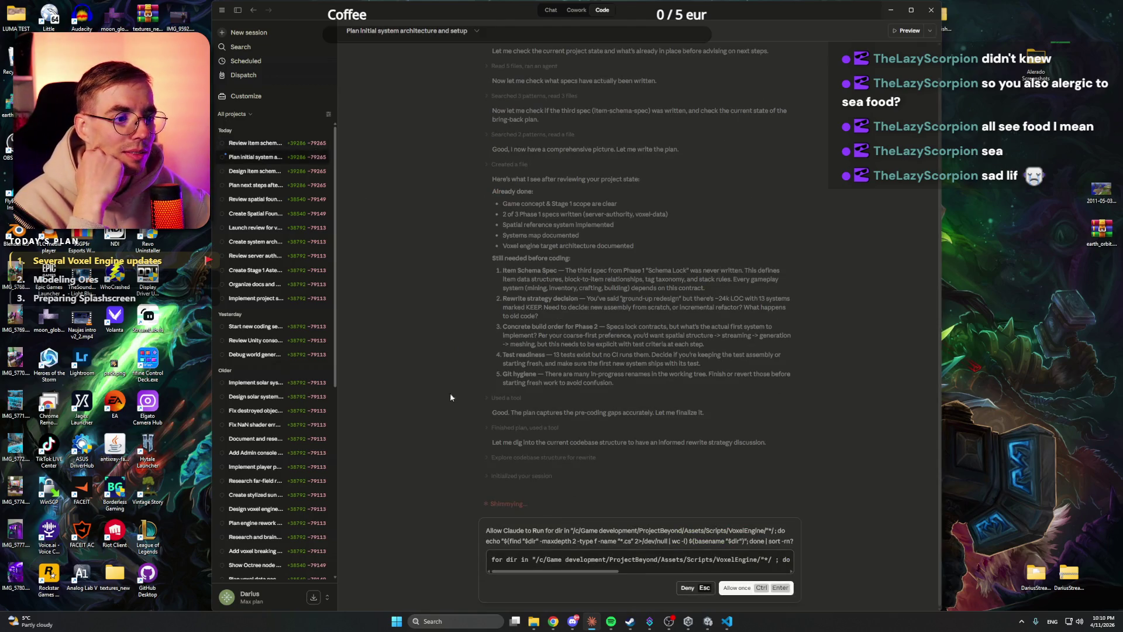
pyautogui.click(738, 587)
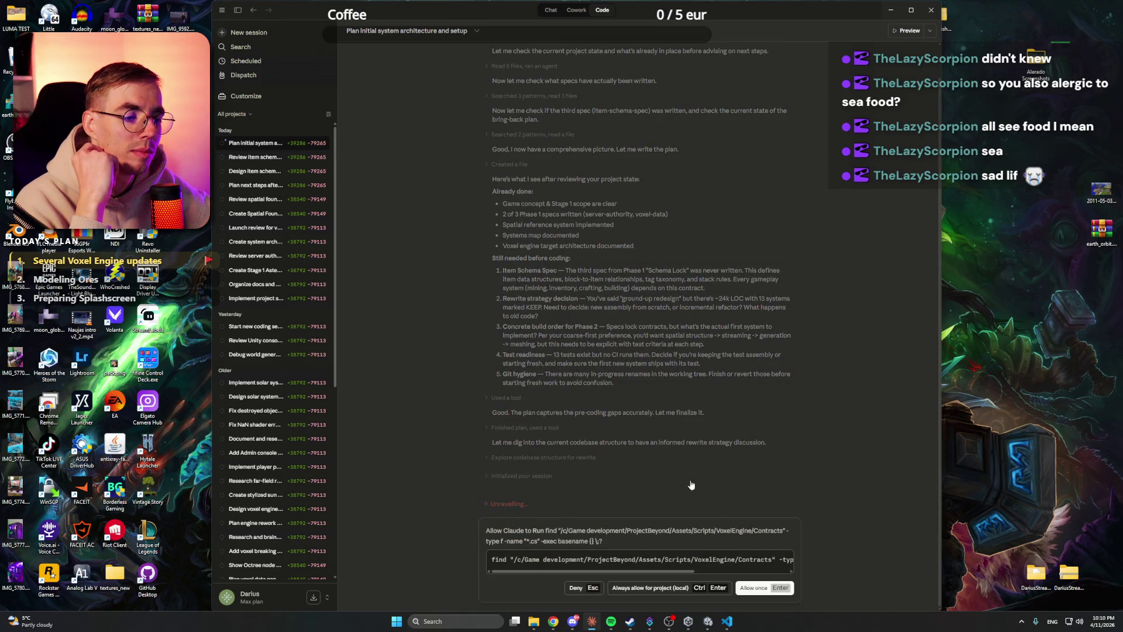
pyautogui.click(656, 588)
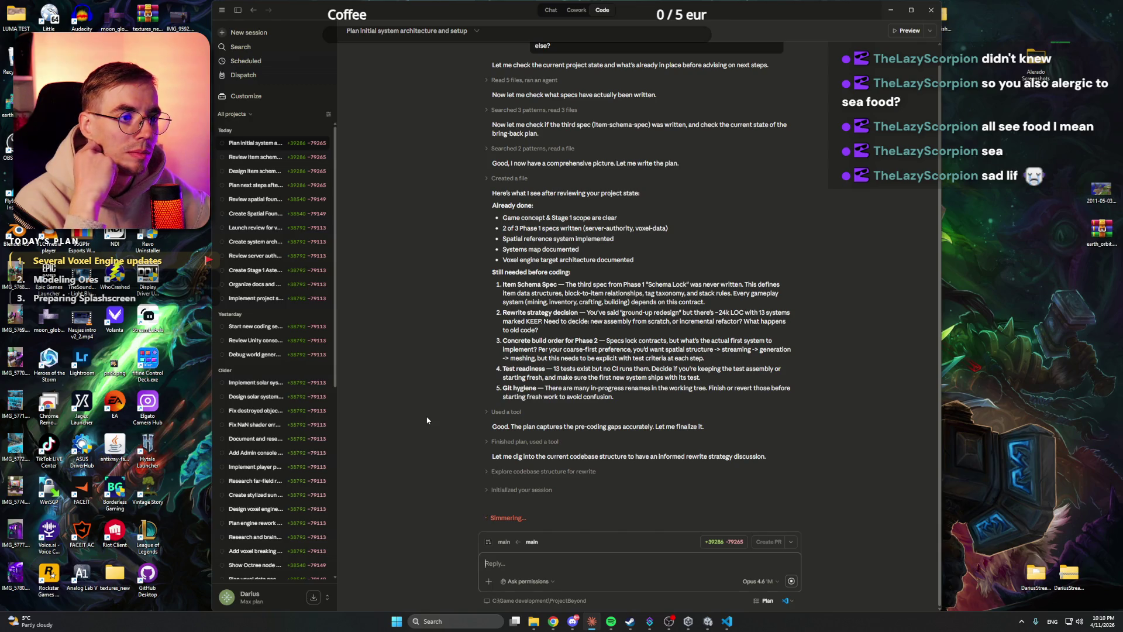
pyautogui.hotkey('ctrl', 'v')
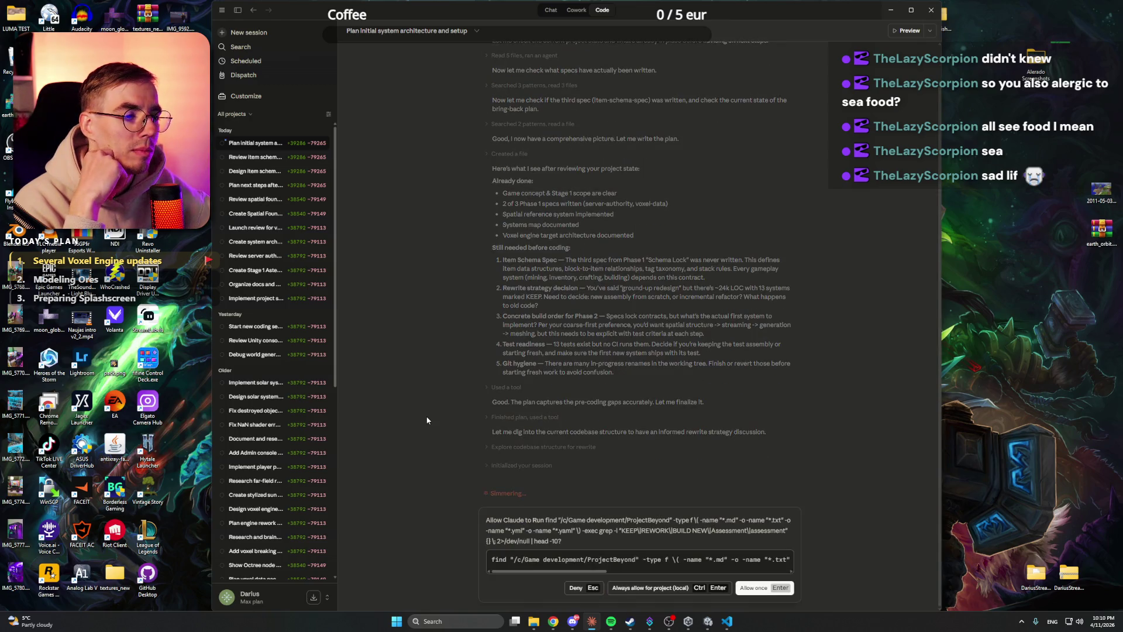
pyautogui.hotkey('ctrl', 'z')
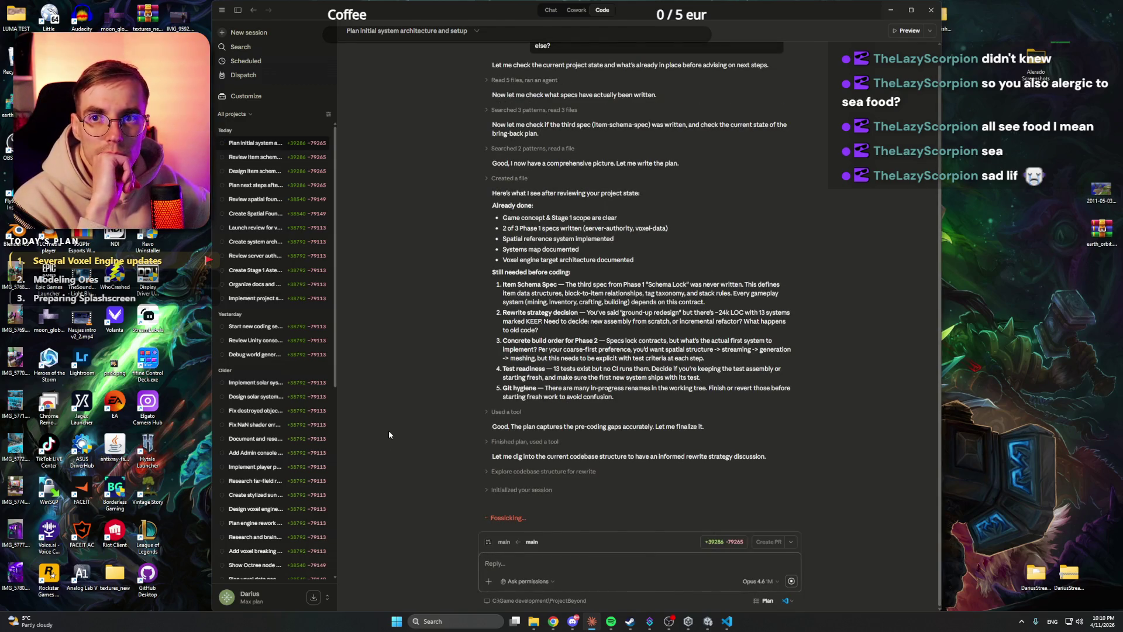
pyautogui.click(630, 622)
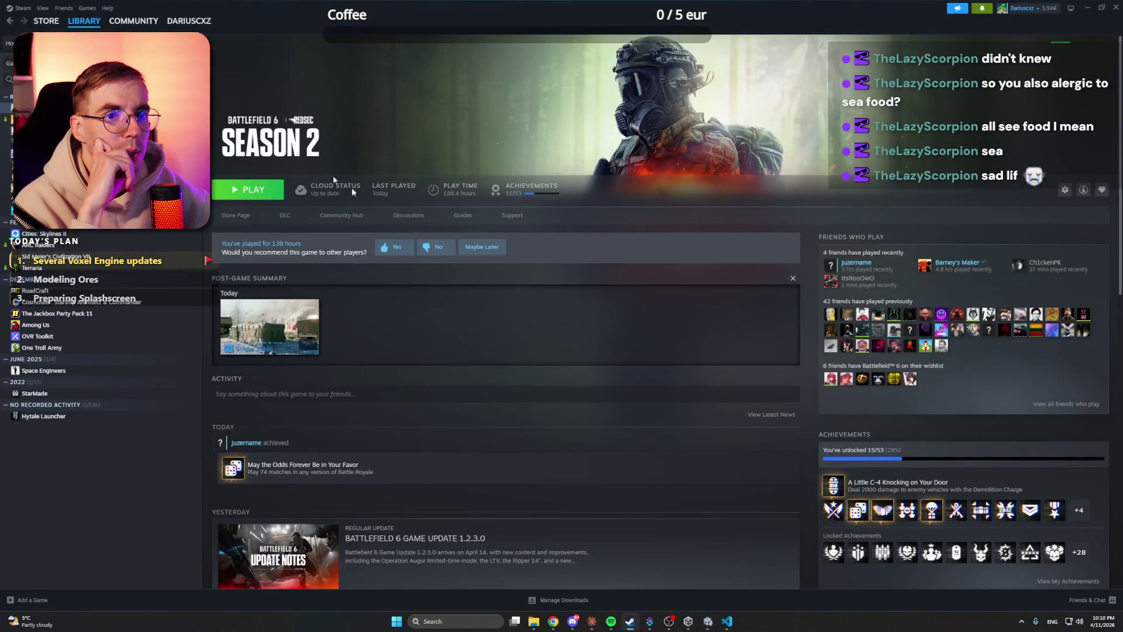
# Step: Search the Steam store for 'lay', open Lay of the Land, and pause its trailer
pyautogui.click(84, 20)
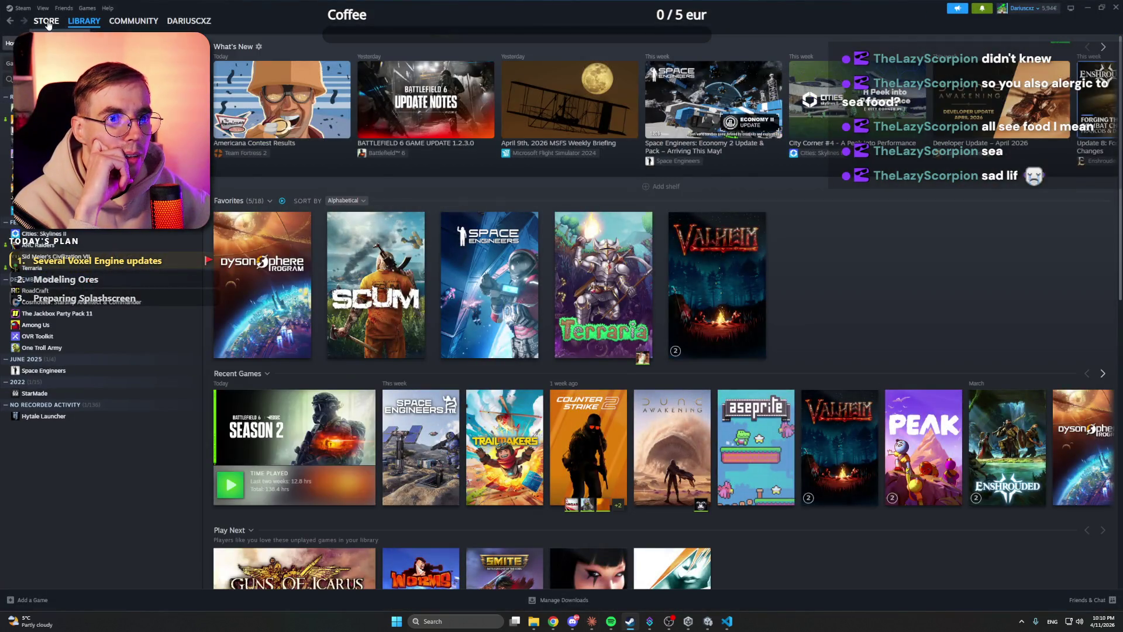
pyautogui.click(47, 22)
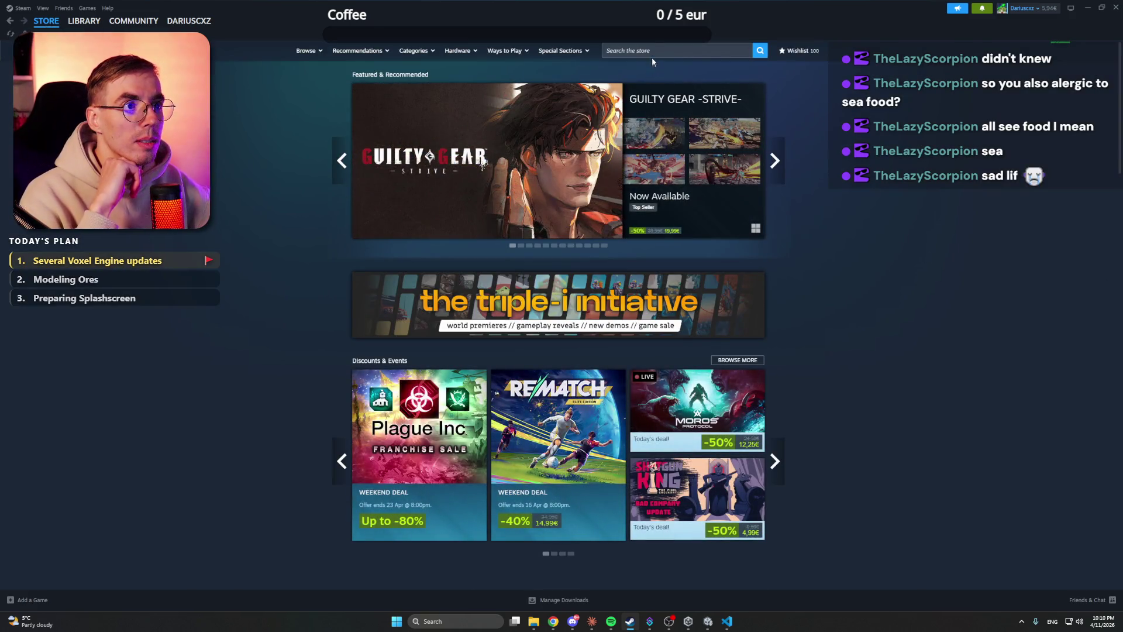
pyautogui.click(653, 50)
pyautogui.write('lay')
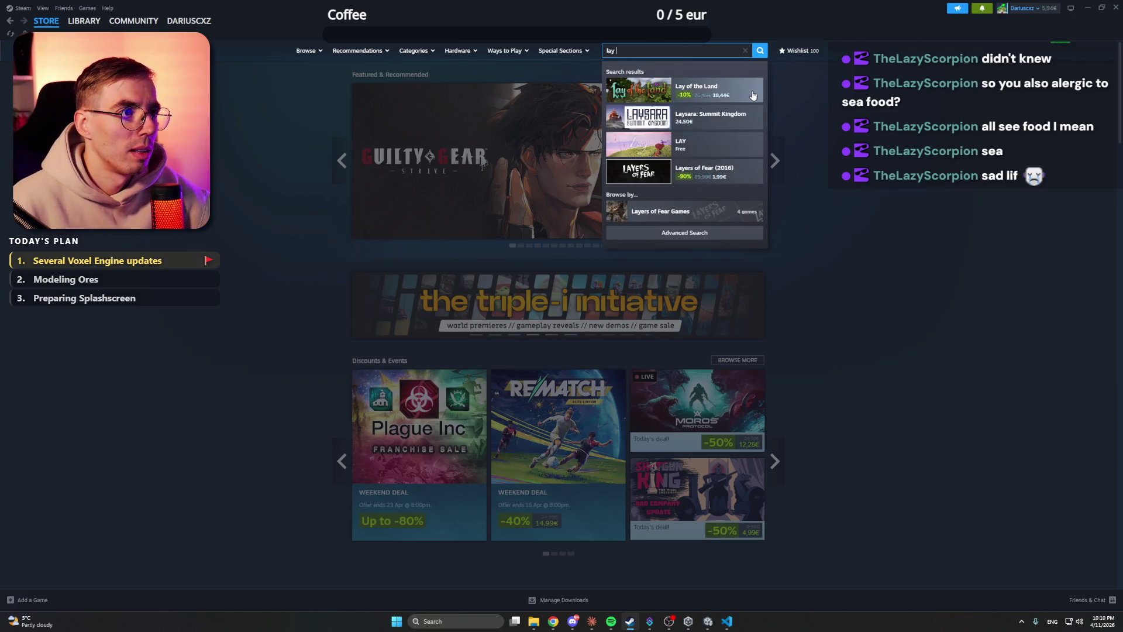
pyautogui.click(754, 94)
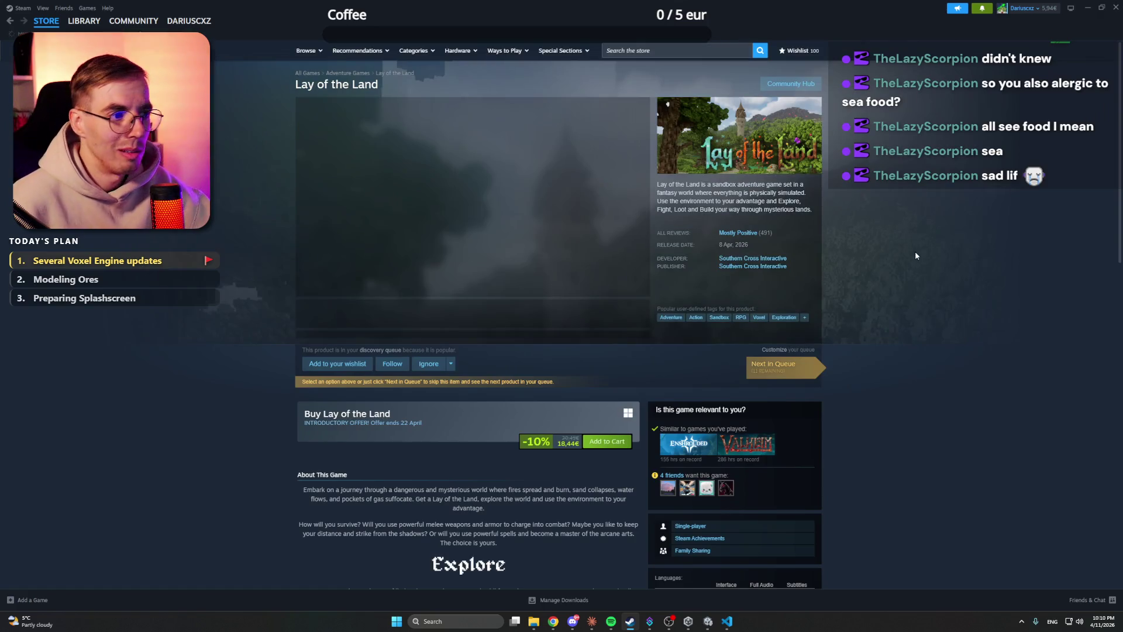
pyautogui.click(368, 224)
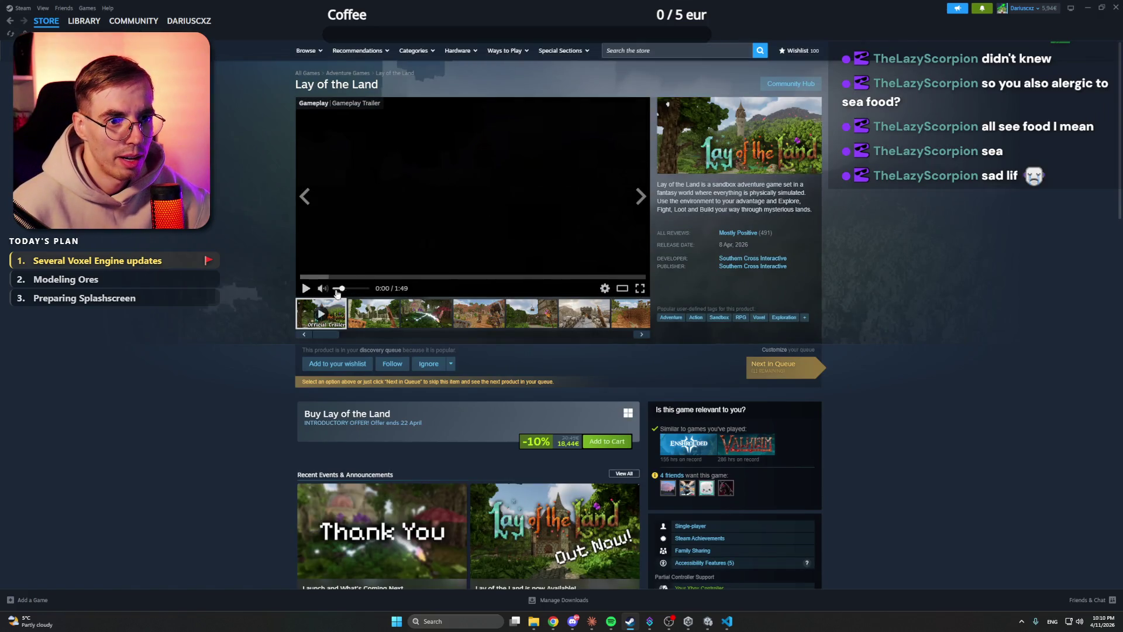
pyautogui.click(364, 321)
pyautogui.click(454, 222)
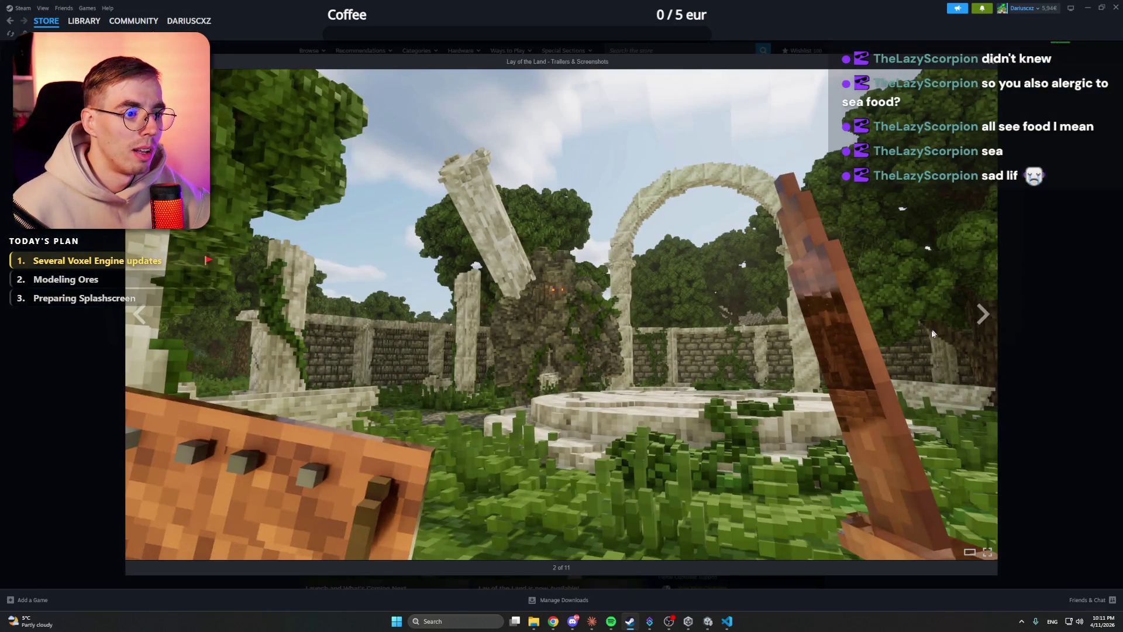
pyautogui.click(1045, 305)
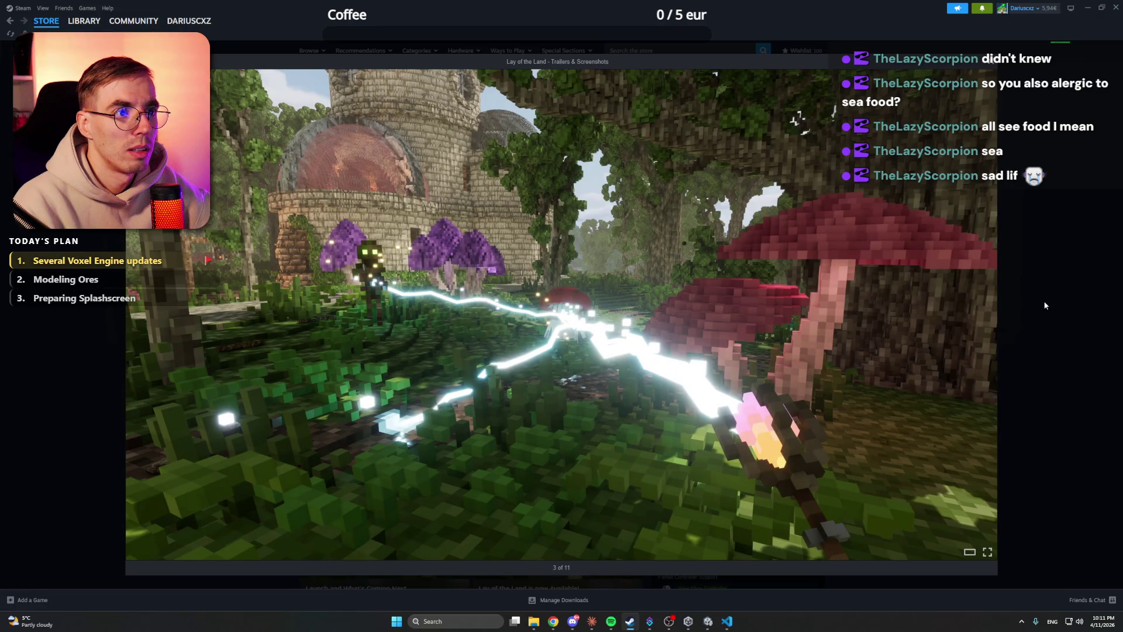
pyautogui.click(1046, 305)
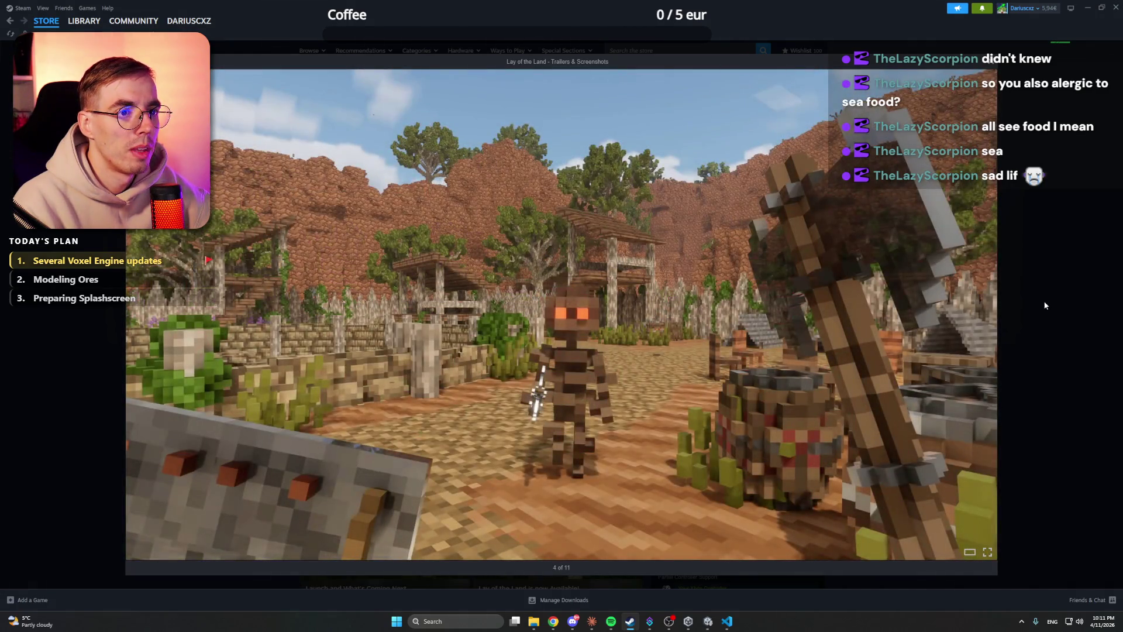
pyautogui.click(1045, 305)
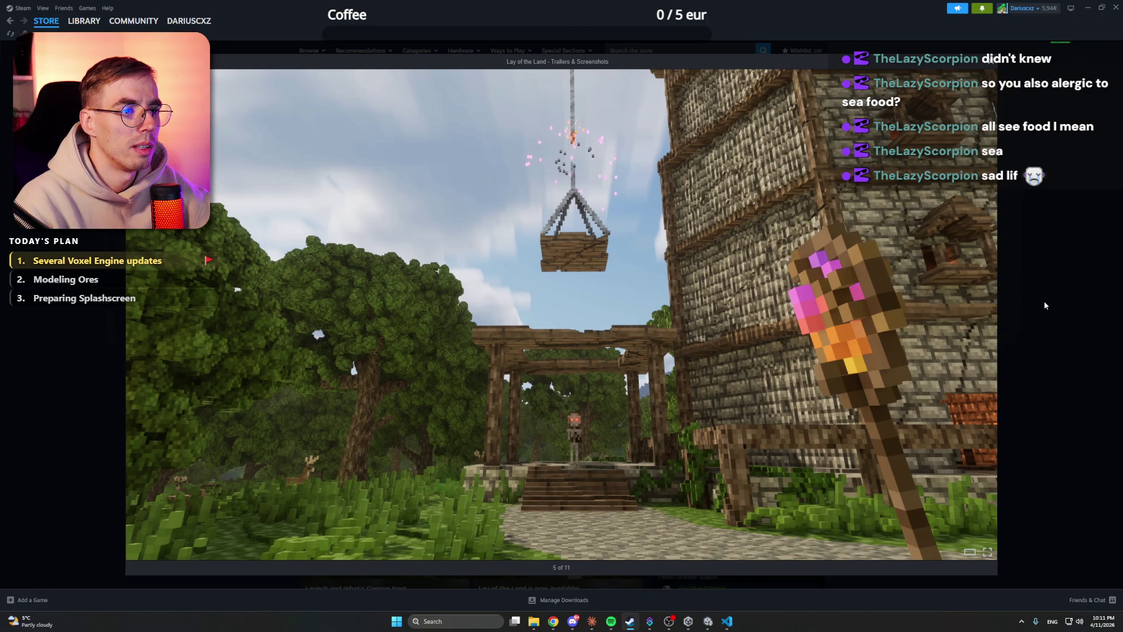
pyautogui.click(1045, 305)
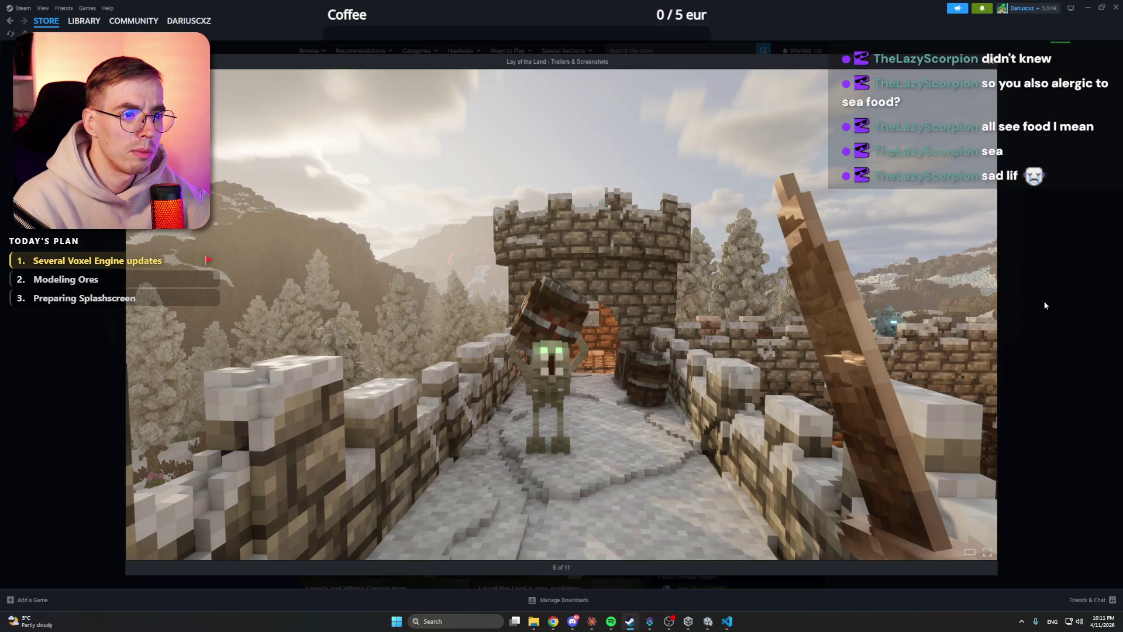
pyautogui.click(1045, 305)
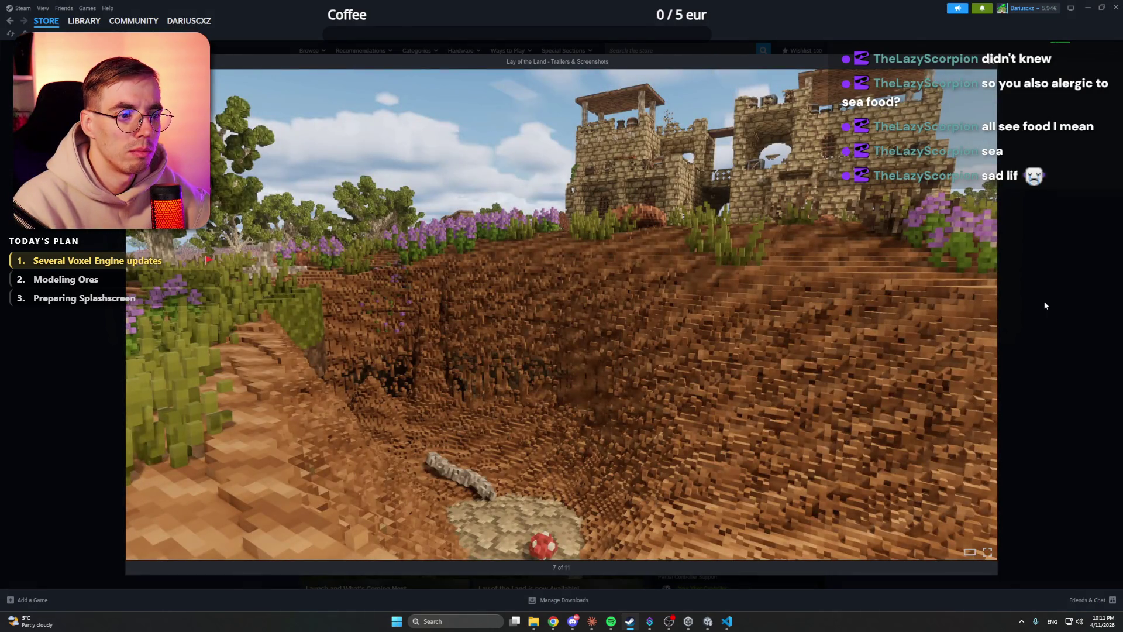
pyautogui.click(1045, 305)
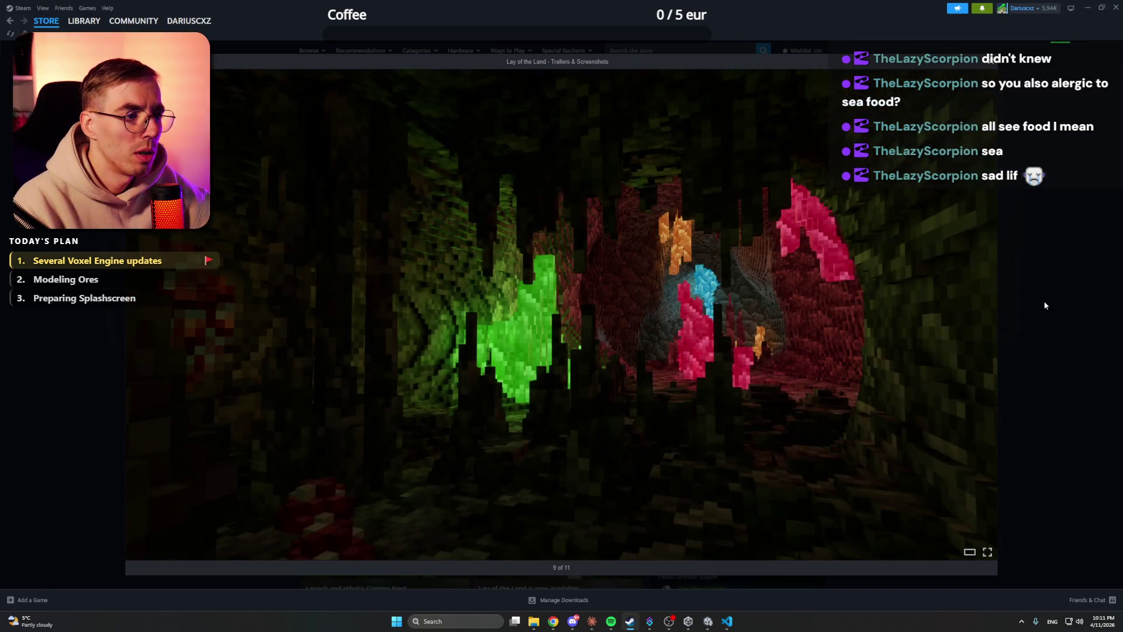
pyautogui.press('Right')
pyautogui.press('Right')
pyautogui.press('Right')
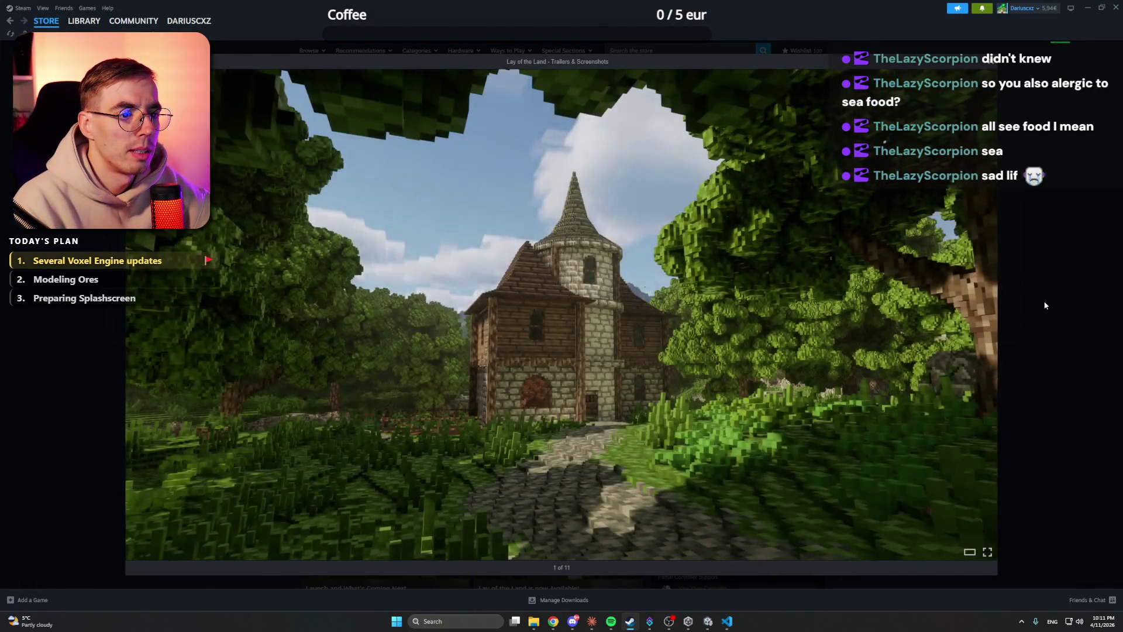
pyautogui.press('Escape')
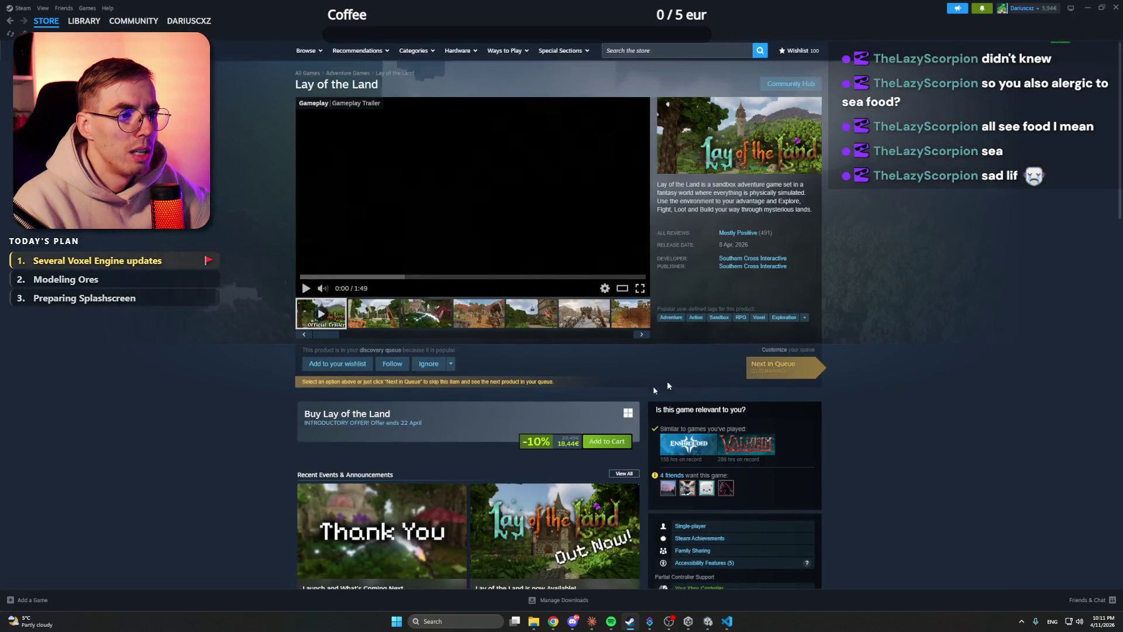
# Step: Show the ruins screenshot and open it full-size in the viewer at image 2 of 11
pyautogui.click(382, 315)
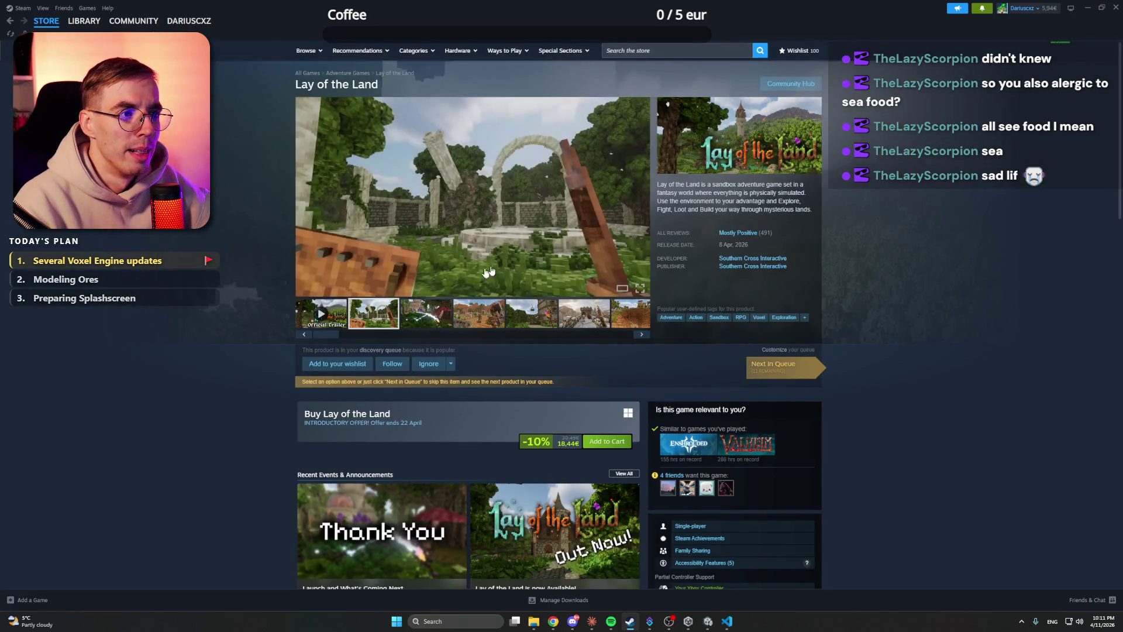
pyautogui.click(570, 246)
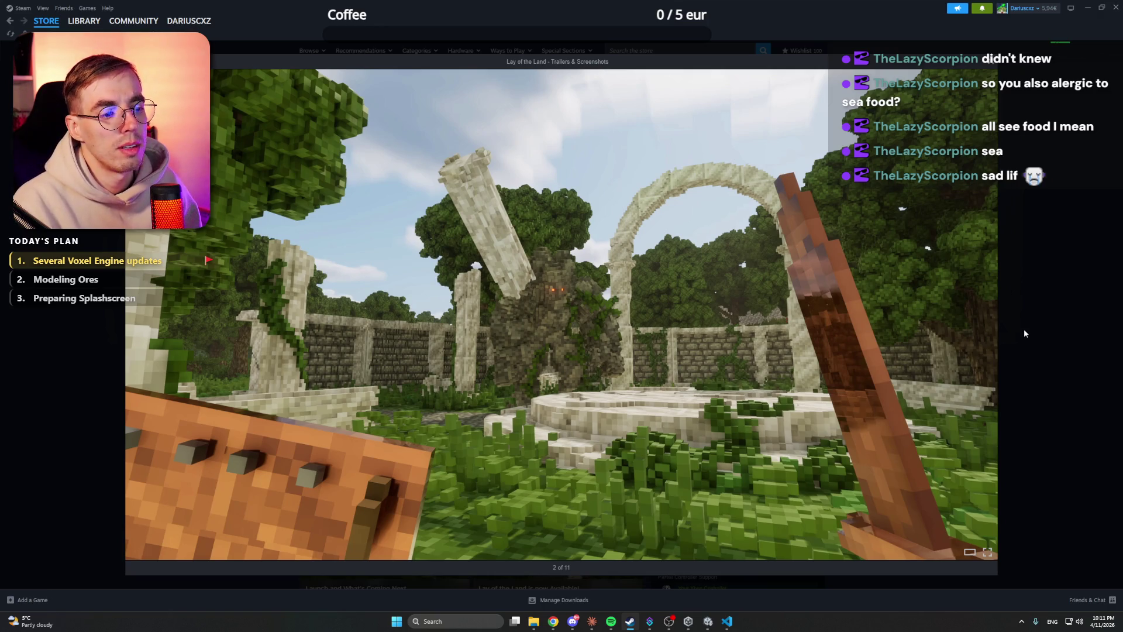
# Step: Page through the Lay of the Land screenshots to image 11 of 11, then close the viewer
pyautogui.press('Right')
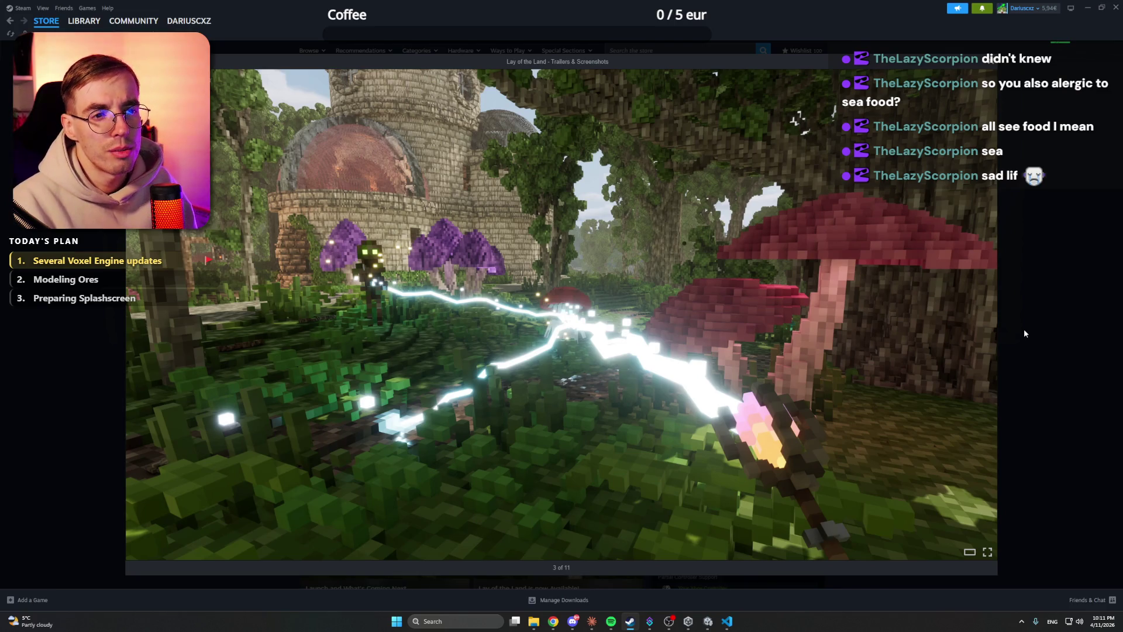
pyautogui.press('Right')
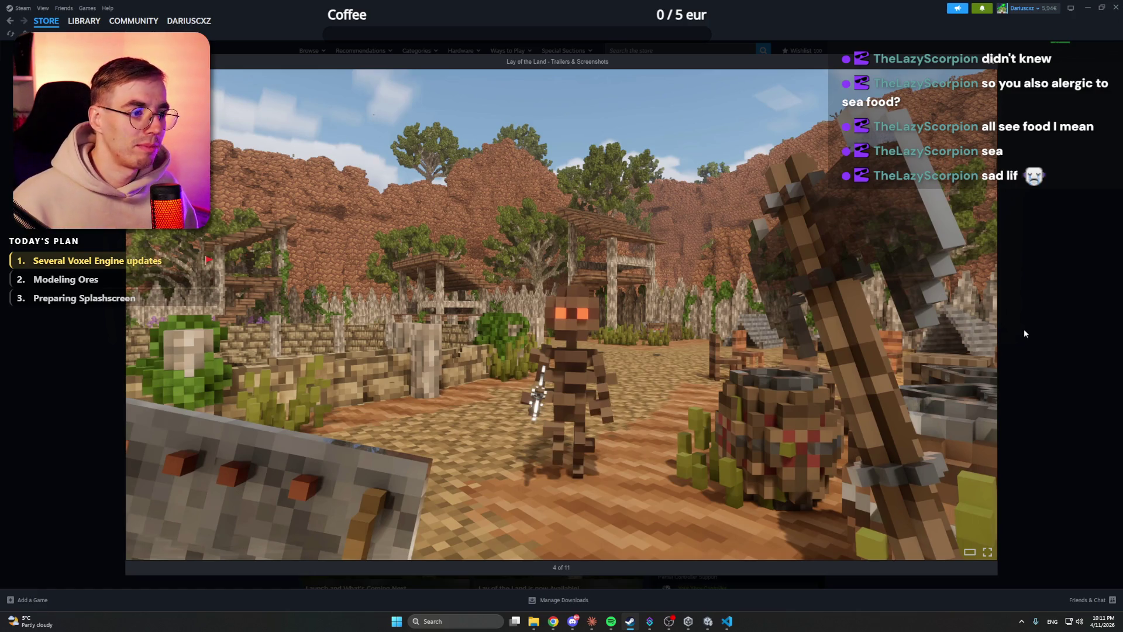
pyautogui.press('Right')
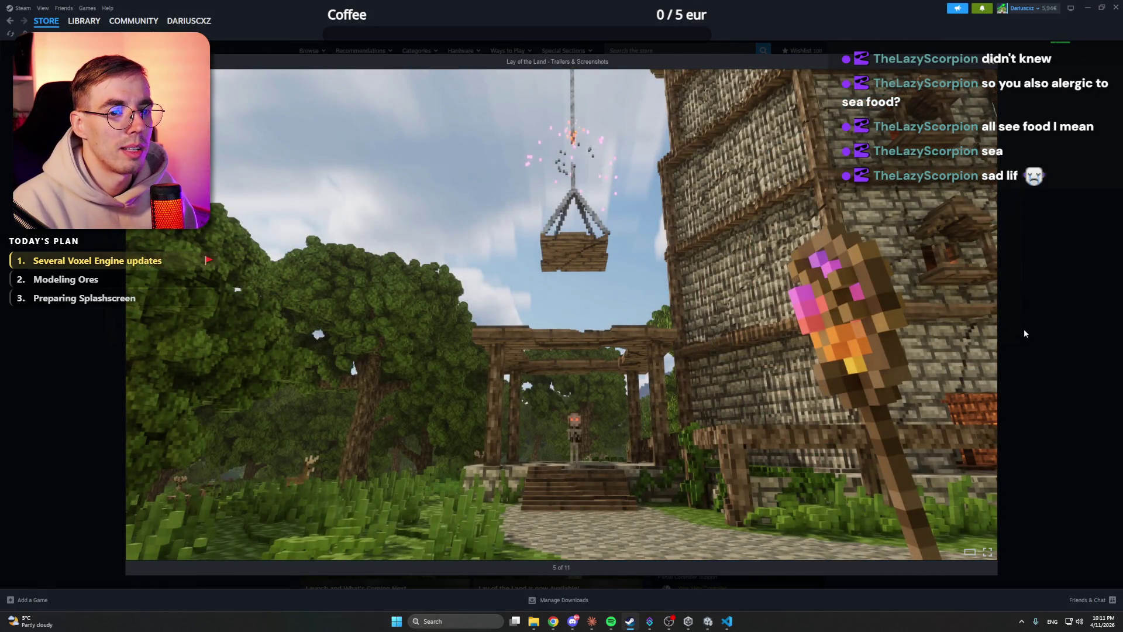
pyautogui.press('Right')
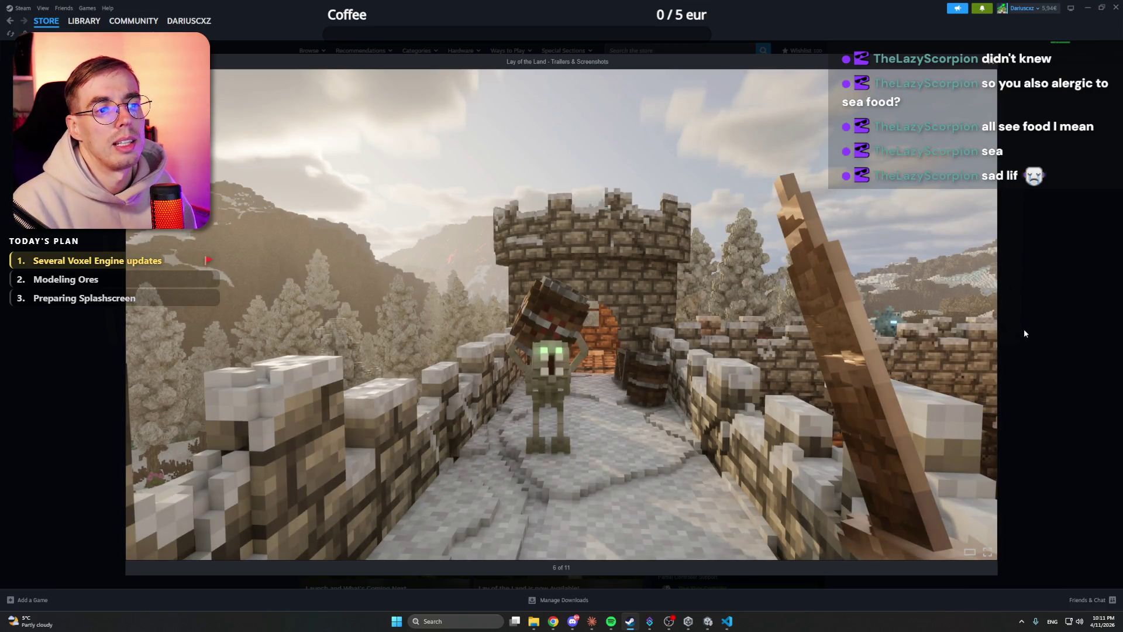
pyautogui.press('Right')
pyautogui.press('Right')
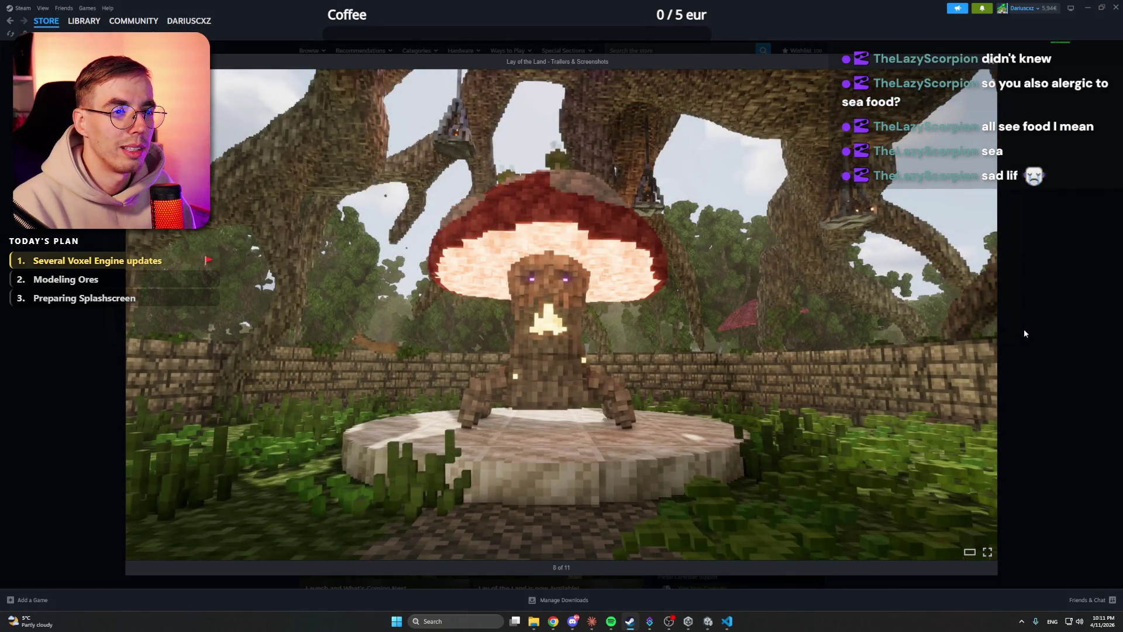
pyautogui.press('Right')
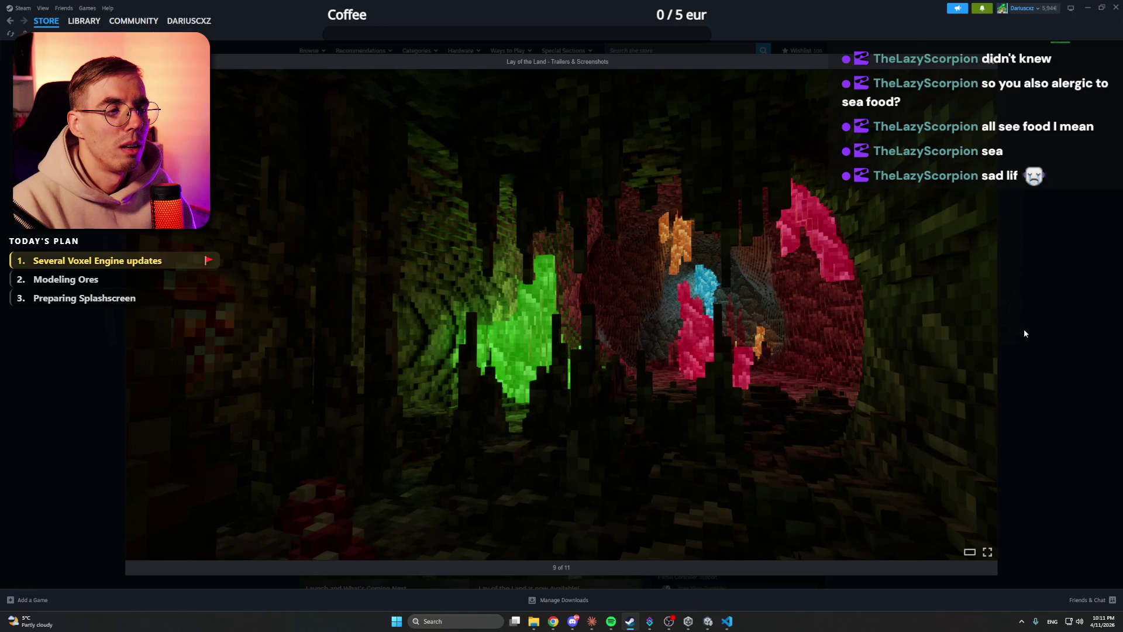
pyautogui.press('Left')
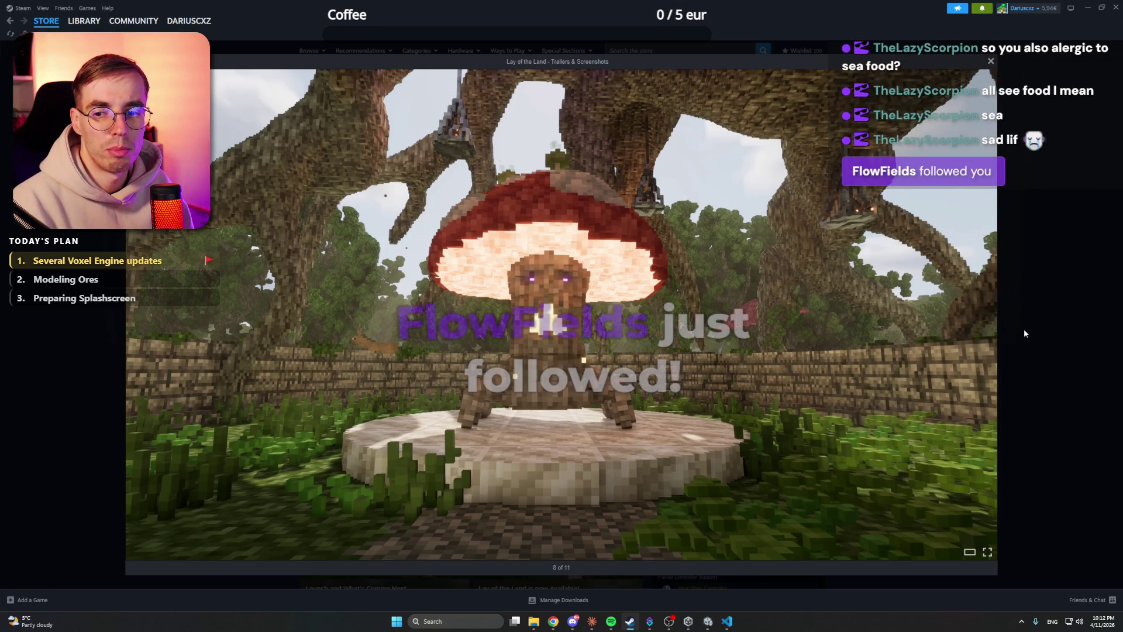
pyautogui.press('Left')
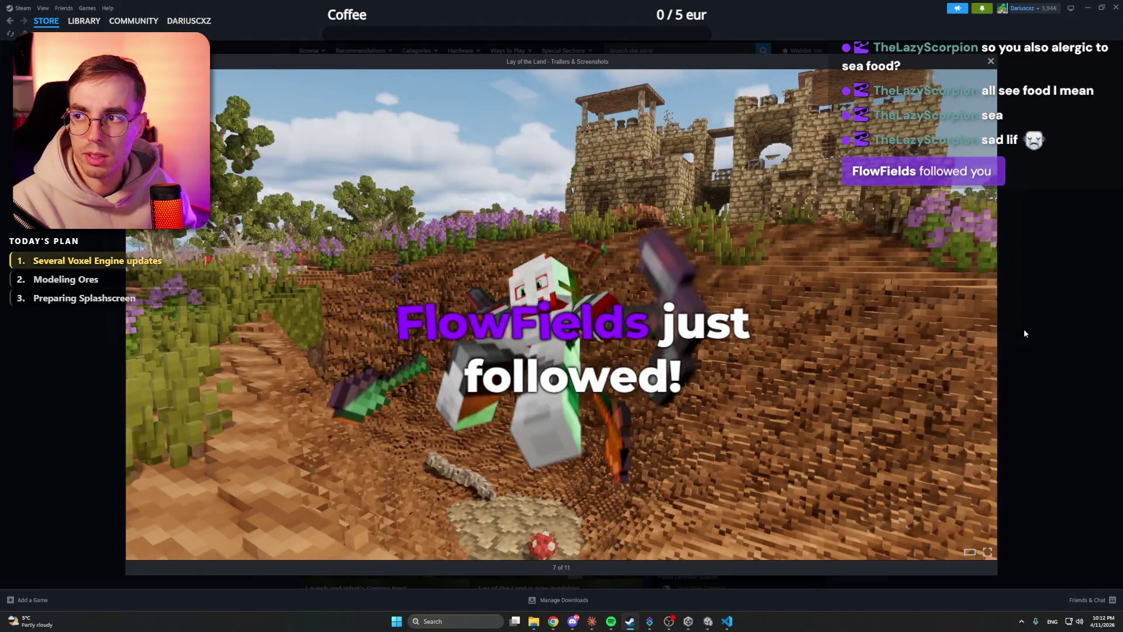
pyautogui.press('Right')
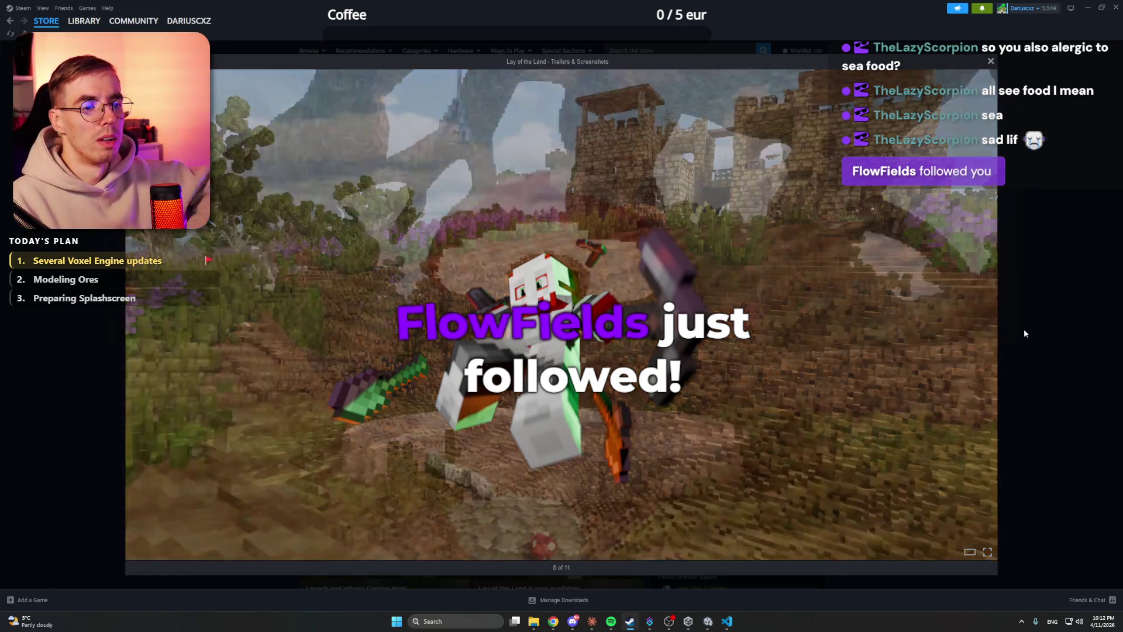
pyautogui.press('Right')
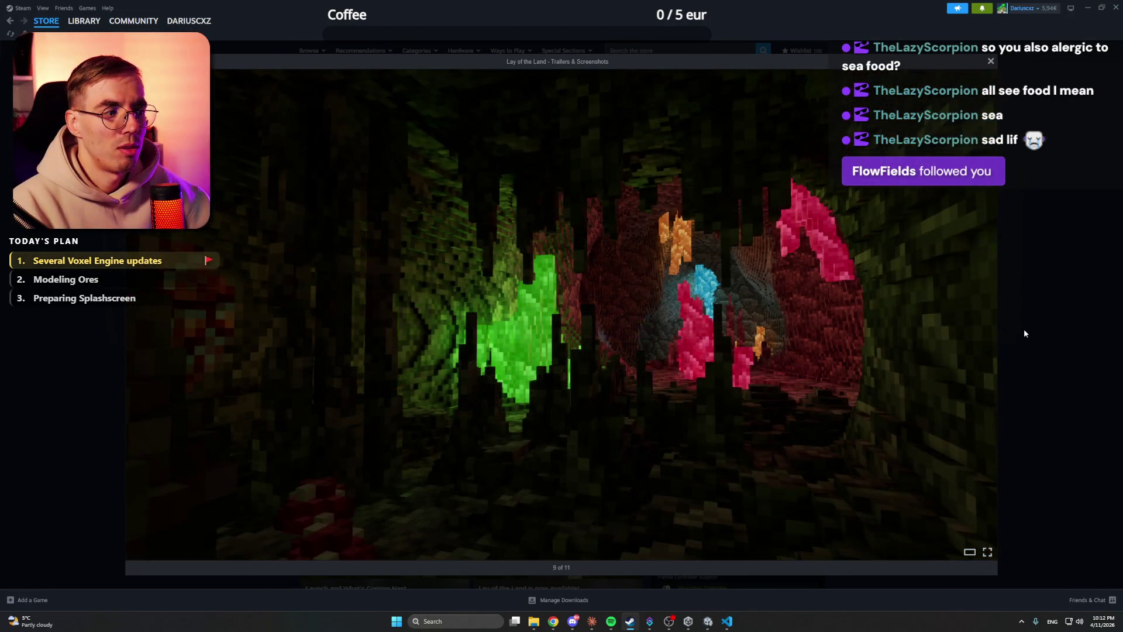
pyautogui.press('Right')
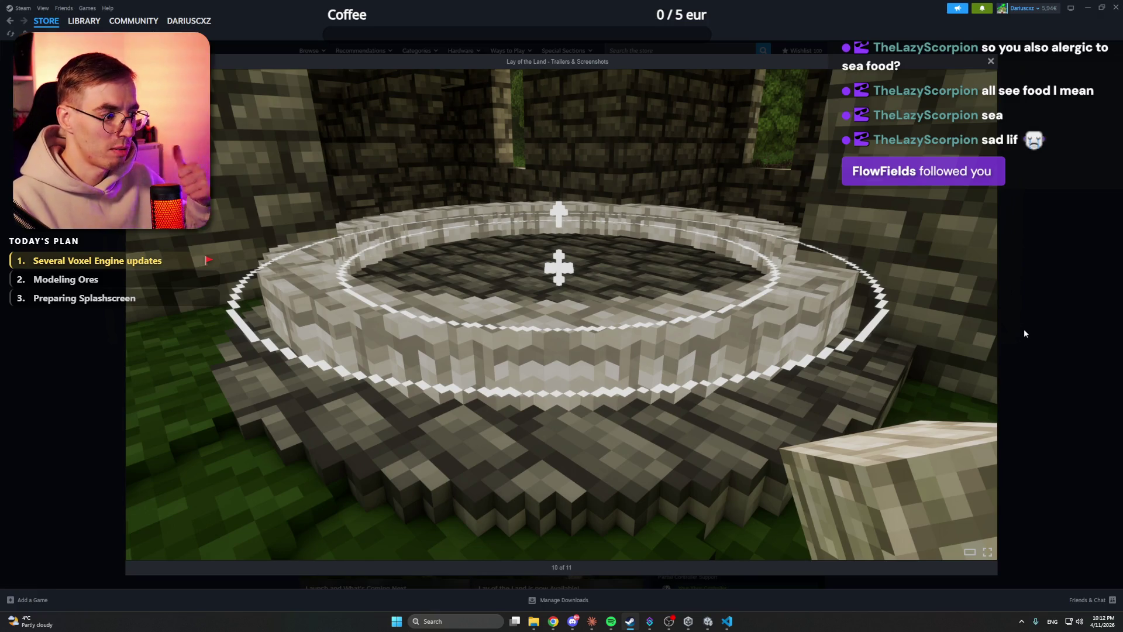
pyautogui.press('Right')
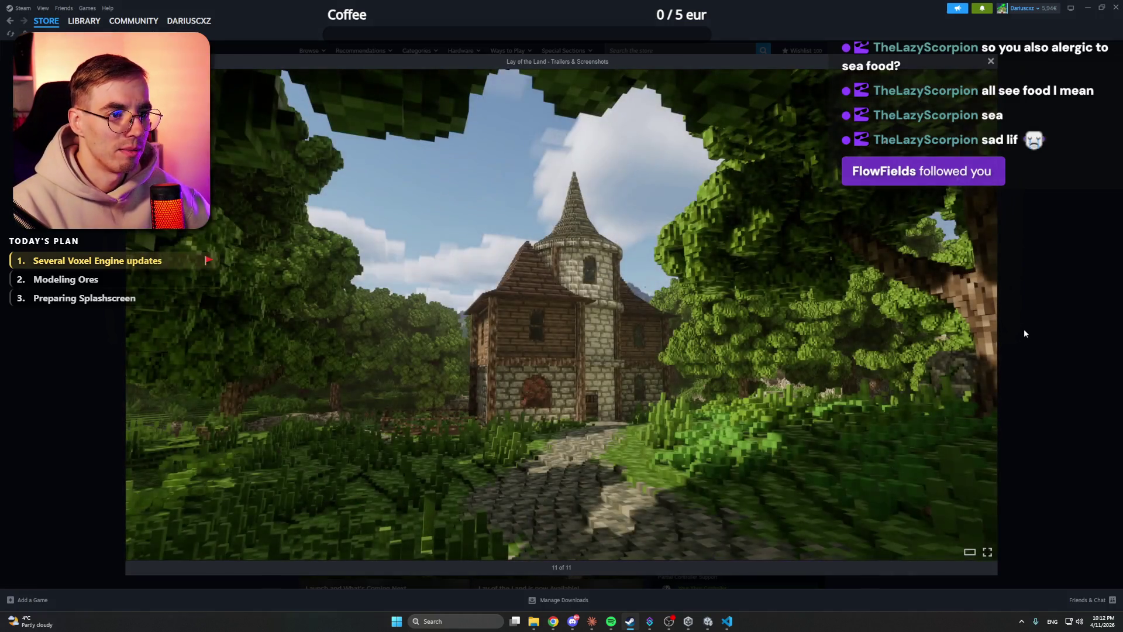
pyautogui.press('Right')
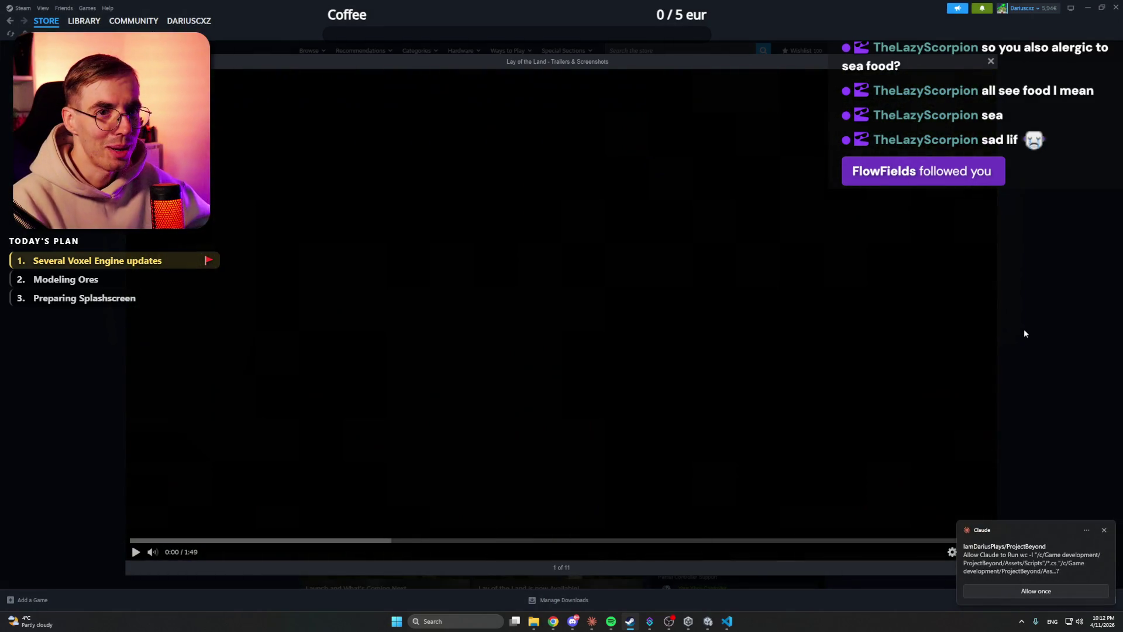
pyautogui.press('Escape')
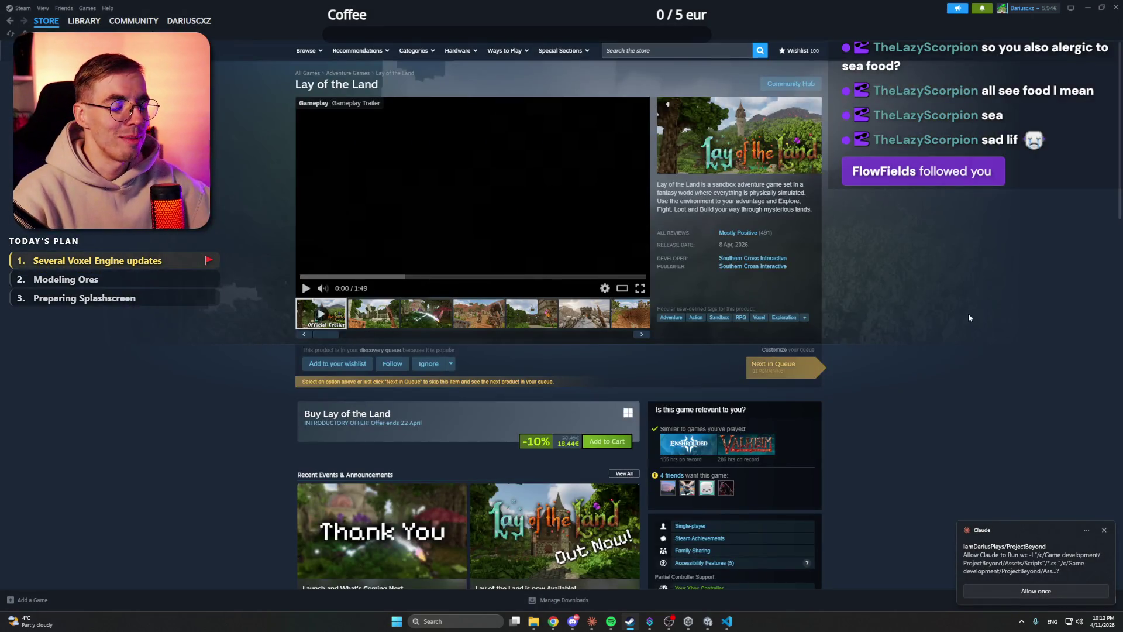
# Step: Pick two more screenshot thumbnails, then go back to the store front page
pyautogui.click(426, 313)
pyautogui.click(535, 321)
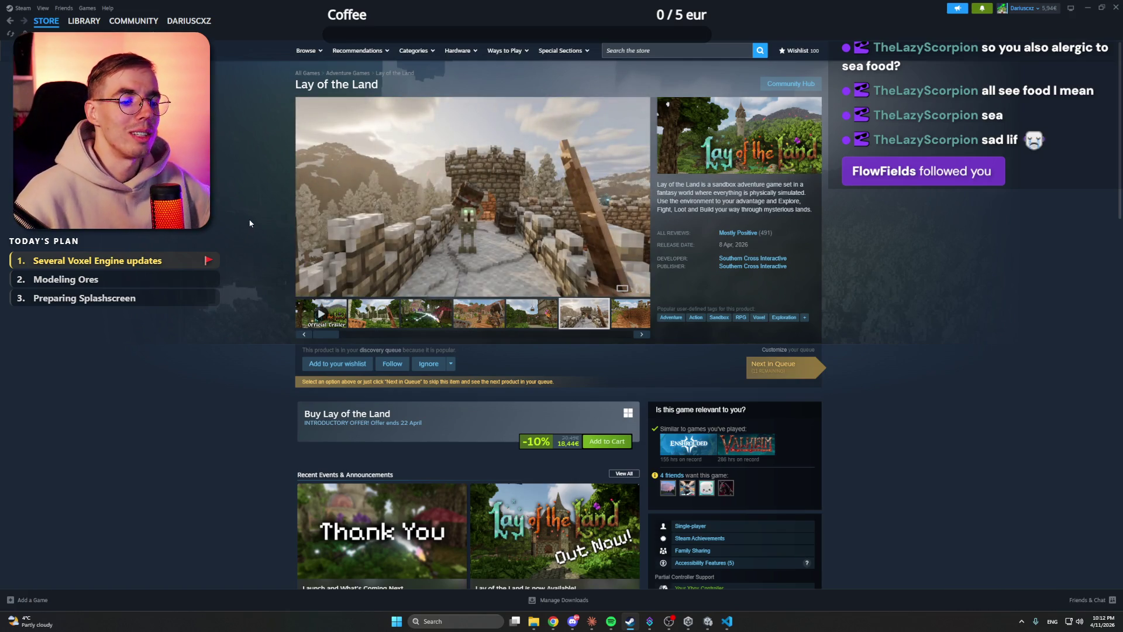
pyautogui.hotkey('alt', 'Left')
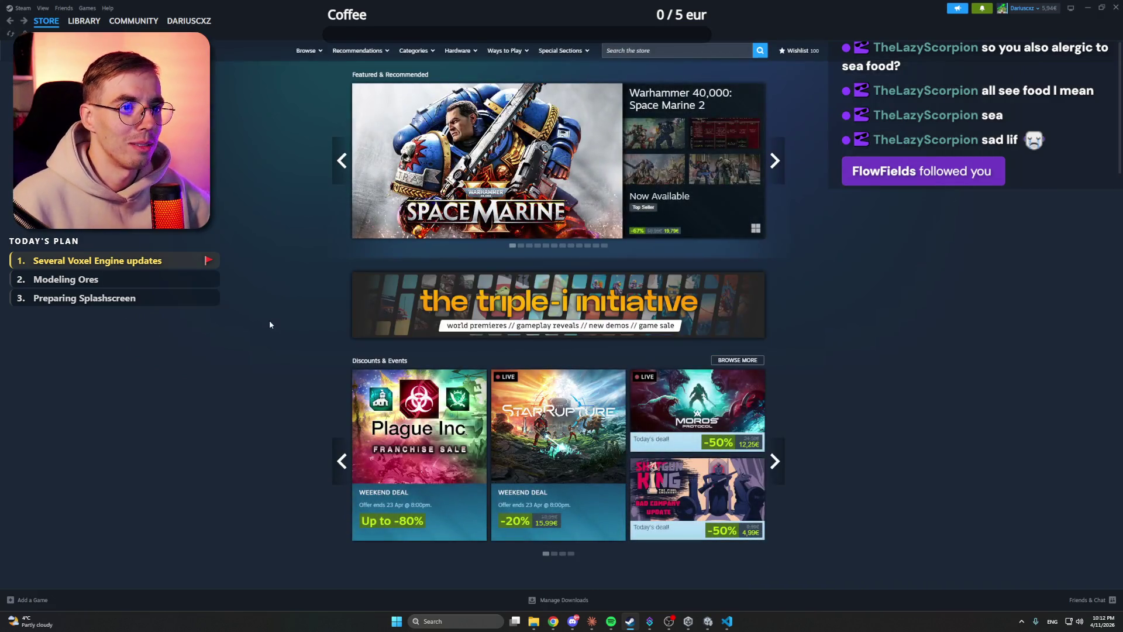
# Step: Search the Steam store for 'ever' and open the Everwind page
pyautogui.scroll(-5, 270, 323)
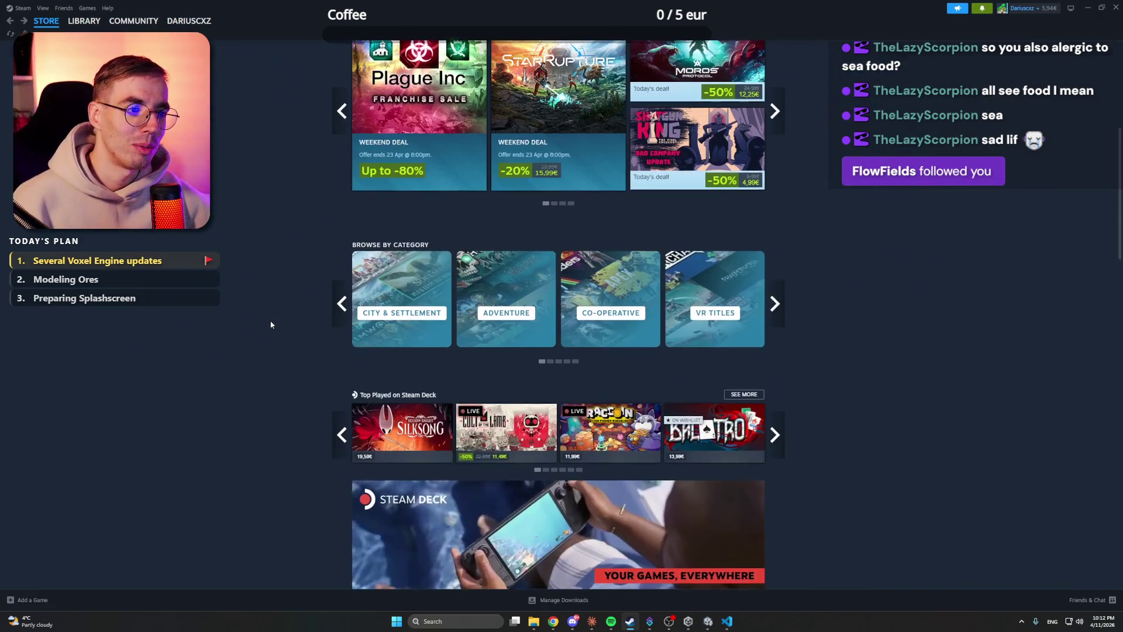
pyautogui.scroll(-6, 275, 321)
pyautogui.scroll(5, 225, 305)
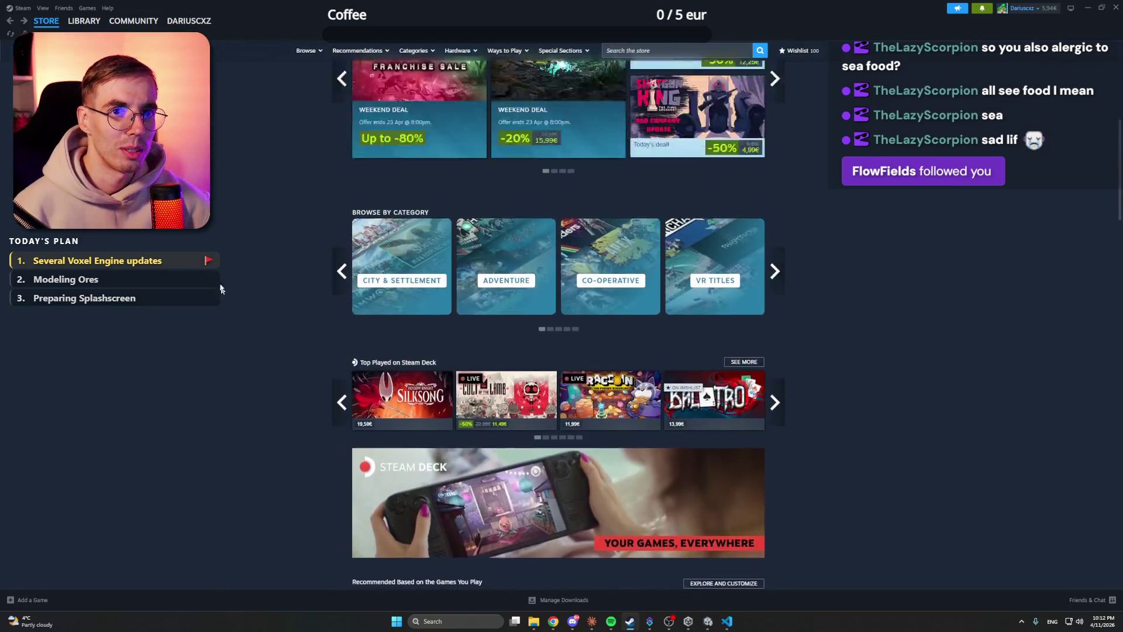
pyautogui.scroll(5, 225, 304)
pyautogui.click(84, 21)
pyautogui.click(53, 22)
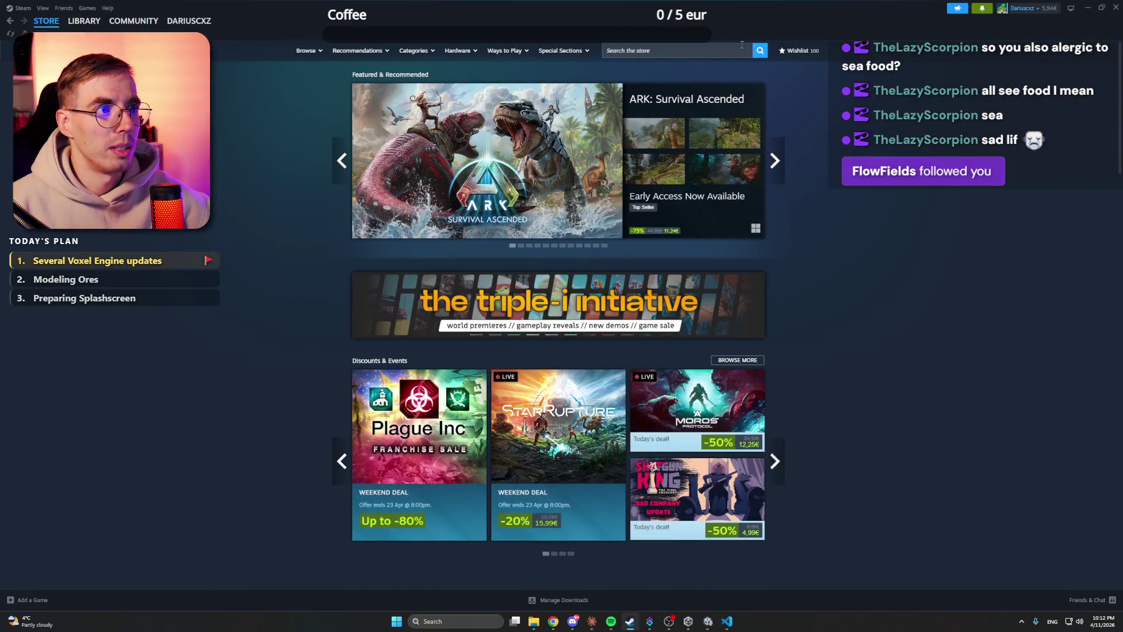
pyautogui.click(744, 47)
pyautogui.write('ever')
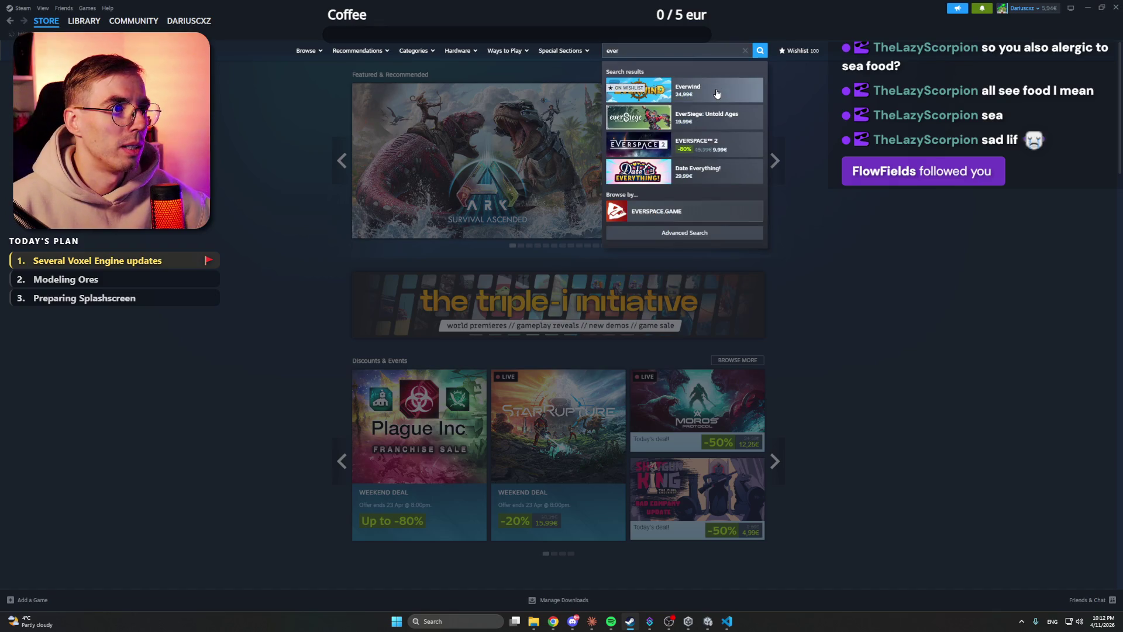
pyautogui.click(717, 94)
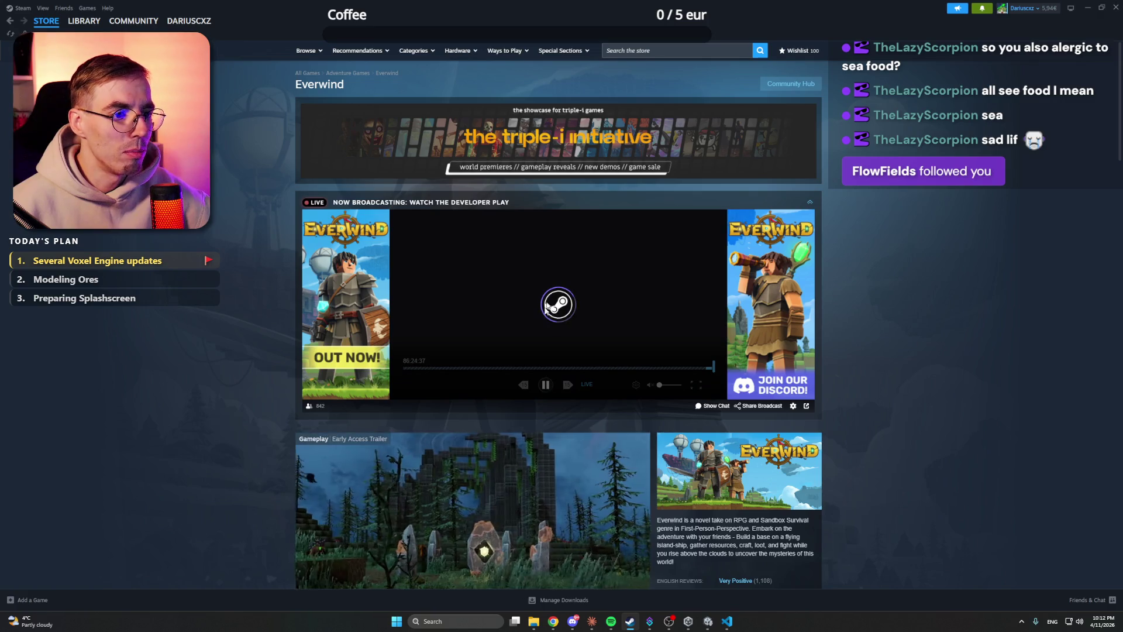
# Step: Scroll down the Everwind page, pause the gameplay trailer at 0:49, and select the third thumbnail
pyautogui.scroll(-5, 971, 315)
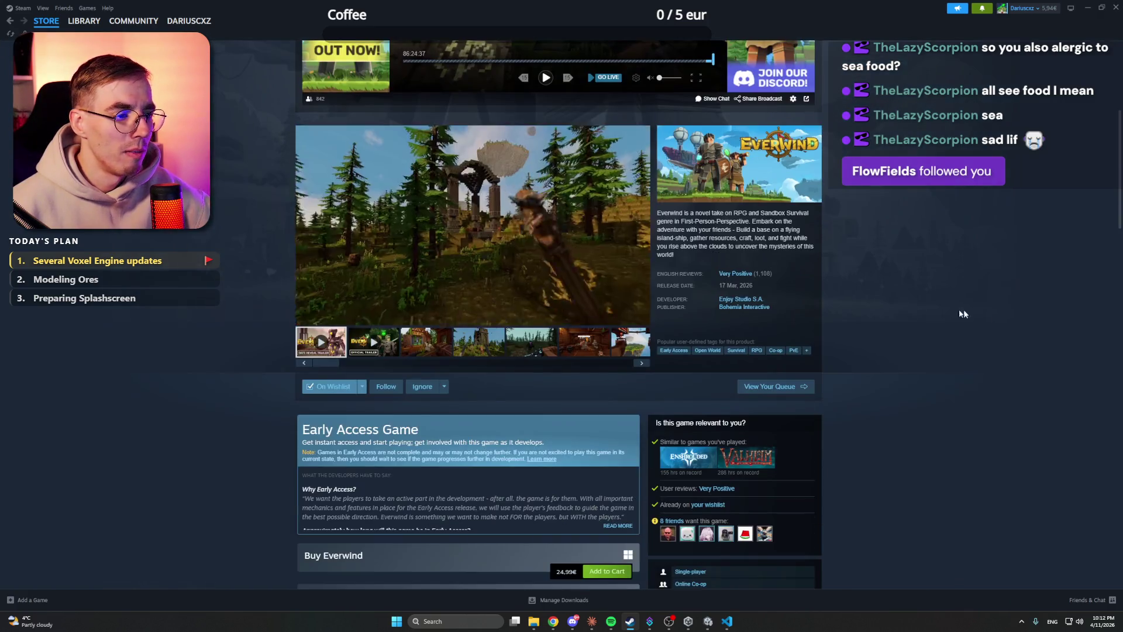
pyautogui.click(546, 259)
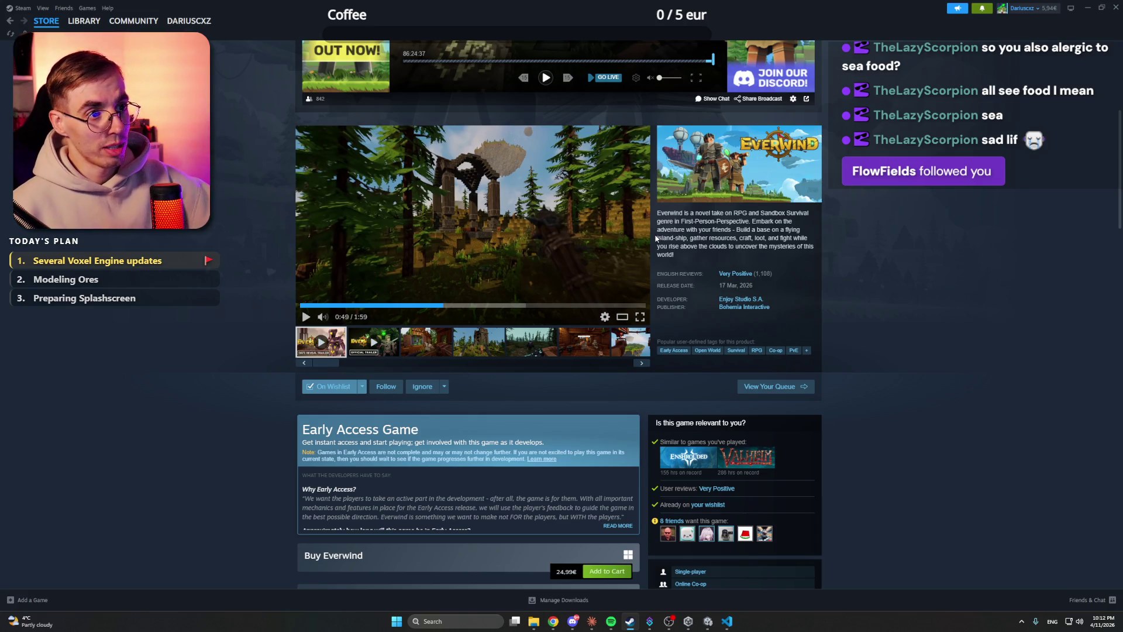
pyautogui.click(427, 350)
# Step: Page through Everwind's screenshots at full size, then close the screenshot viewer
pyautogui.click(506, 228)
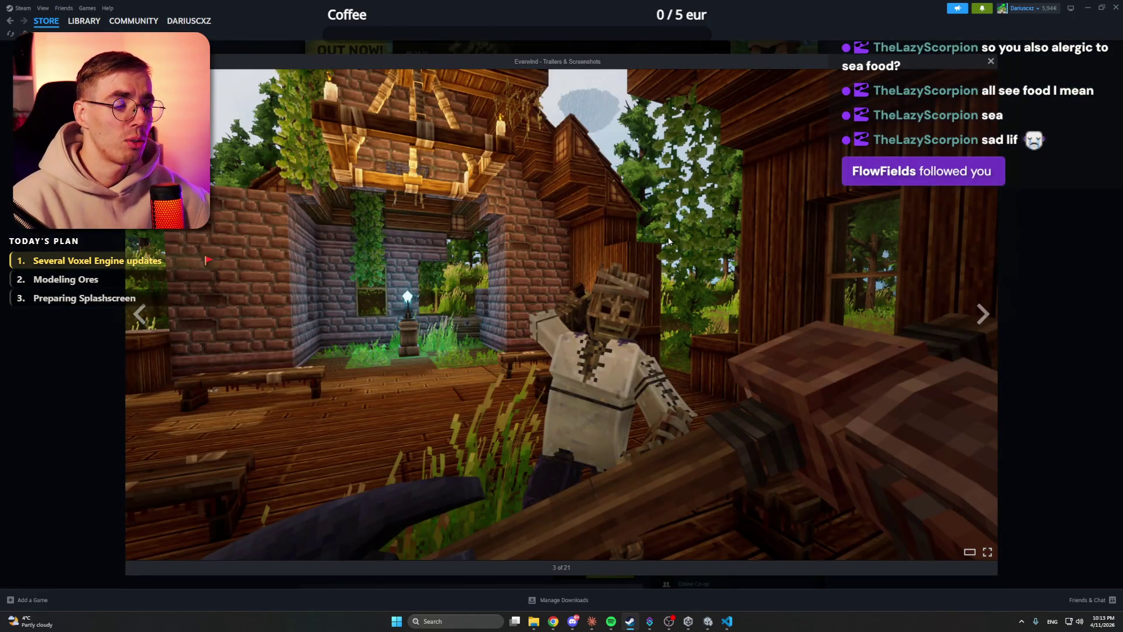
pyautogui.press('Right')
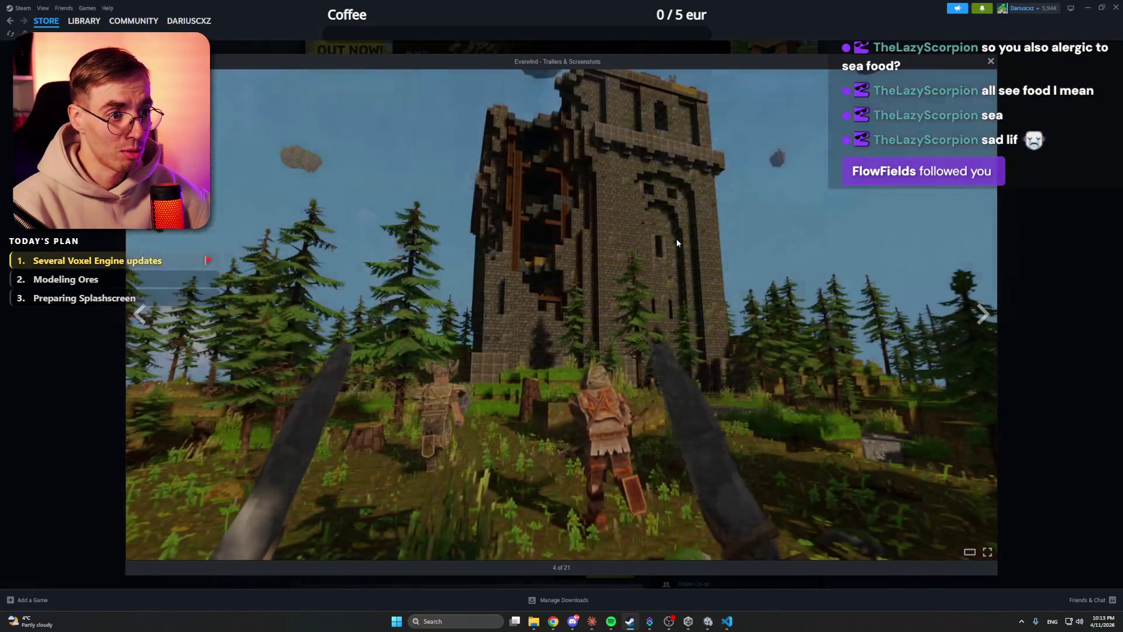
pyautogui.press('Right')
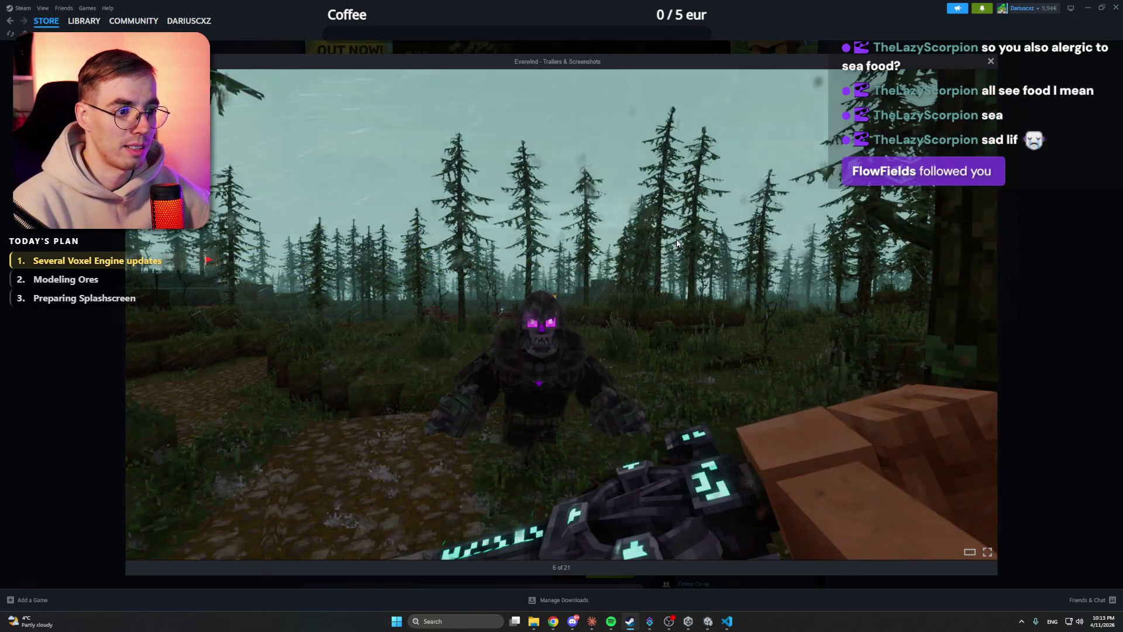
pyautogui.press('Right')
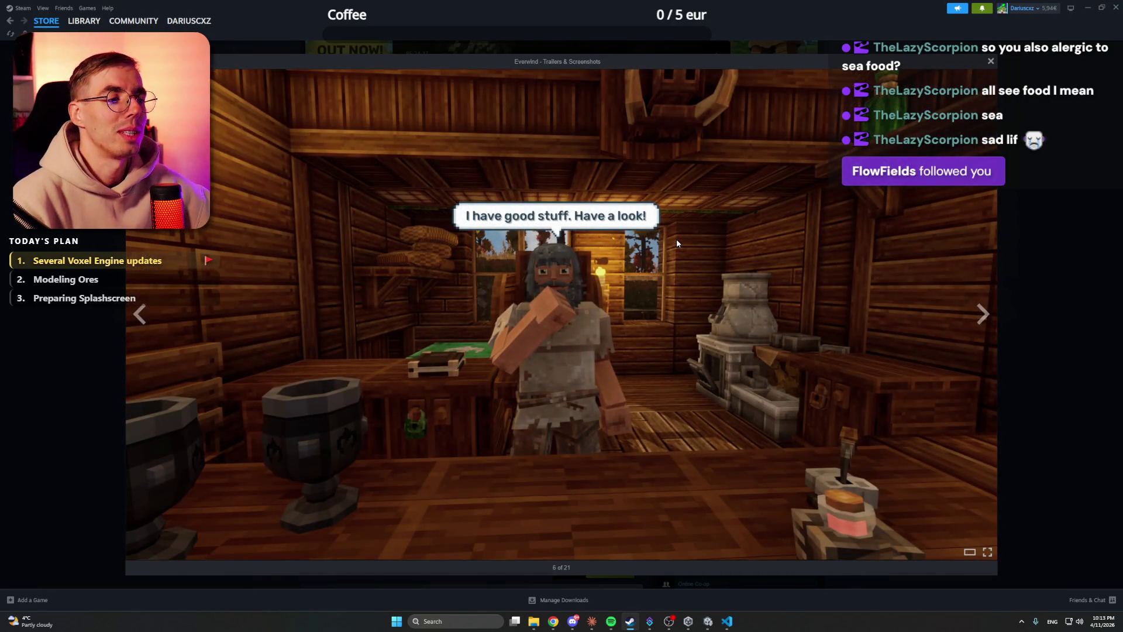
pyautogui.press('Right')
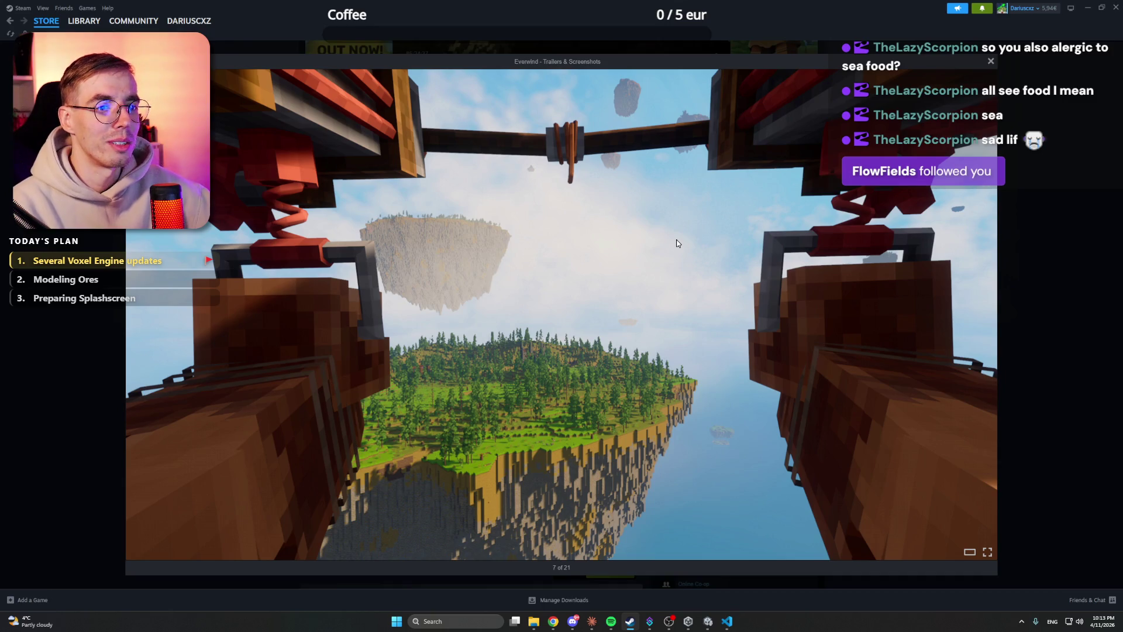
pyautogui.press('Right')
pyautogui.press('Right')
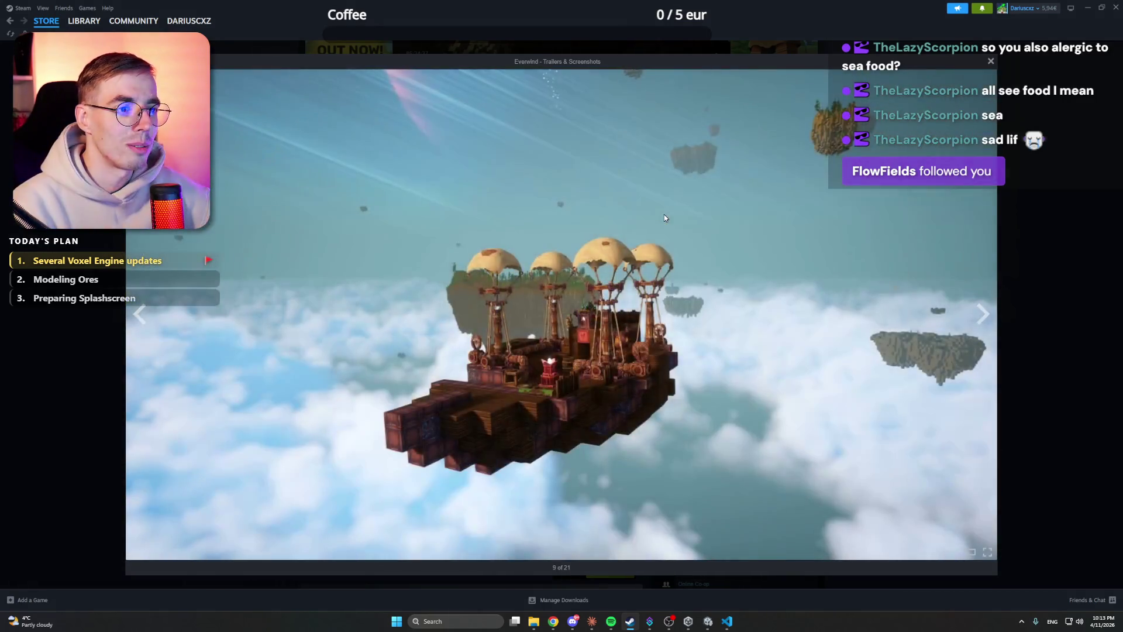
pyautogui.press('Right')
pyautogui.press('Right')
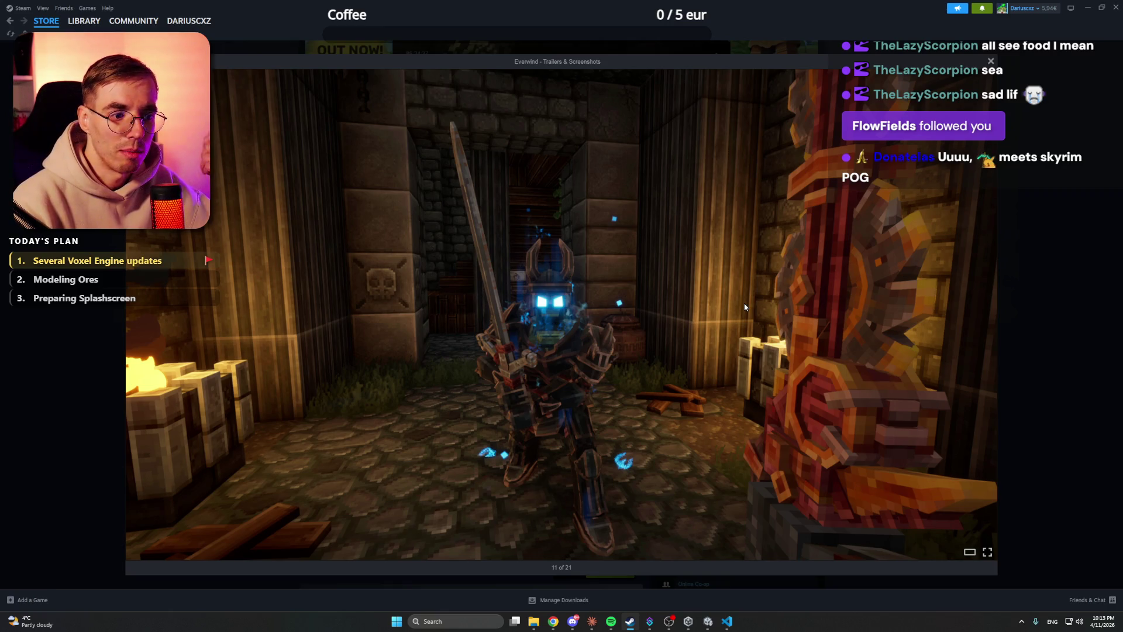
pyautogui.click(745, 306)
pyautogui.click(744, 307)
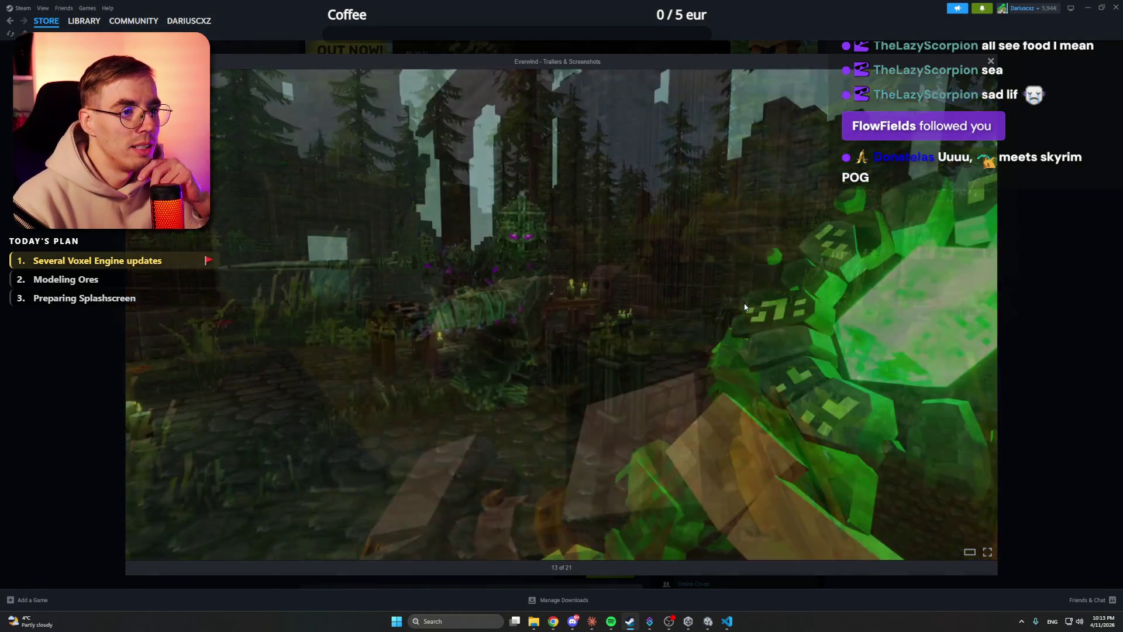
pyautogui.click(745, 306)
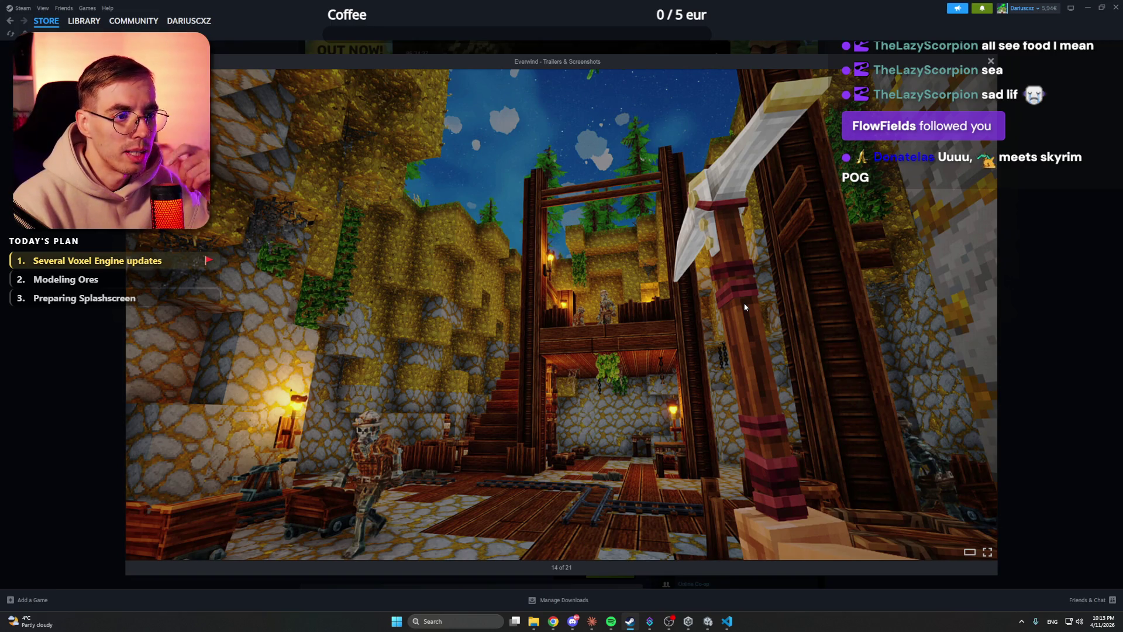
pyautogui.click(744, 306)
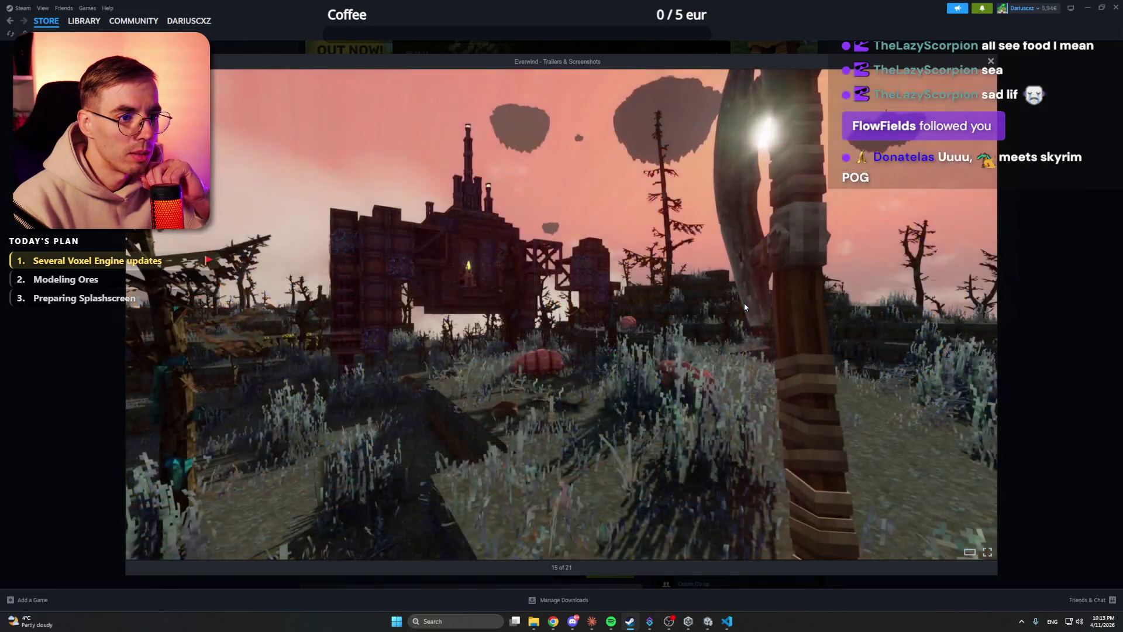
pyautogui.click(744, 306)
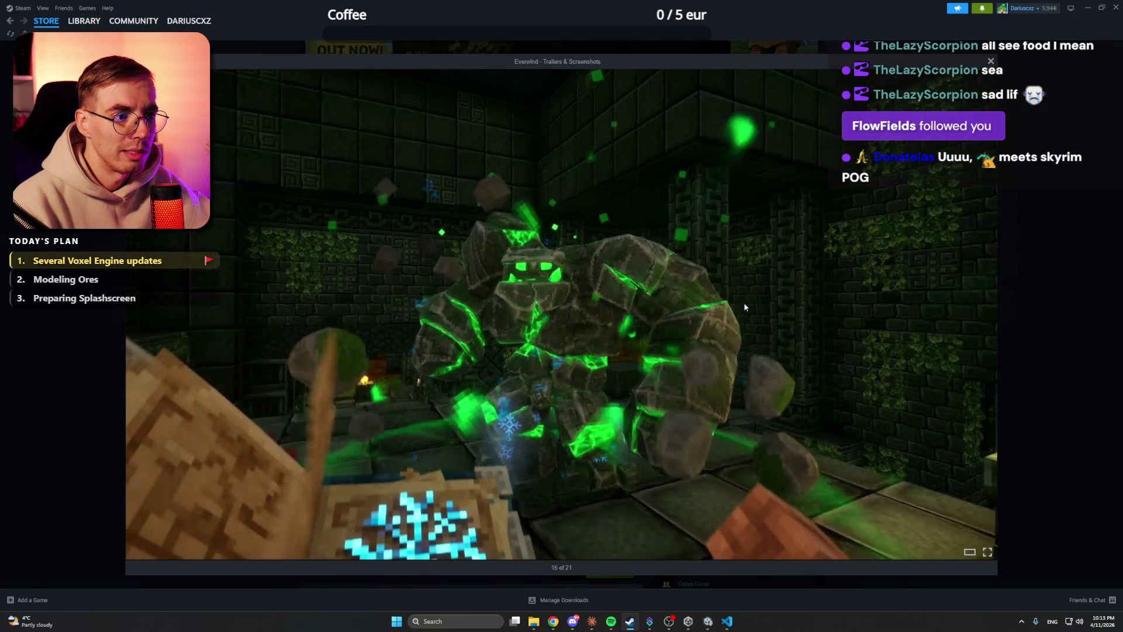
pyautogui.click(1025, 320)
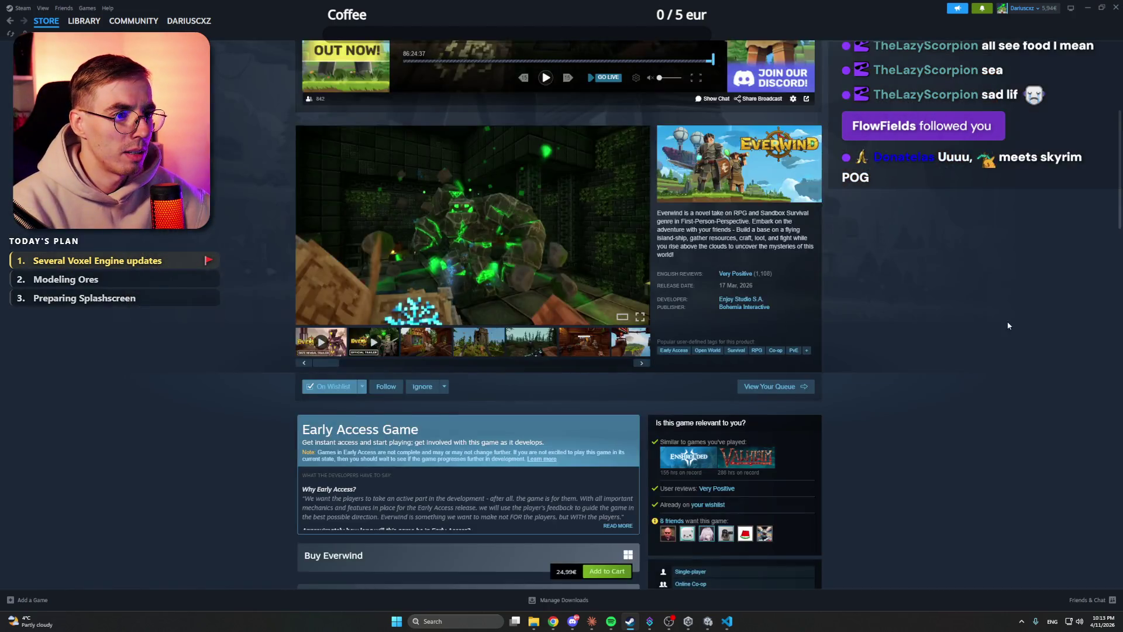
# Step: Read Everwind's About This Game and system requirements, then minimise Steam to reveal Claude
pyautogui.scroll(-10, 1020, 318)
pyautogui.scroll(-5, 939, 457)
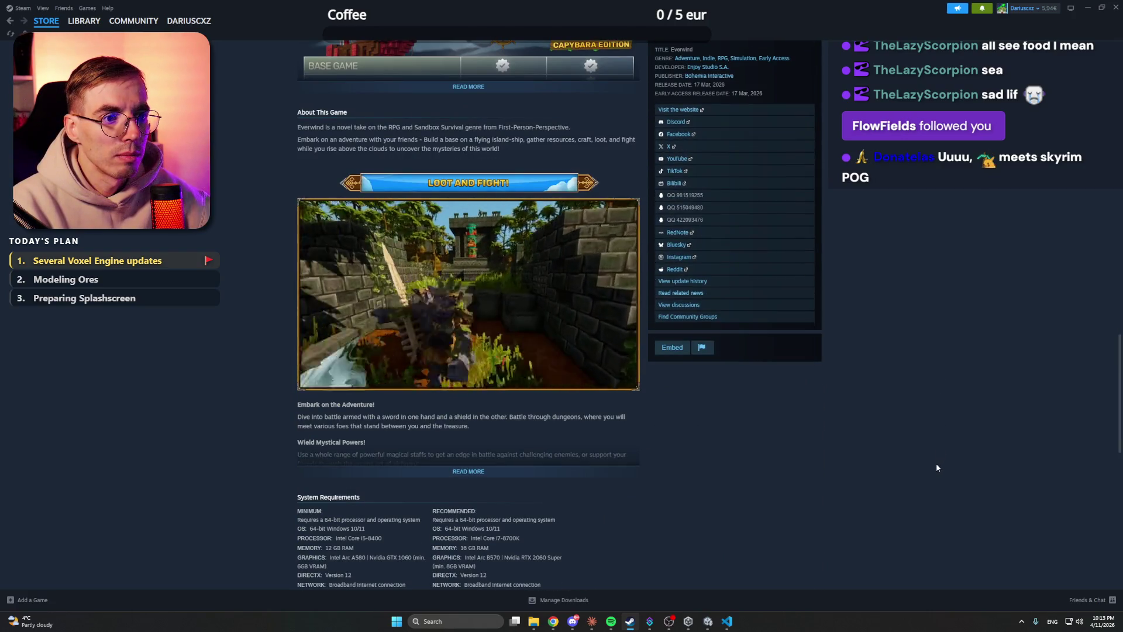
pyautogui.scroll(-5, 933, 468)
pyautogui.scroll(15, 932, 466)
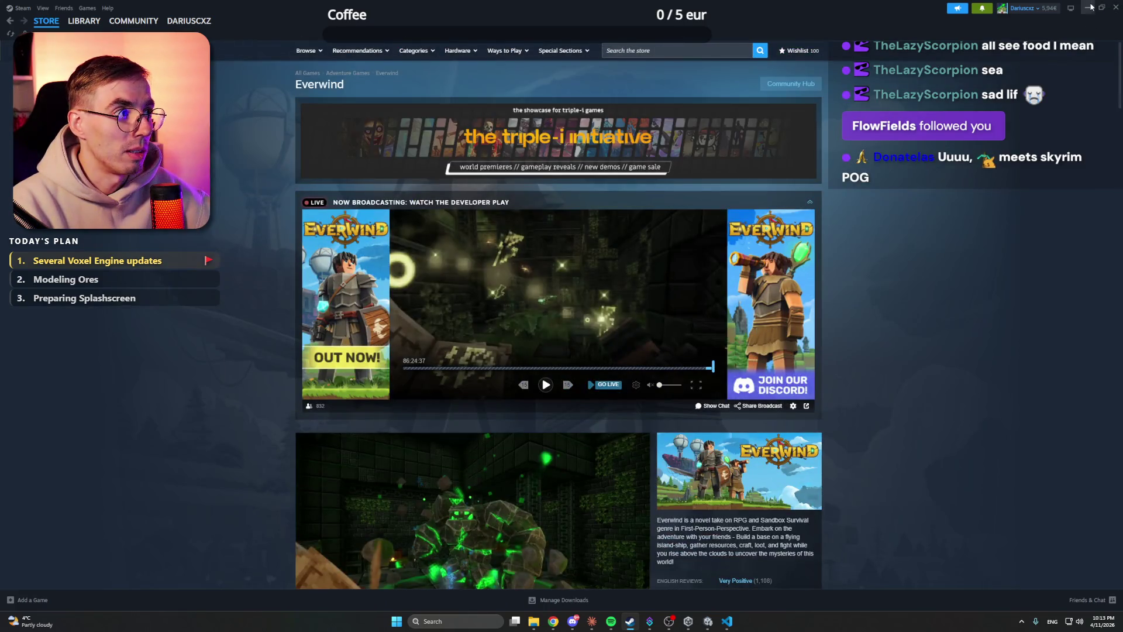
pyautogui.click(1090, 7)
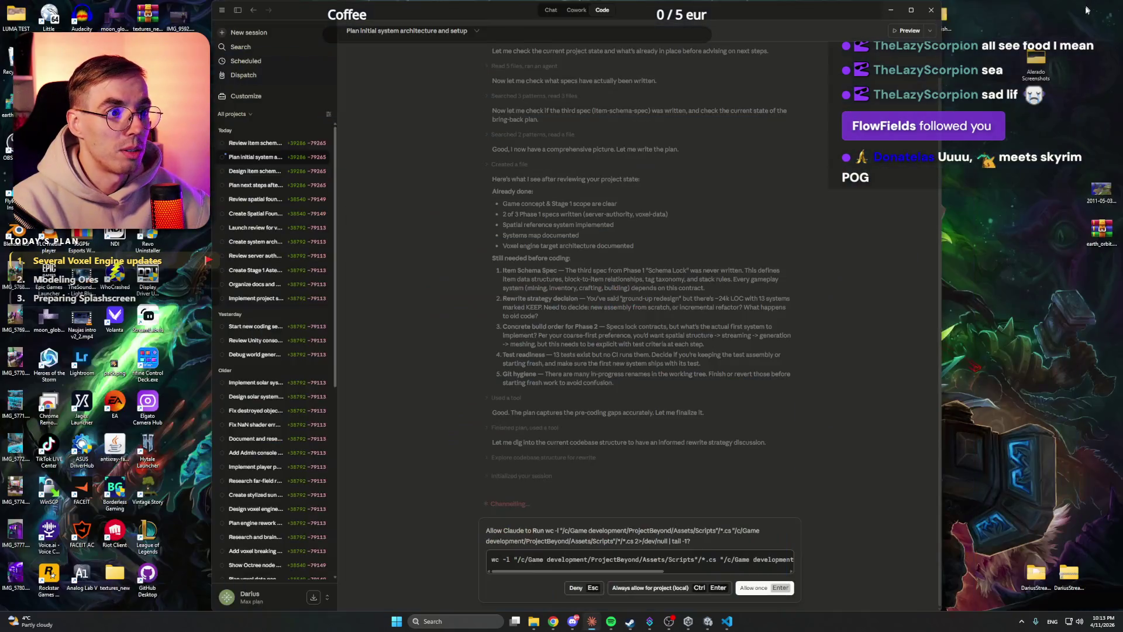
# Step: Allow the architecture session's two pending commands once and switch to the Review item schema session
pyautogui.click(649, 587)
pyautogui.click(256, 157)
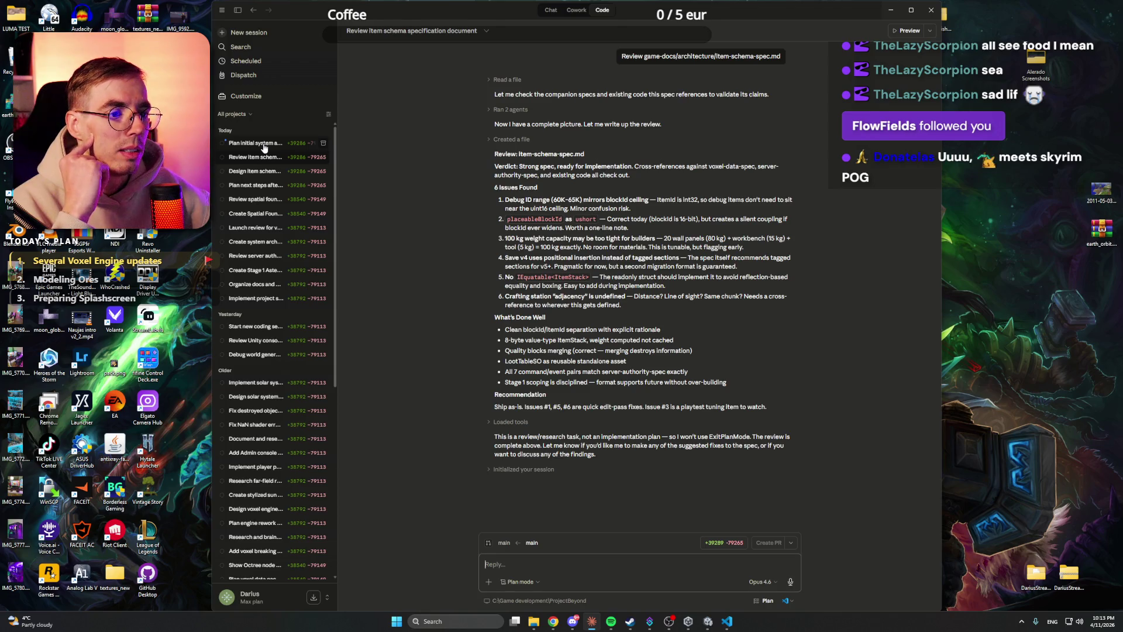
pyautogui.click(263, 148)
pyautogui.click(709, 582)
pyautogui.click(264, 158)
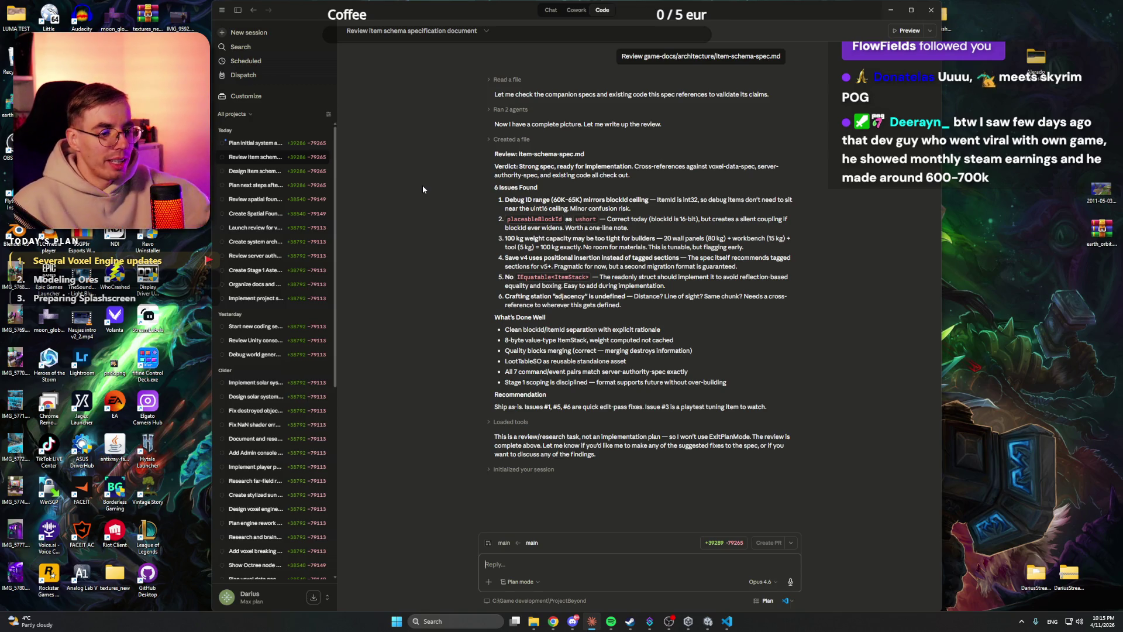
# Step: Scroll the sidebar session list to find the Plan initial system architecture session
pyautogui.scroll(-2, 288, 336)
pyautogui.scroll(-4, 288, 335)
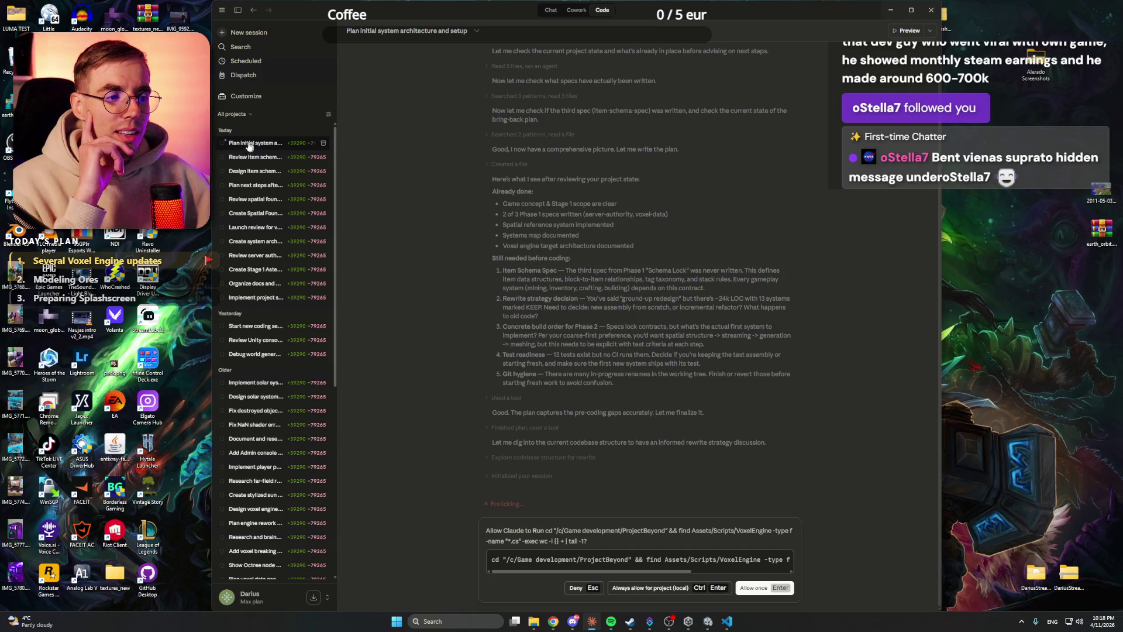
# Step: Allow the VoxelEngine line-count command once, then switch to the item schema specification review session
pyautogui.scroll(1, 645, 249)
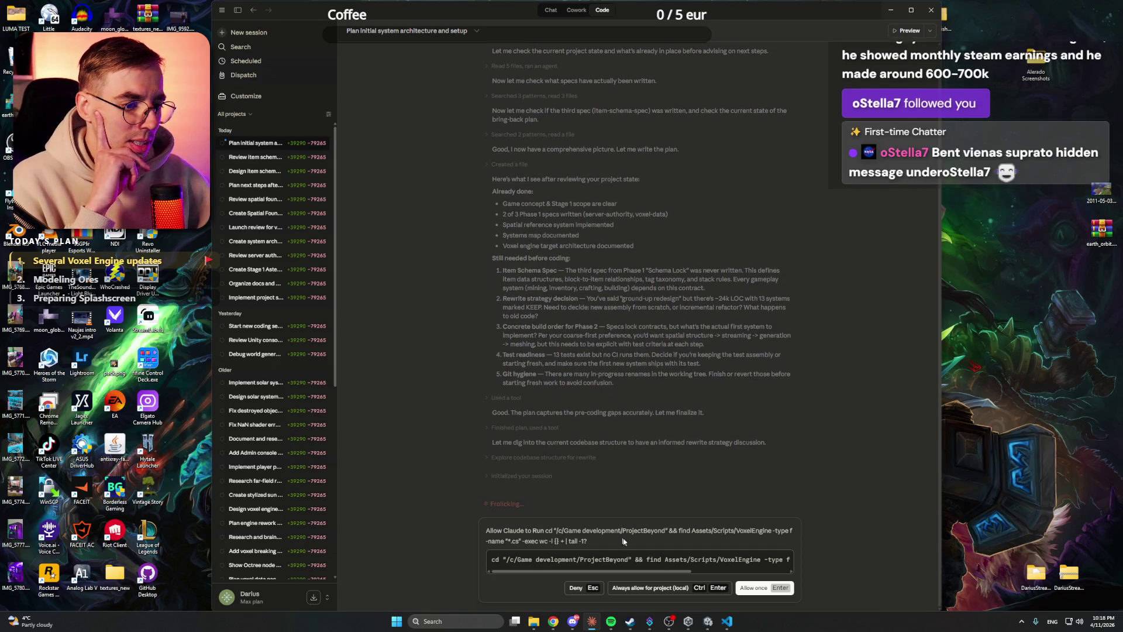
pyautogui.hotkey('ctrl', 'Return')
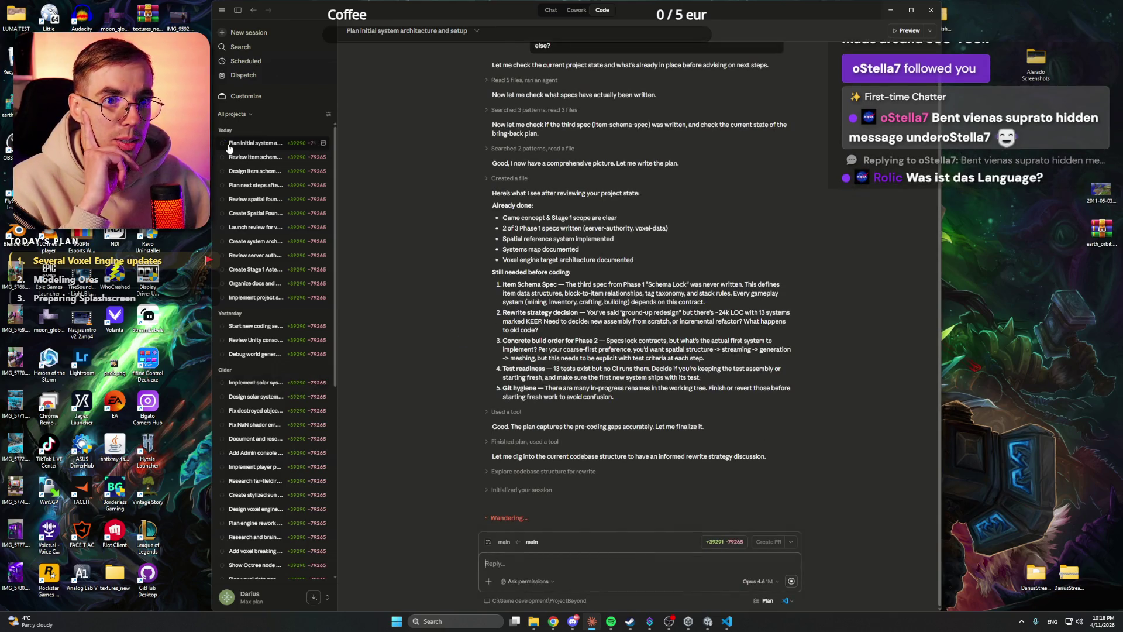
pyautogui.click(255, 156)
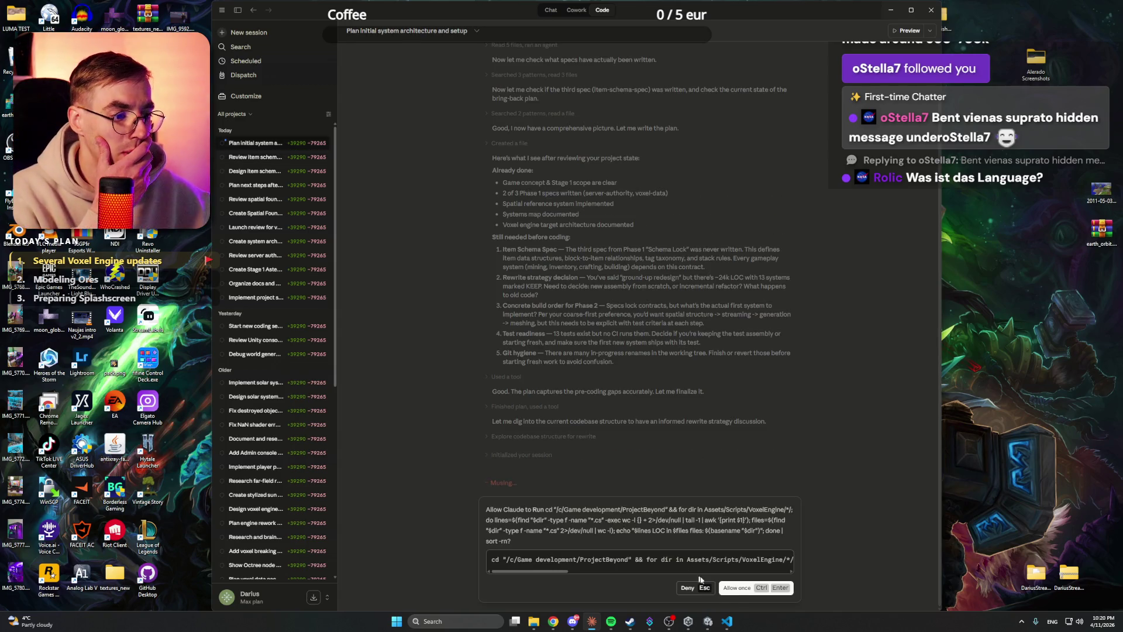
# Step: Allow the assistant's file-listing, file-search and git log commands, declining the long git history request
pyautogui.click(760, 592)
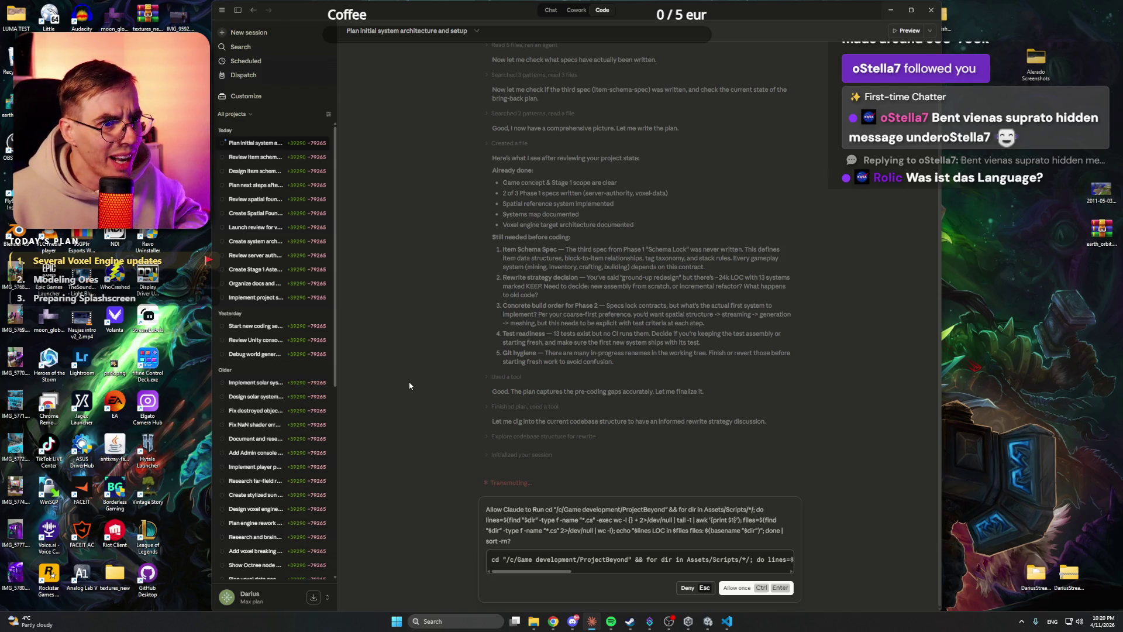
pyautogui.click(739, 587)
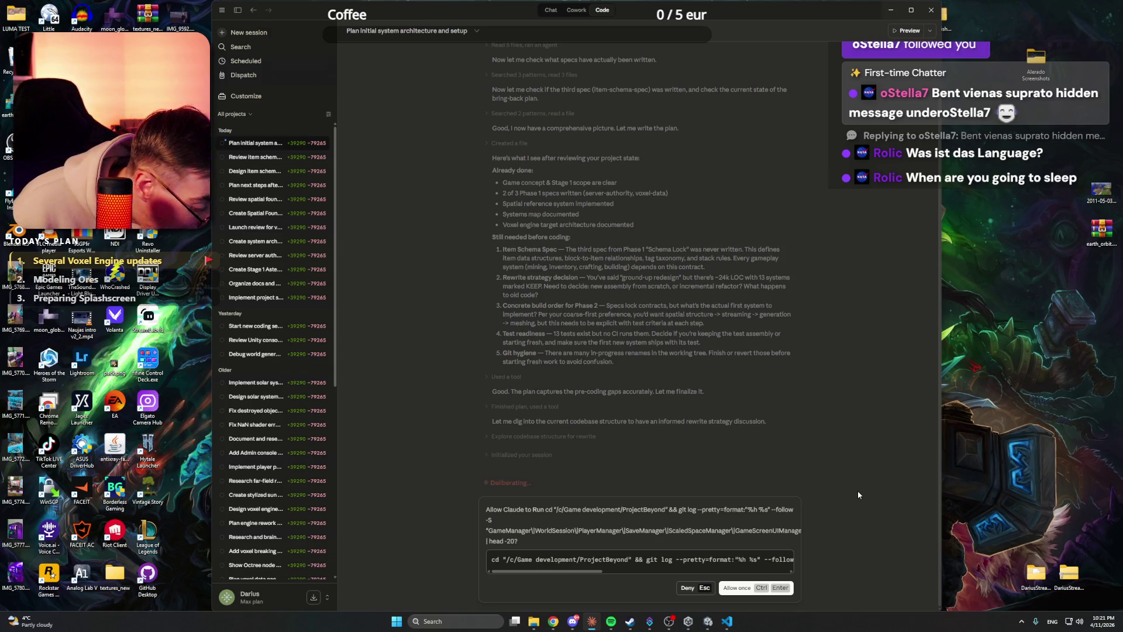
pyautogui.hotkey('ctrl', 'Return')
pyautogui.hotkey('ctrl', 'Return')
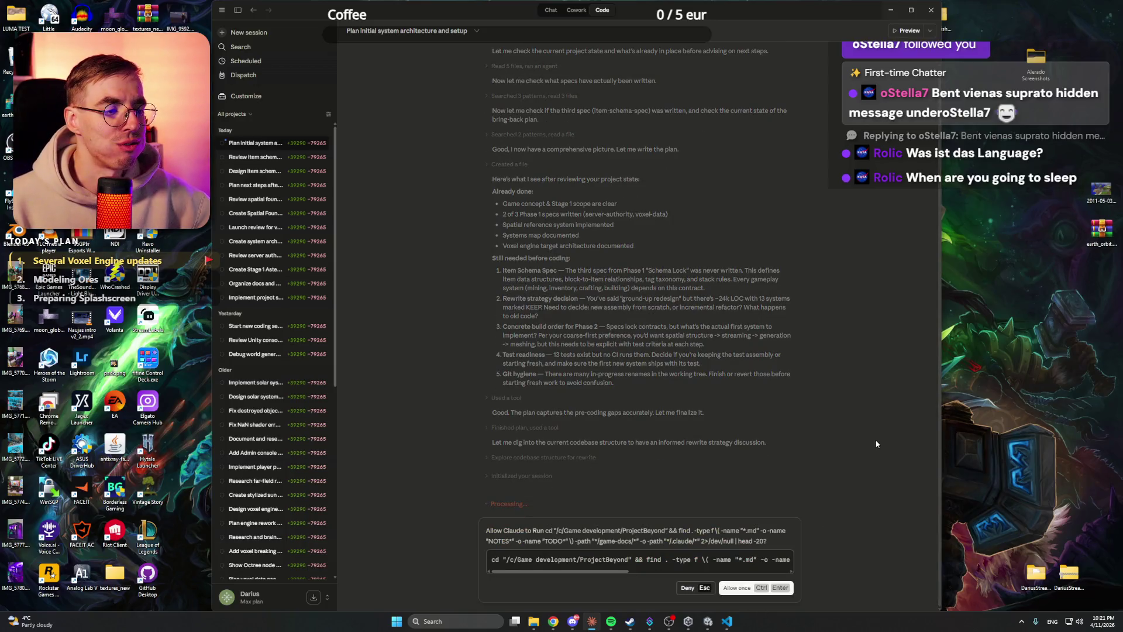
pyautogui.click(753, 588)
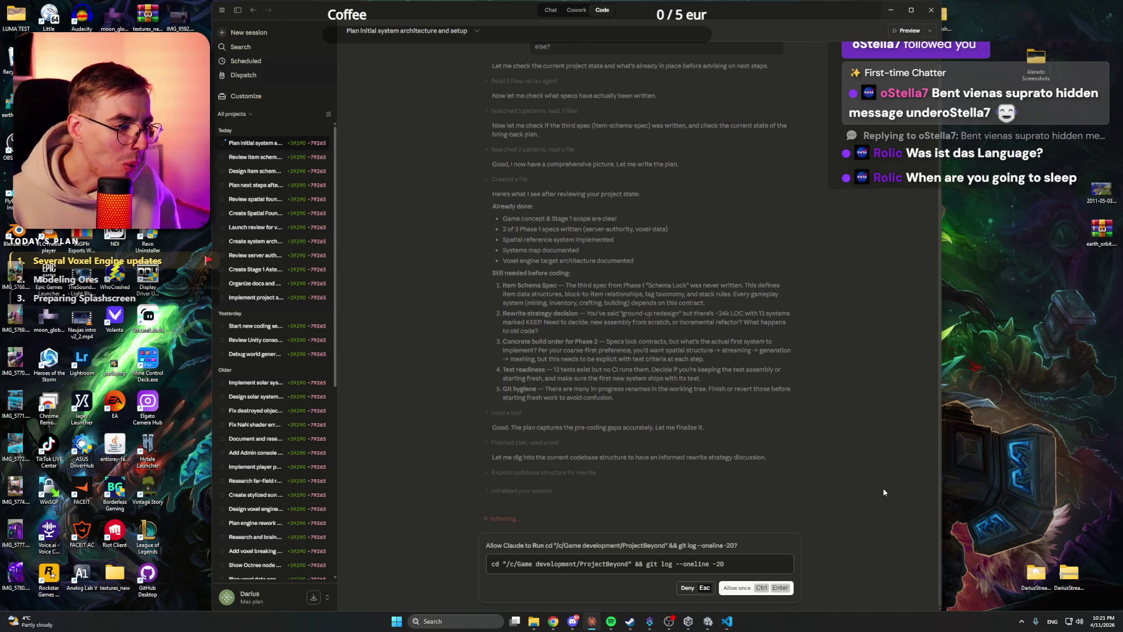
pyautogui.click(736, 593)
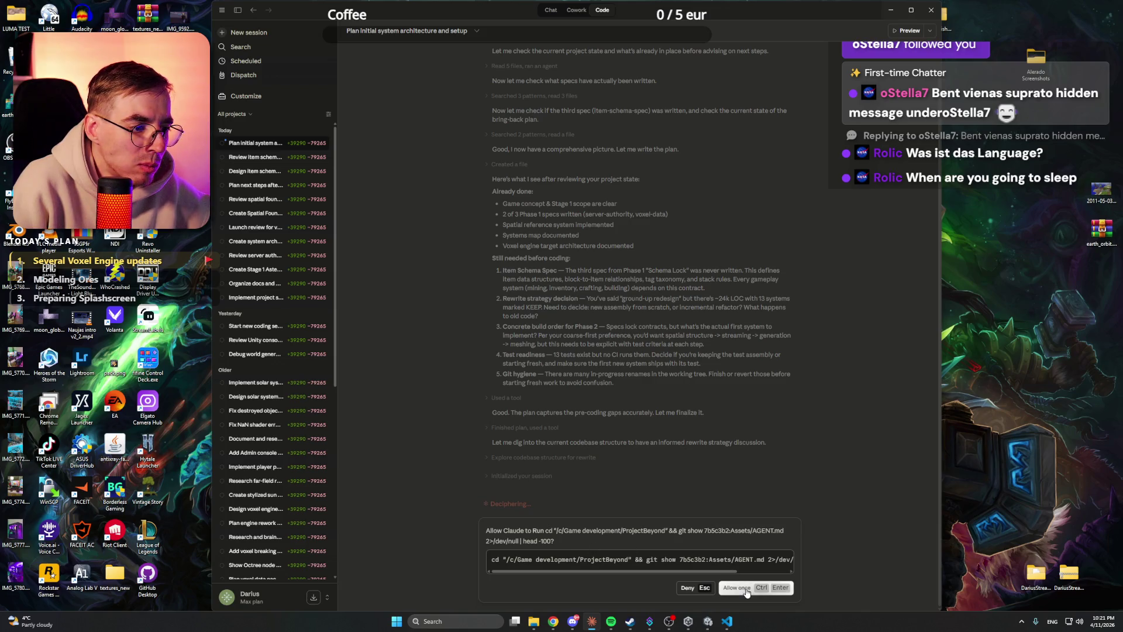
# Step: Let the assistant read the old AGENT.md and run its next command, then check Claude plan usage in Chrome
pyautogui.click(736, 588)
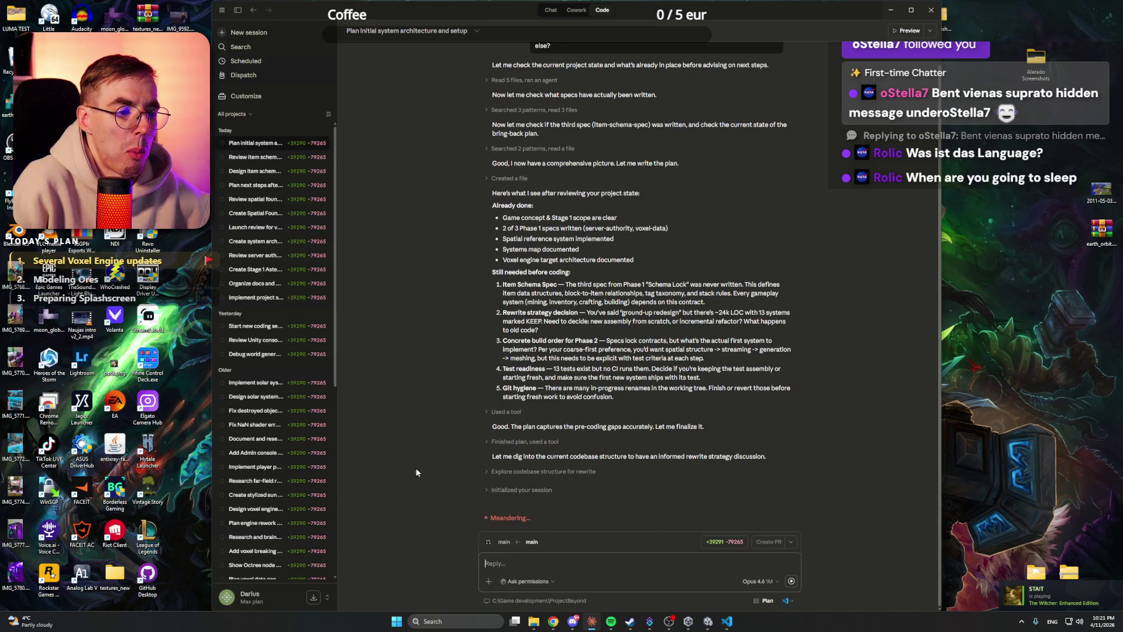
pyautogui.click(738, 588)
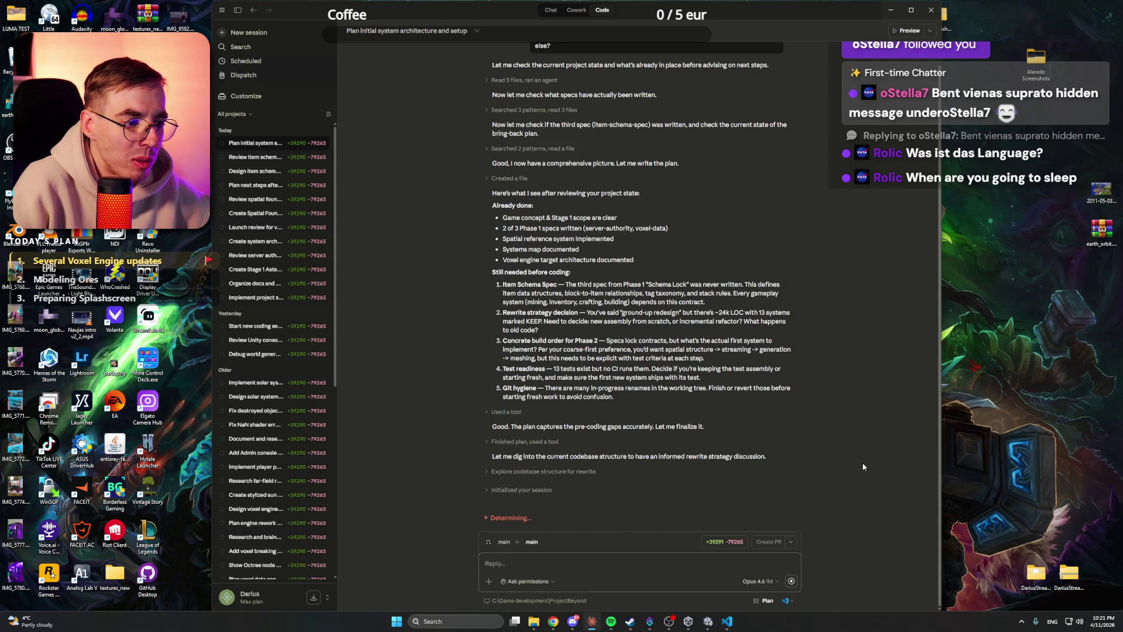
pyautogui.moveTo(553, 621)
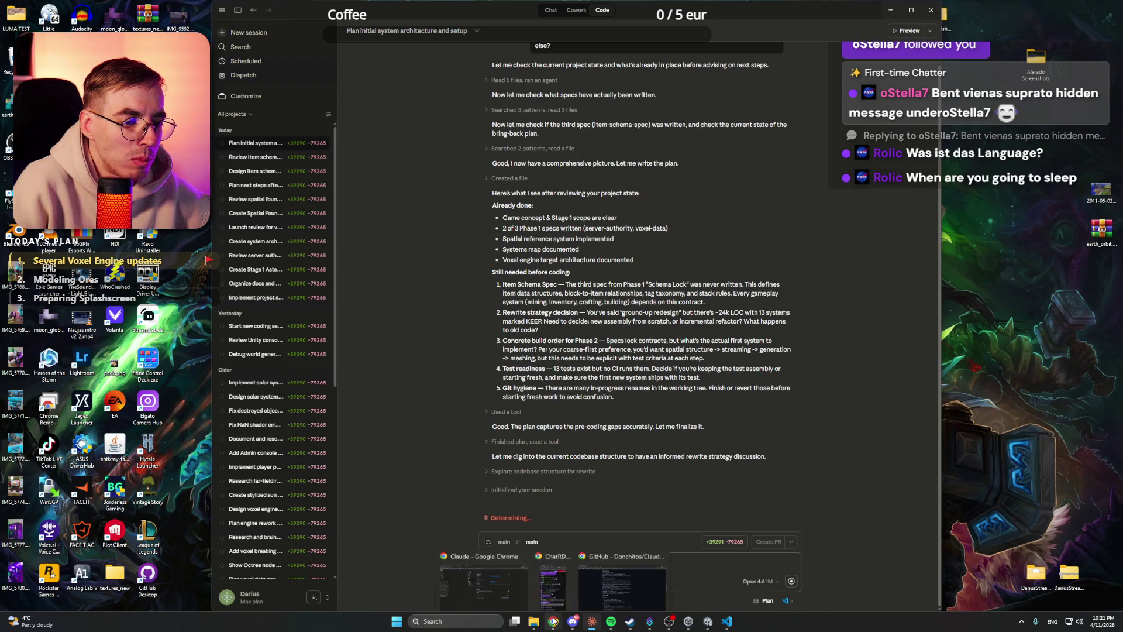
pyautogui.click(483, 579)
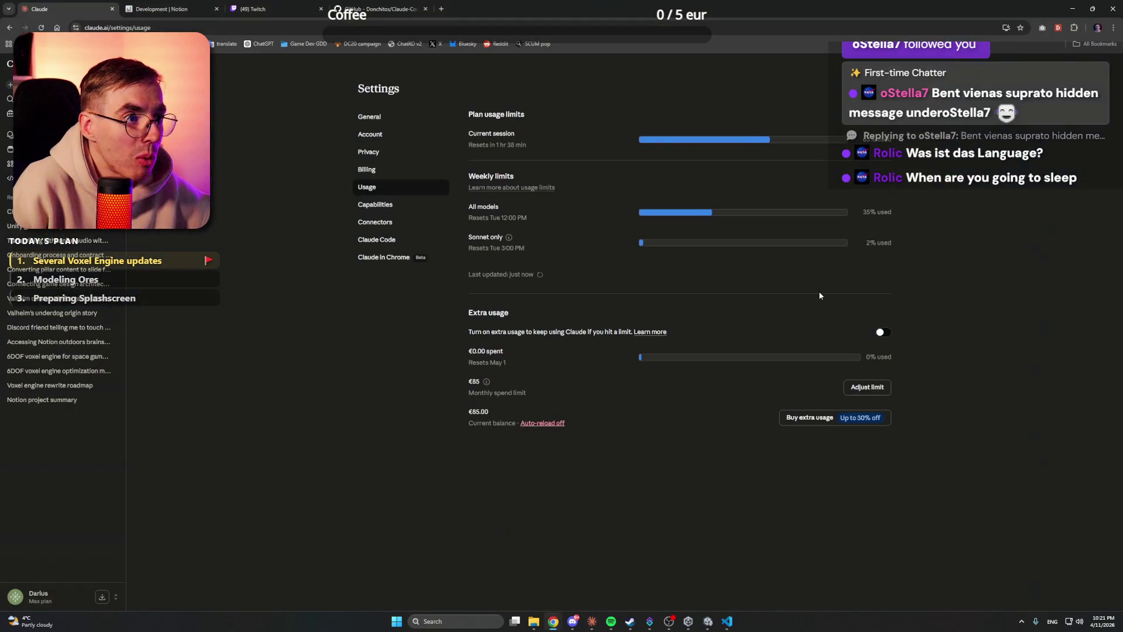
pyautogui.click(1073, 7)
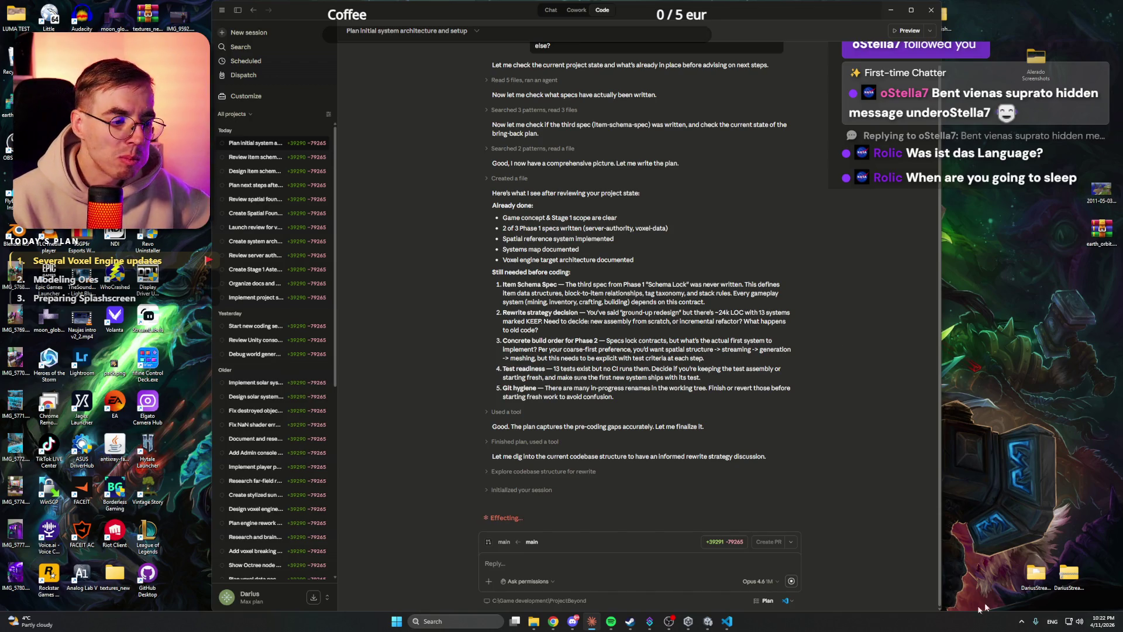
# Step: Widen the Shader Graph panel, delete every Jet fire node, save, then return to the browser
pyautogui.click(716, 624)
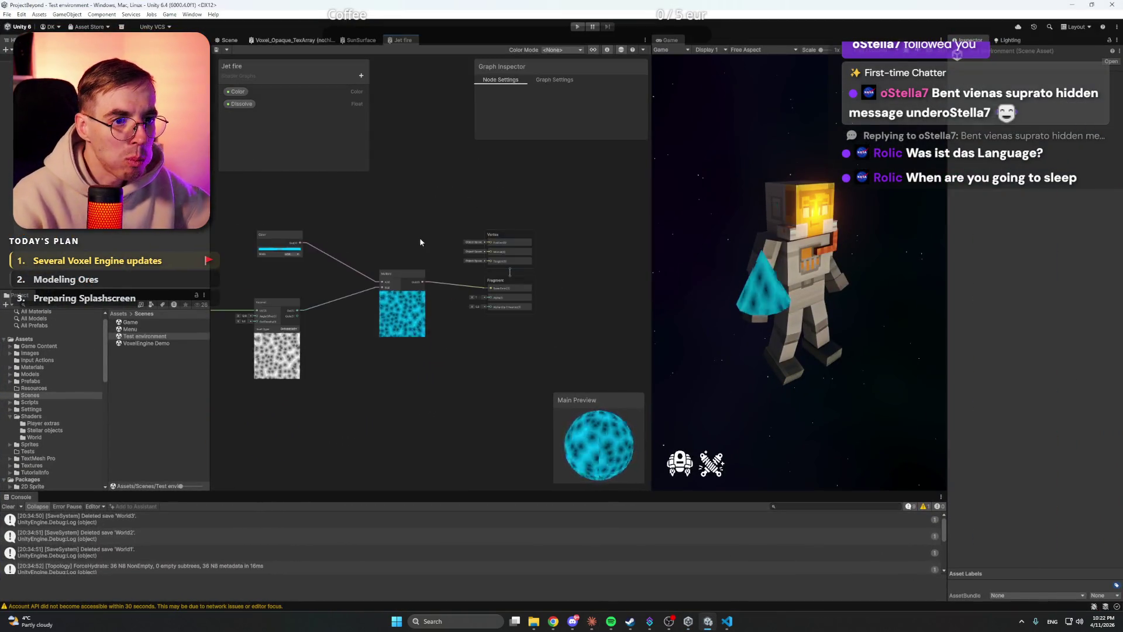
pyautogui.moveTo(652, 228); pyautogui.dragTo(762, 228)
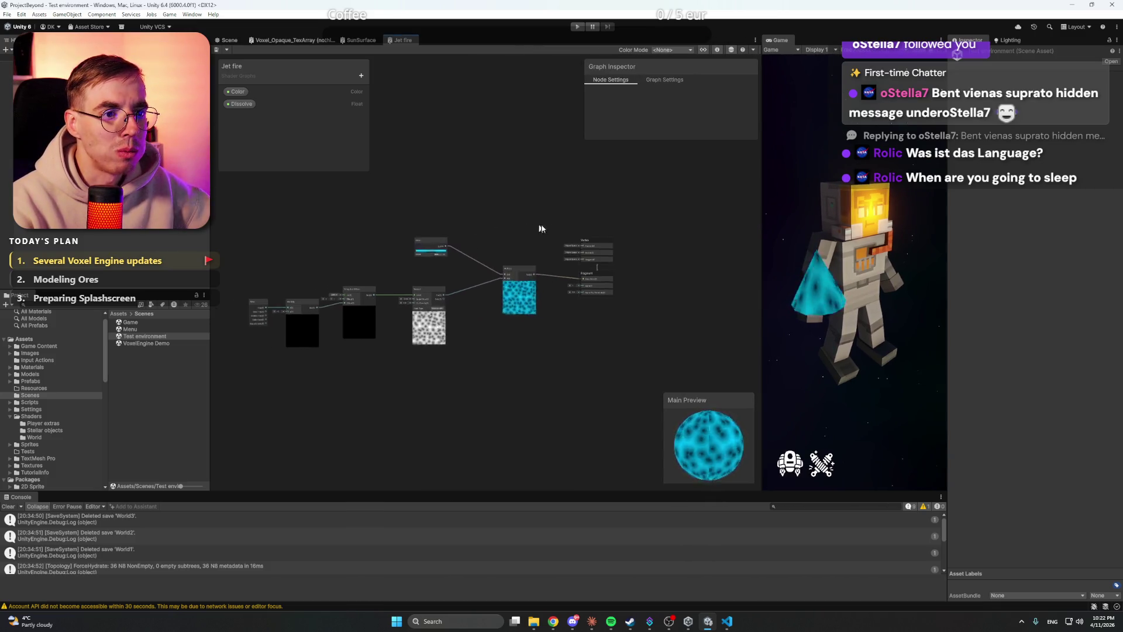
pyautogui.moveTo(246, 405); pyautogui.dragTo(476, 296)
pyautogui.press('Delete')
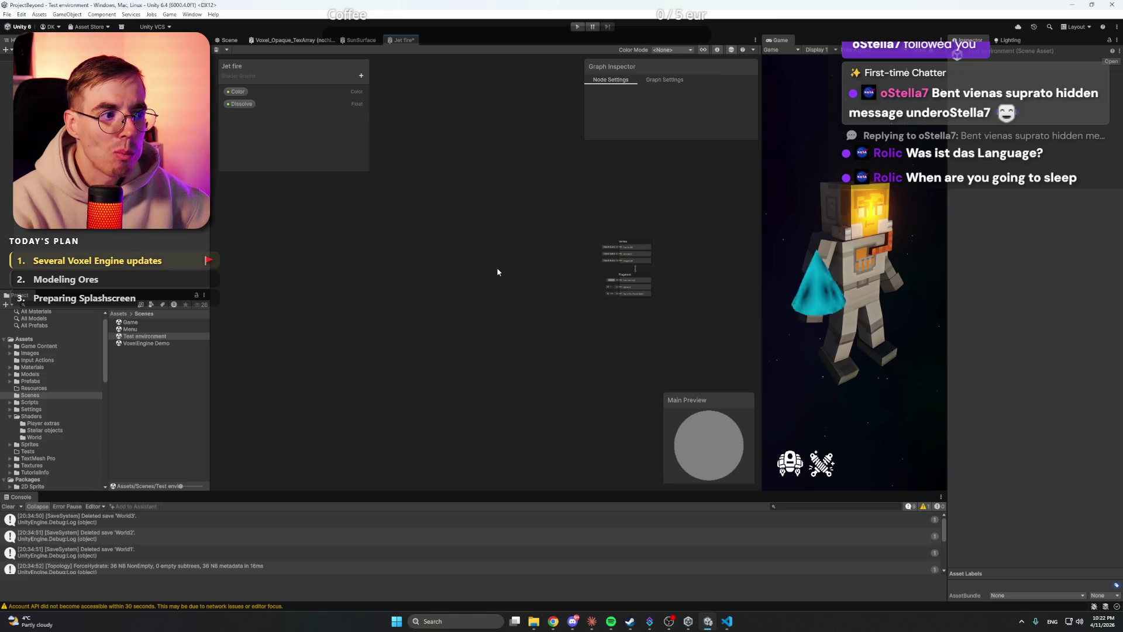
pyautogui.hotkey('ctrl', 's')
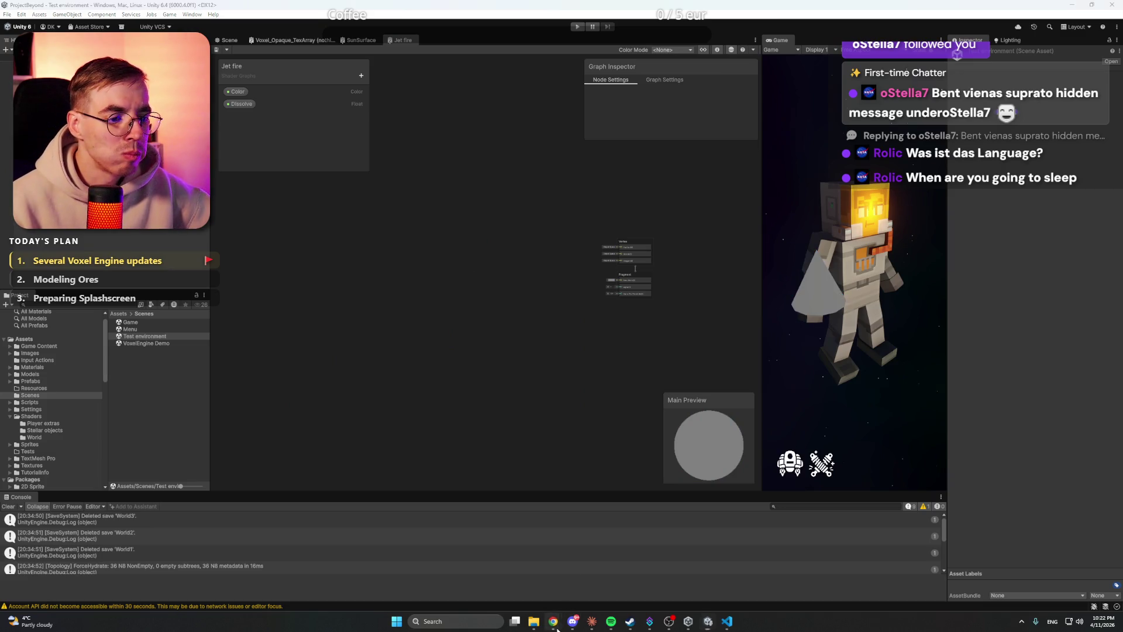
pyautogui.moveTo(552, 621)
pyautogui.click(490, 587)
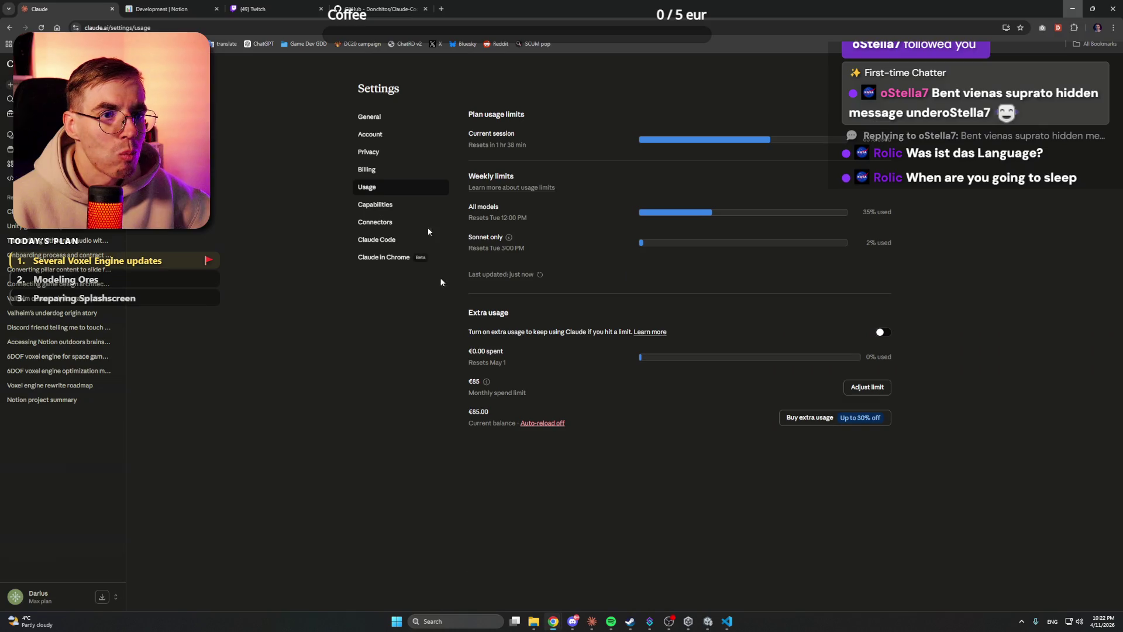
# Step: Load youtube.com in a new browser tab, briefly glancing at Claude's new question
pyautogui.click(441, 9)
pyautogui.write('youtube.com')
pyautogui.press('Return')
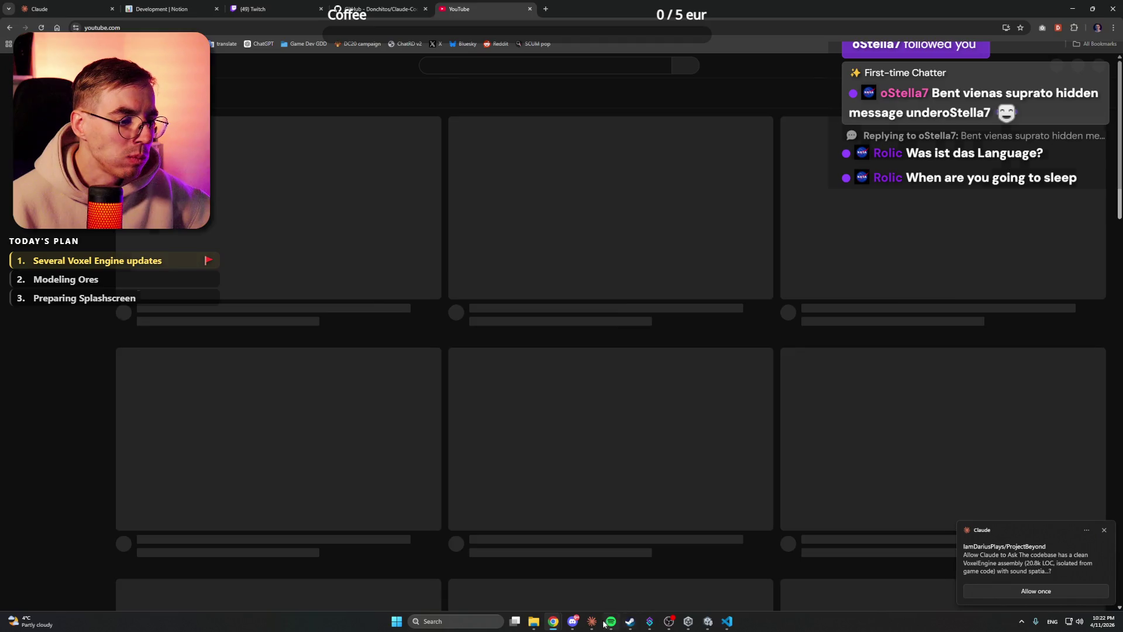
pyautogui.click(592, 621)
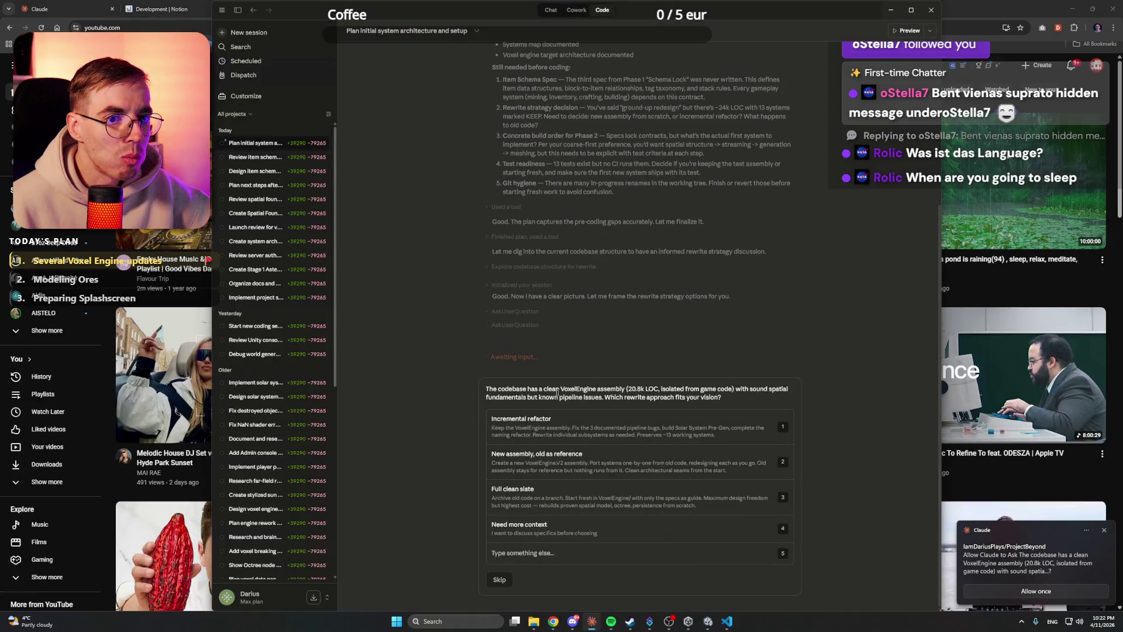
pyautogui.hotkey('alt', 'Tab')
# Step: Search YouTube for 'unity fire shader' and scroll through the results
pyautogui.click(461, 65)
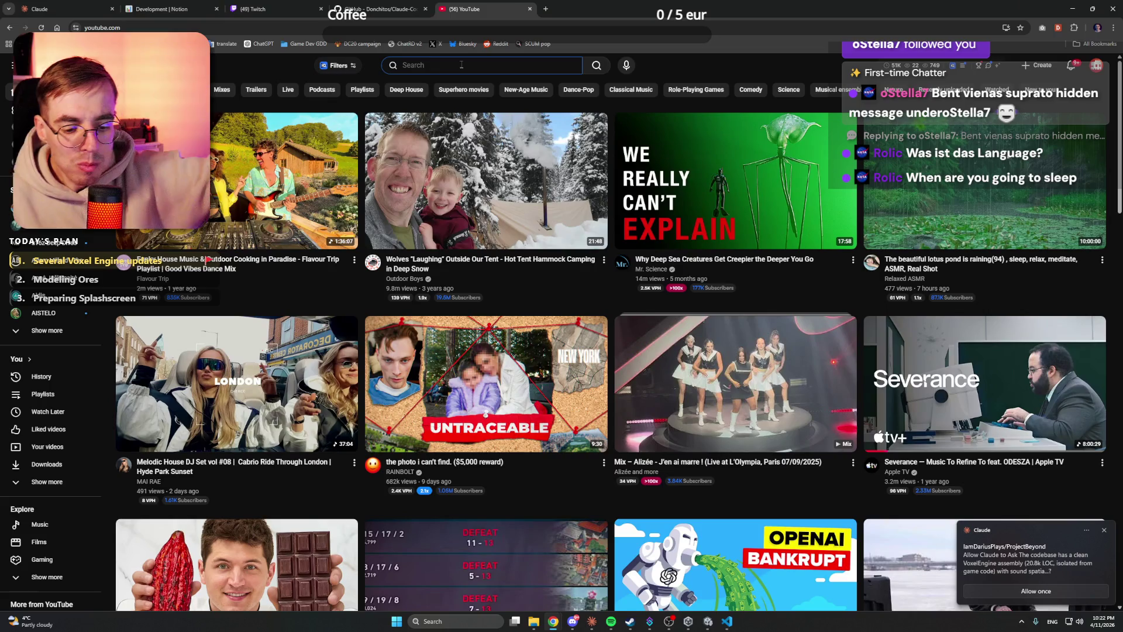
pyautogui.write('unity ')
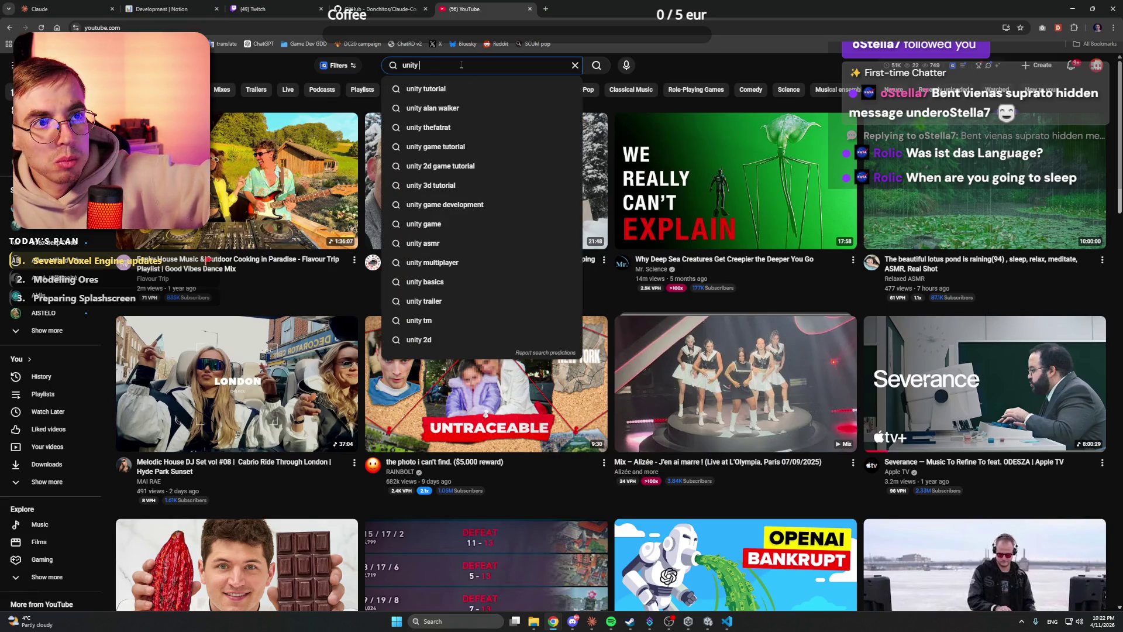
pyautogui.write('fire sh')
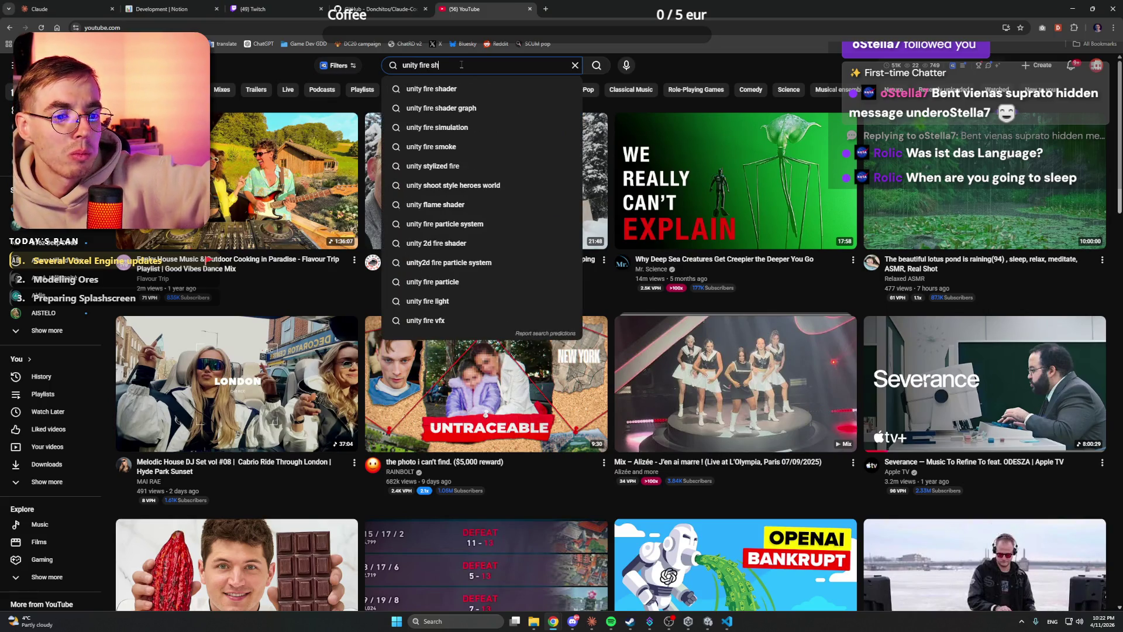
pyautogui.write('ade')
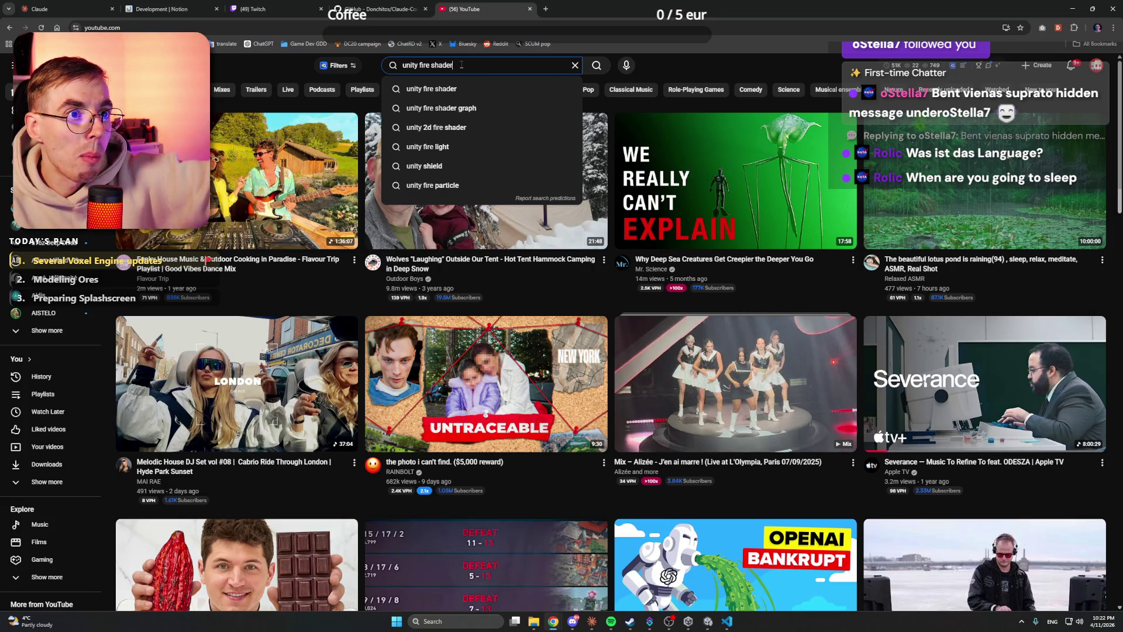
pyautogui.write('r')
pyautogui.press('Return')
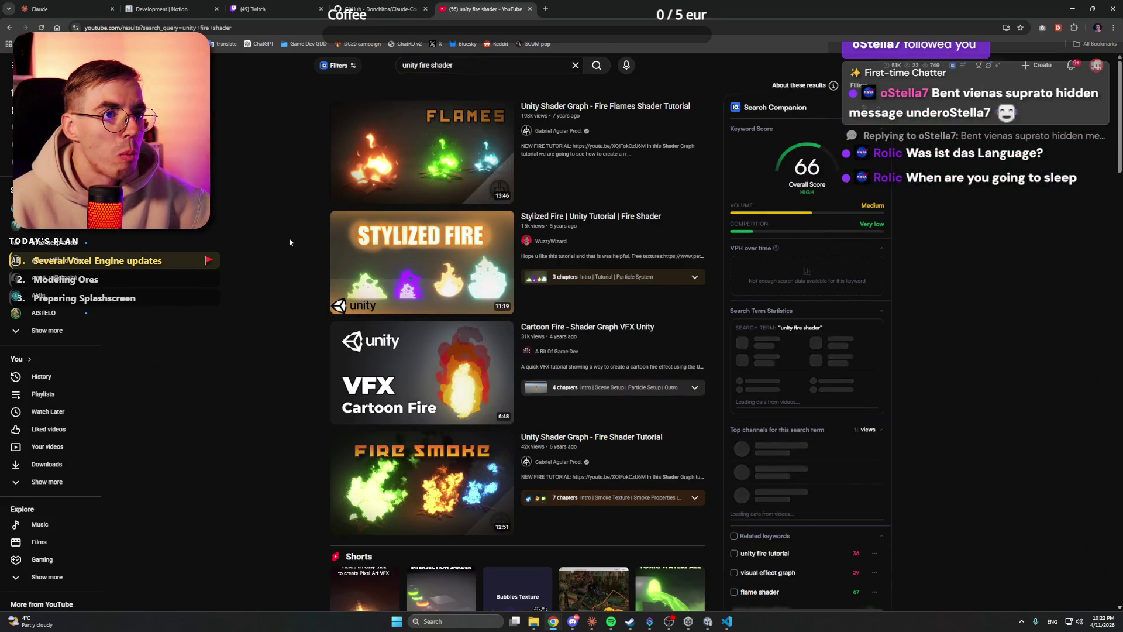
pyautogui.scroll(-15, 286, 246)
pyautogui.scroll(-4, 282, 252)
pyautogui.scroll(-4, 282, 252)
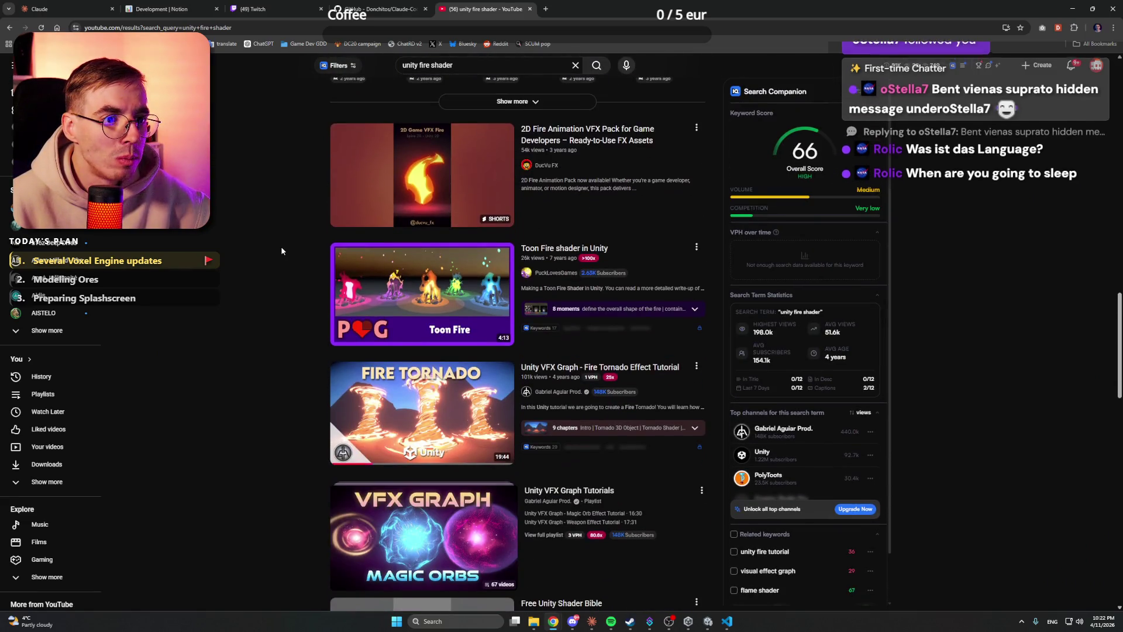
pyautogui.scroll(-2, 281, 251)
# Step: Open the Unity VFX Graph Fire Tornado Effect Tutorial, pause it, and minimise Chrome
pyautogui.click(427, 285)
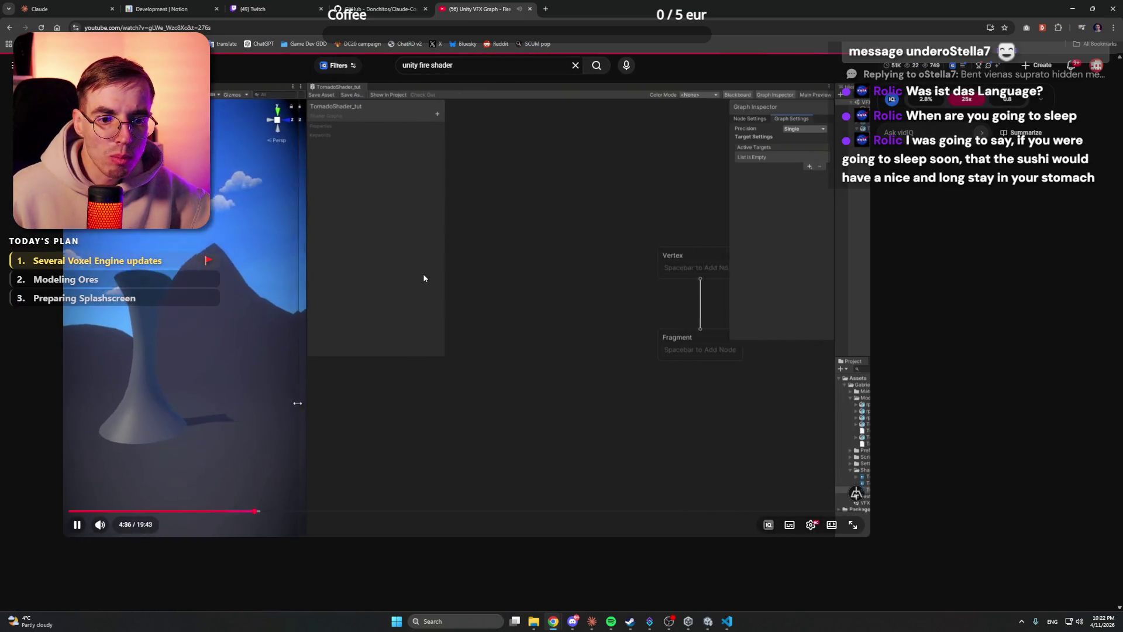
pyautogui.click(424, 278)
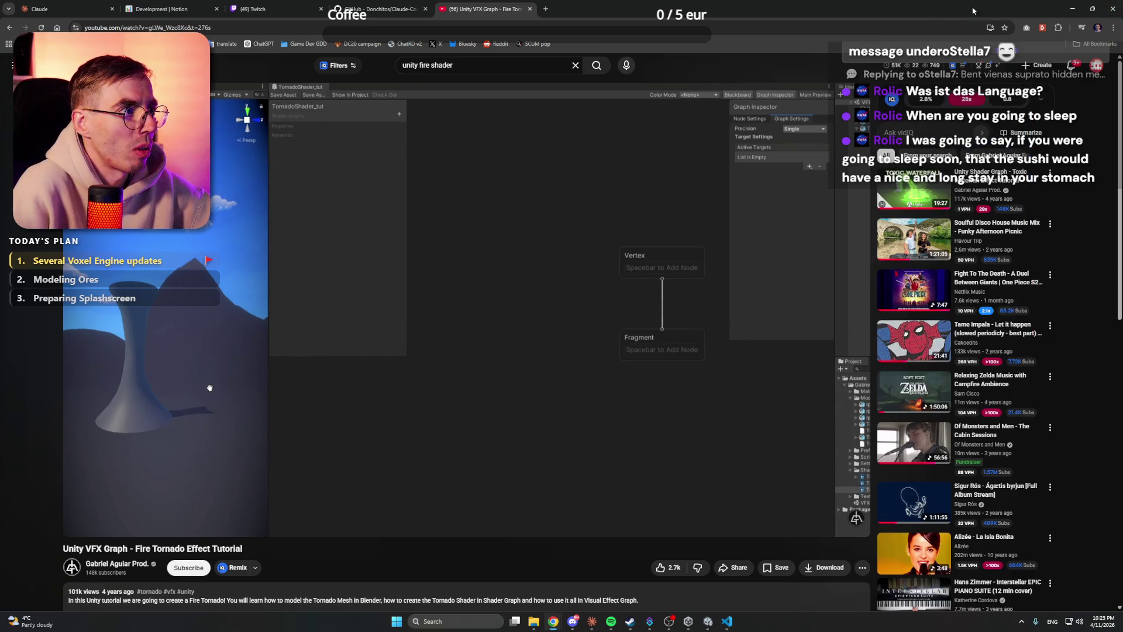
pyautogui.click(1071, 11)
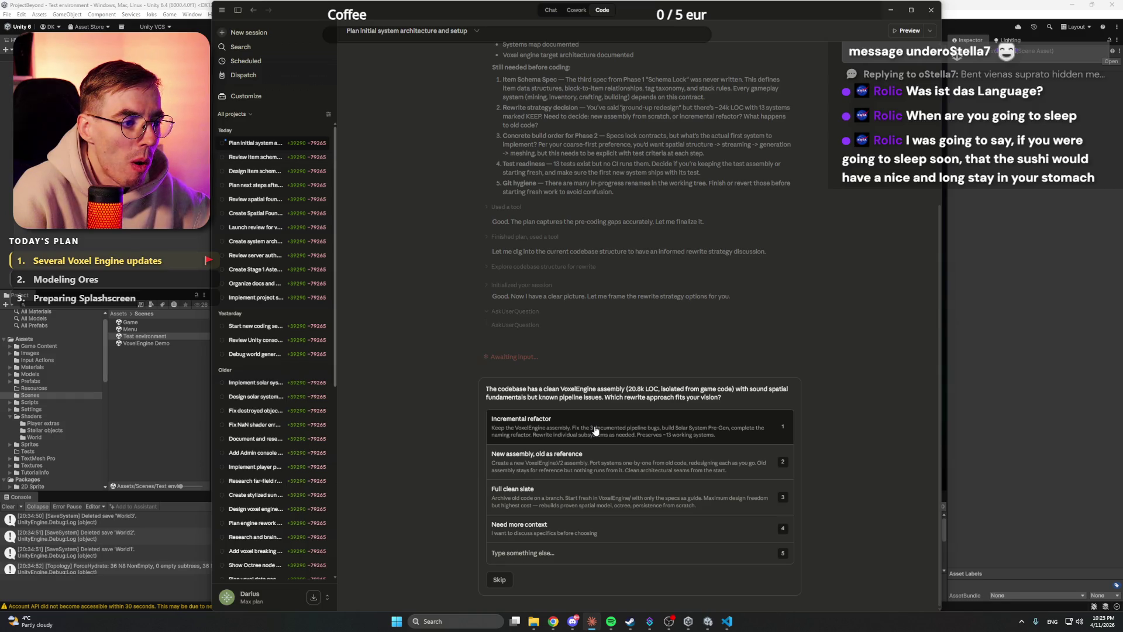
# Step: Choose the Incremental refactor strategy and allow Claude to write rewrite-strategy.md
pyautogui.click(595, 431)
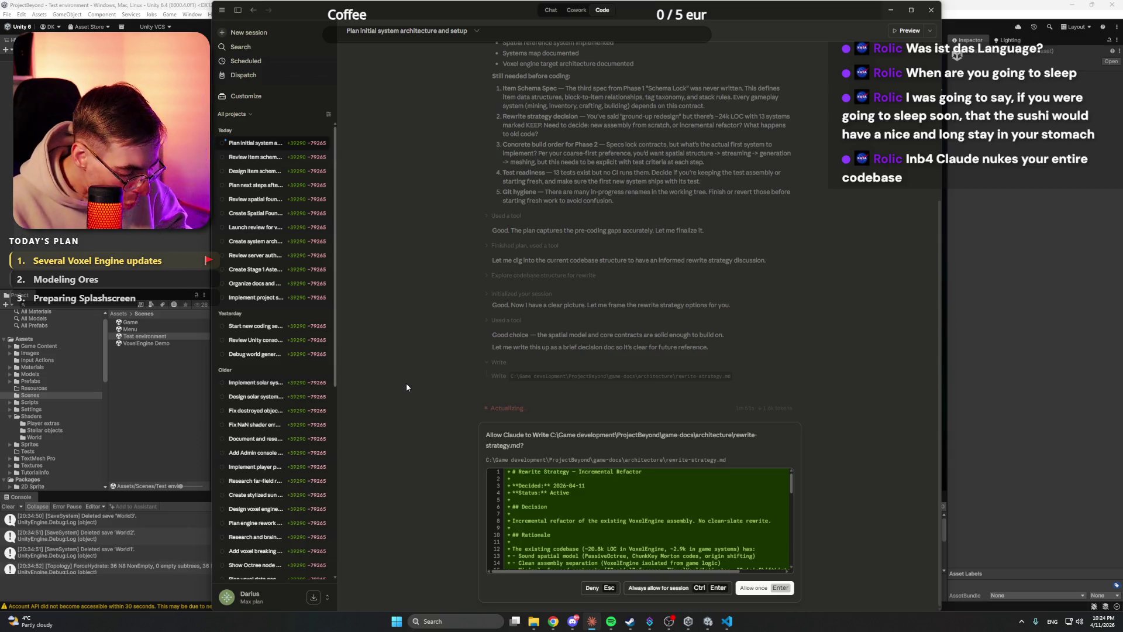
pyautogui.click(684, 589)
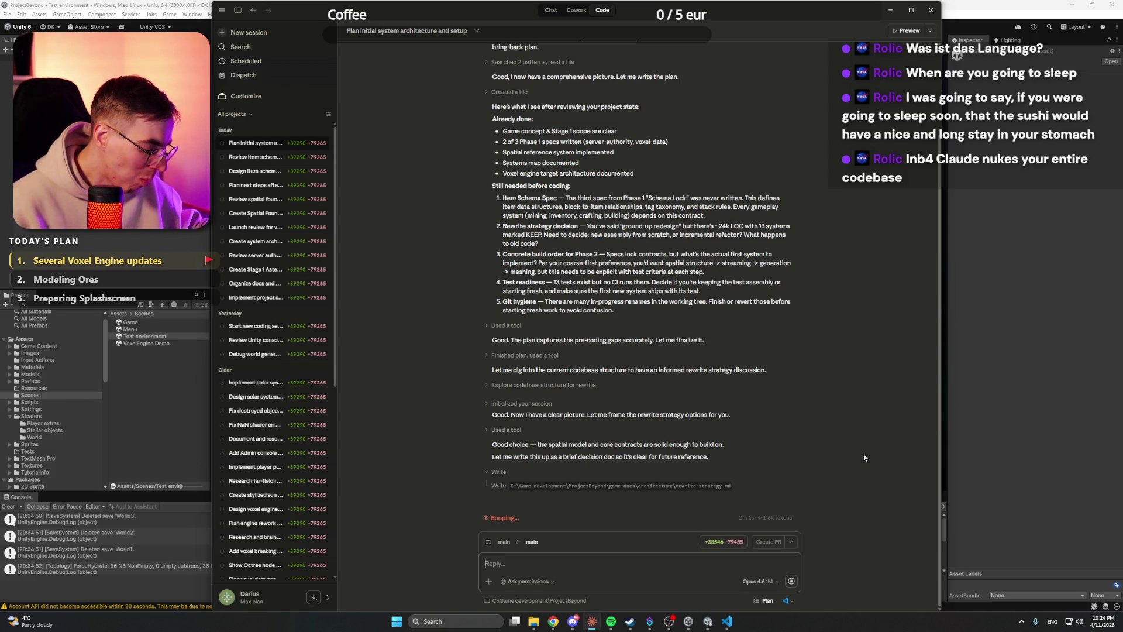
pyautogui.click(572, 623)
# Step: Bring the YouTube Fire Tornado tutorial back to the front and resume playing it
pyautogui.click(571, 623)
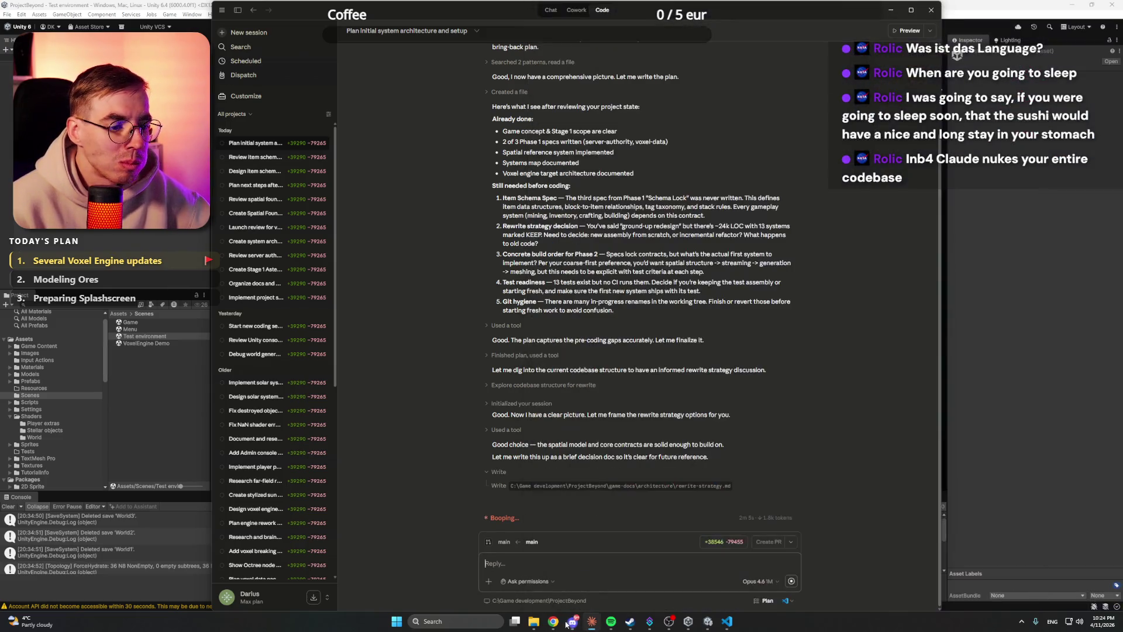
pyautogui.moveTo(553, 621)
pyautogui.click(483, 576)
pyautogui.click(583, 402)
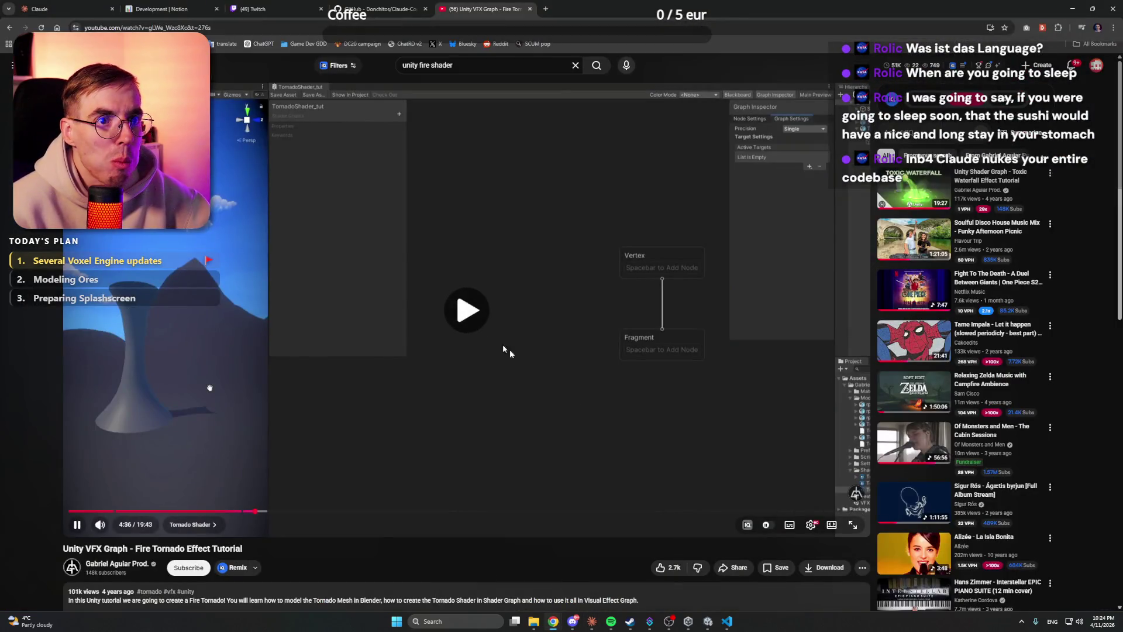
# Step: Jump the tutorial to 5:05, pause, then seek back to about 4:49 showing the graph settings
pyautogui.click(273, 511)
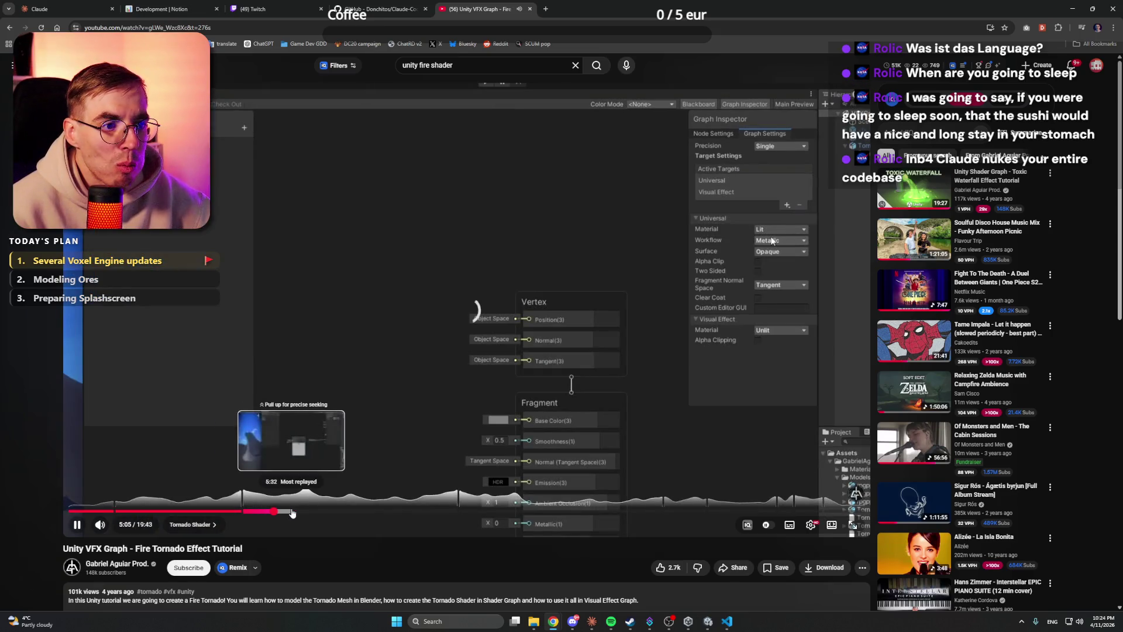
pyautogui.click(394, 371)
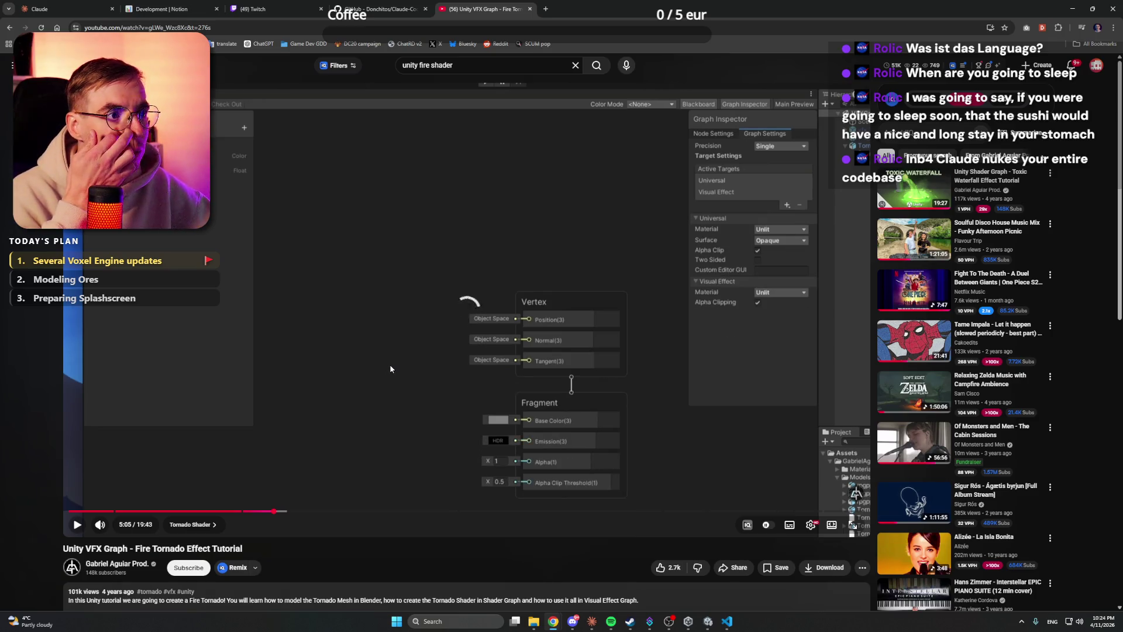
pyautogui.click(392, 369)
pyautogui.click(391, 369)
pyautogui.moveTo(273, 512)
pyautogui.mouseDown()
pyautogui.moveTo(259, 515)
pyautogui.moveTo(271, 515)
pyautogui.mouseUp()
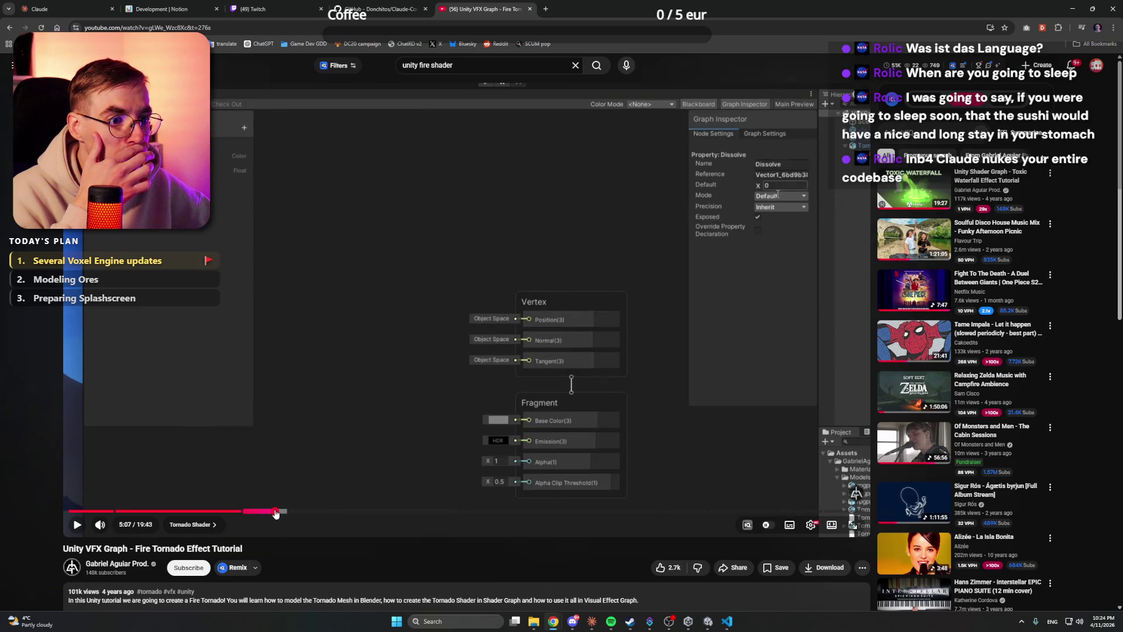
pyautogui.moveTo(272, 514)
pyautogui.mouseDown()
pyautogui.moveTo(298, 513)
pyautogui.moveTo(275, 468)
pyautogui.moveTo(324, 426)
pyautogui.mouseUp()
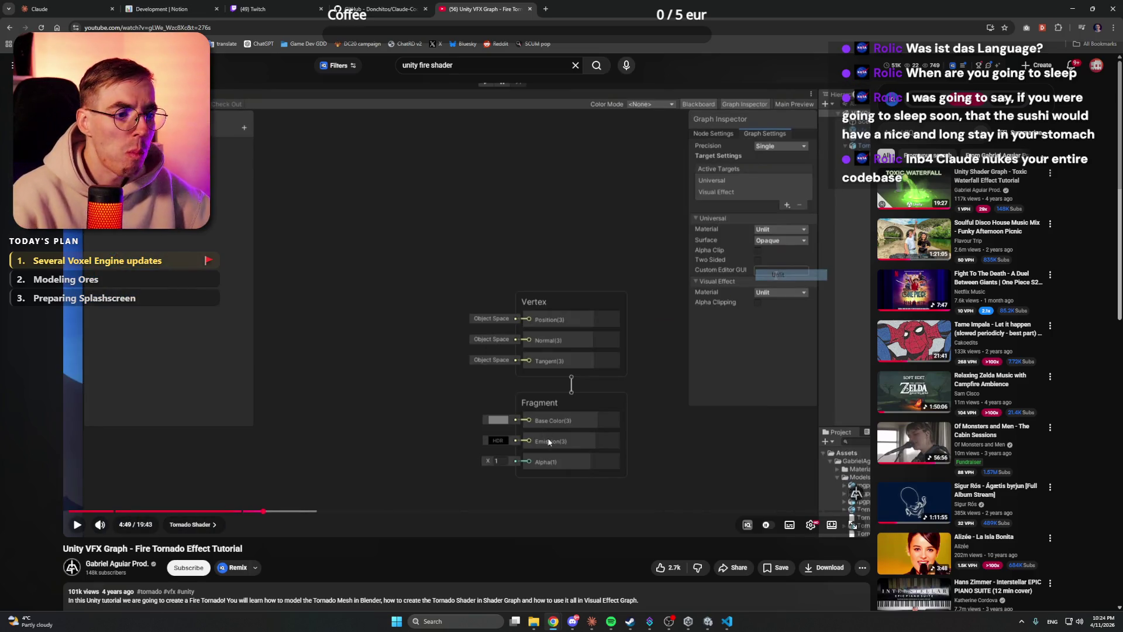
# Step: In Unity, center the Vertex and Fragment master stack and select the Vertex block
pyautogui.hotkey('alt', 'Tab')
pyautogui.scroll(3, 574, 316)
pyautogui.moveTo(584, 264); pyautogui.dragTo(444, 296)
pyautogui.click(564, 170)
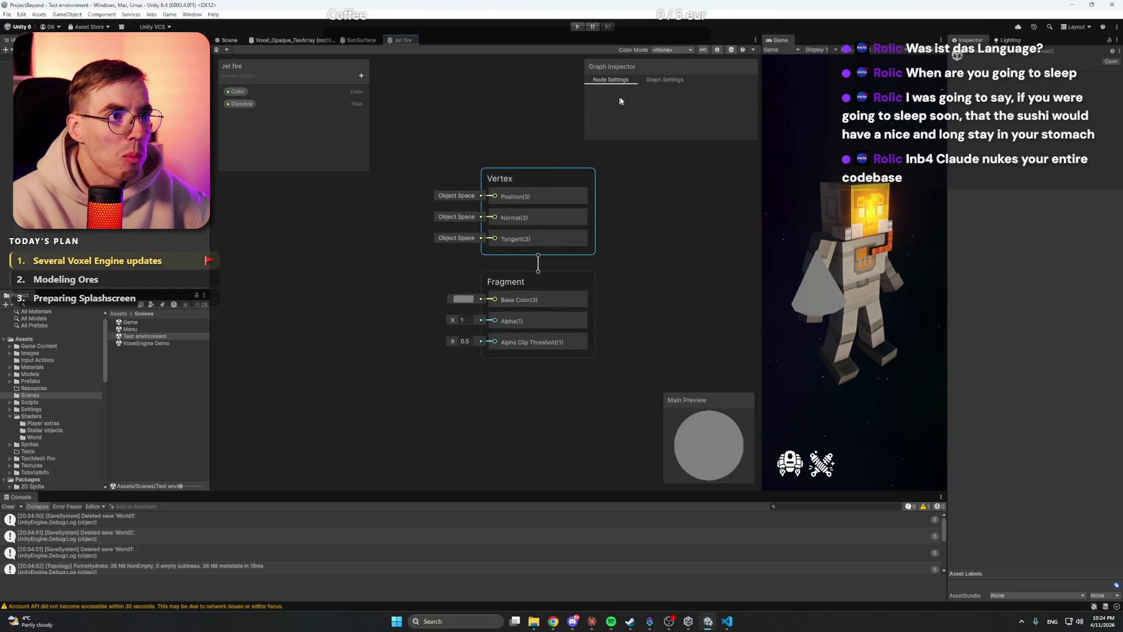
# Step: In Graph Settings, keep the material Unlit and try Transparent surface before reverting to Opaque
pyautogui.click(665, 79)
pyautogui.moveTo(671, 144); pyautogui.dragTo(682, 272)
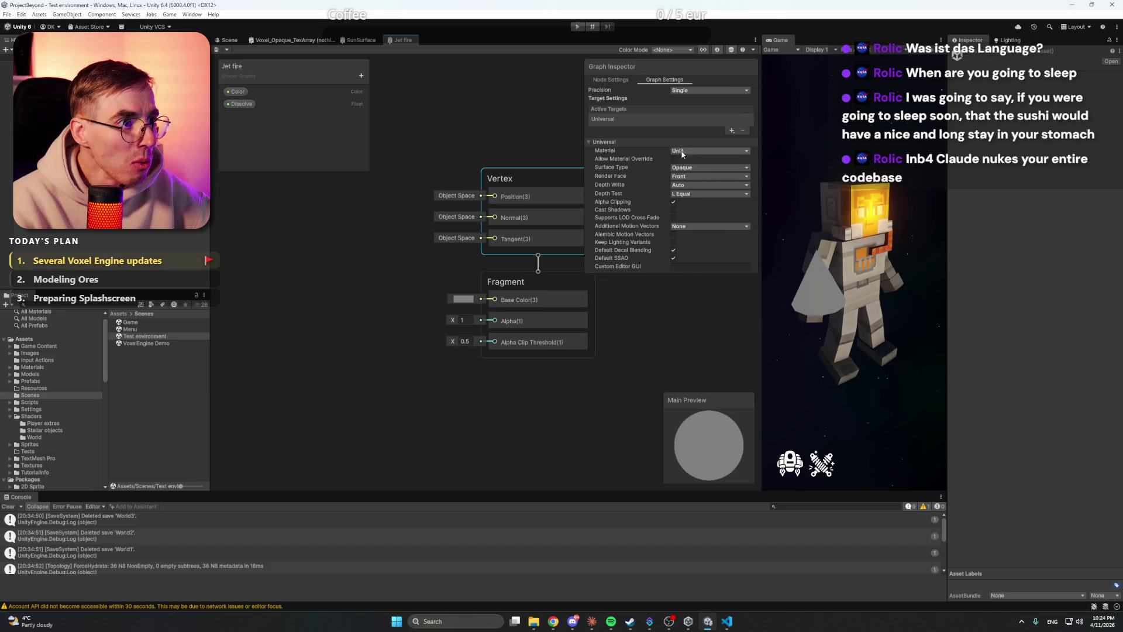
pyautogui.click(680, 151)
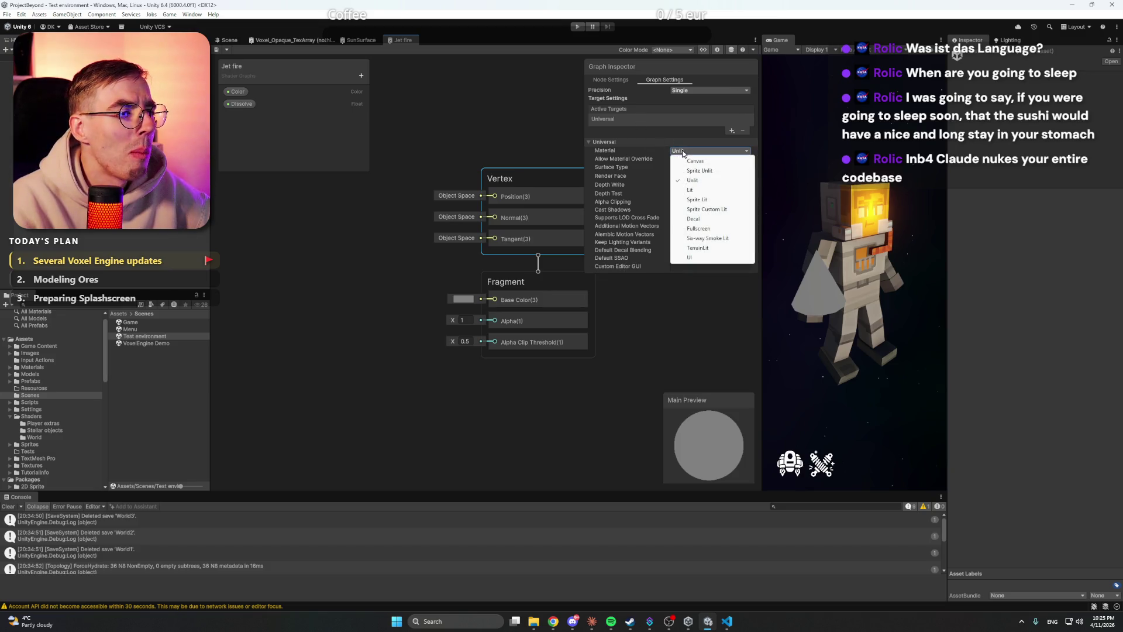
pyautogui.click(589, 151)
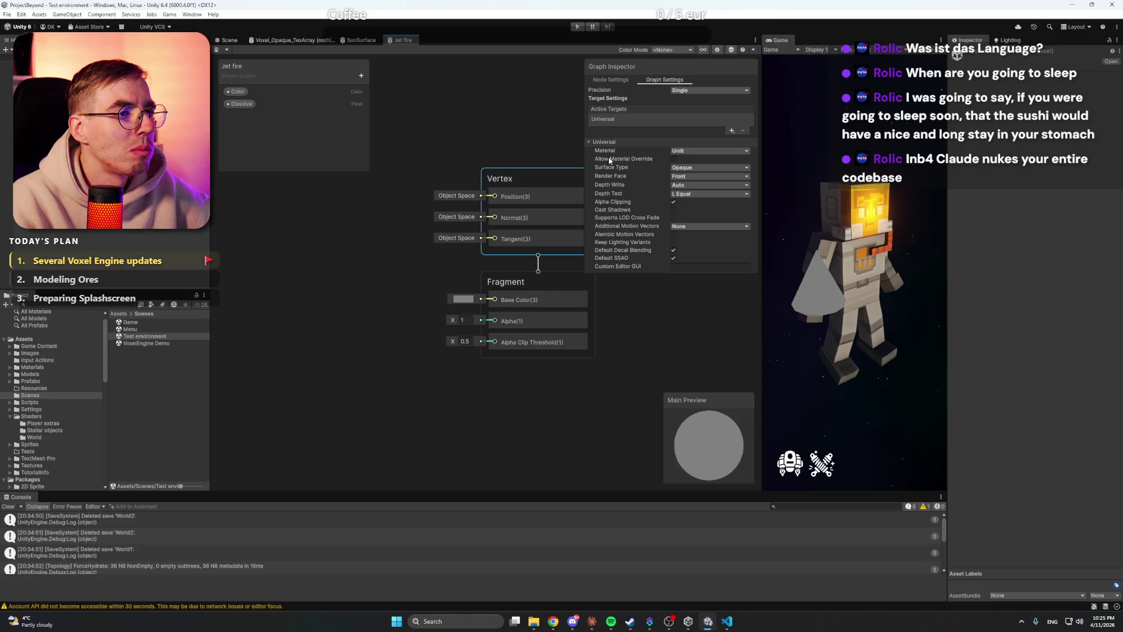
pyautogui.click(673, 167)
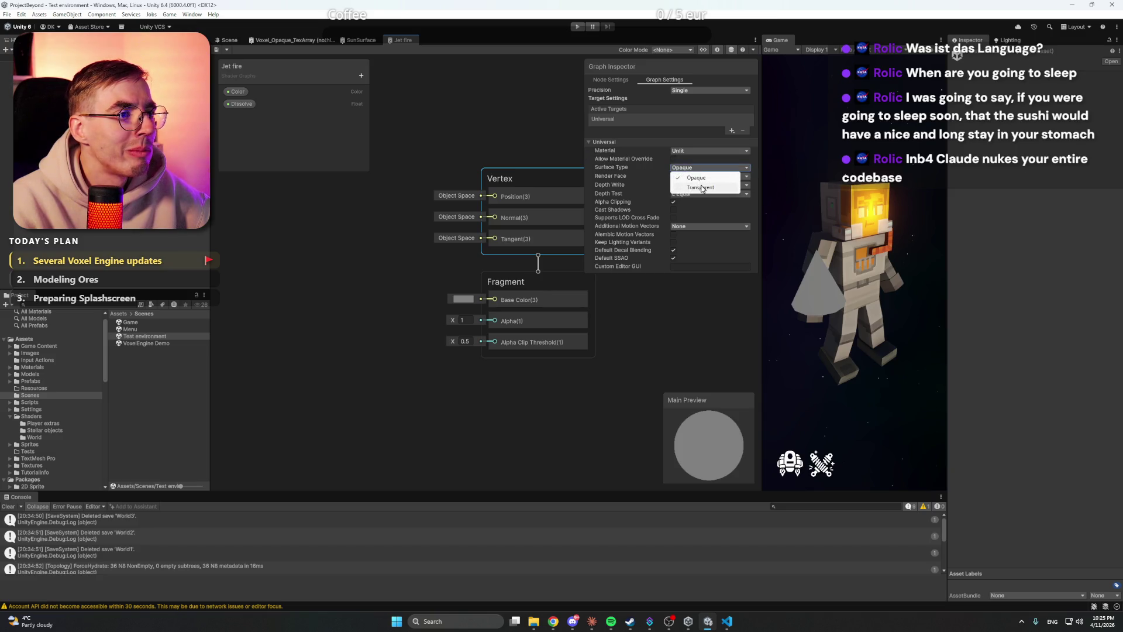
pyautogui.click(702, 189)
pyautogui.click(702, 168)
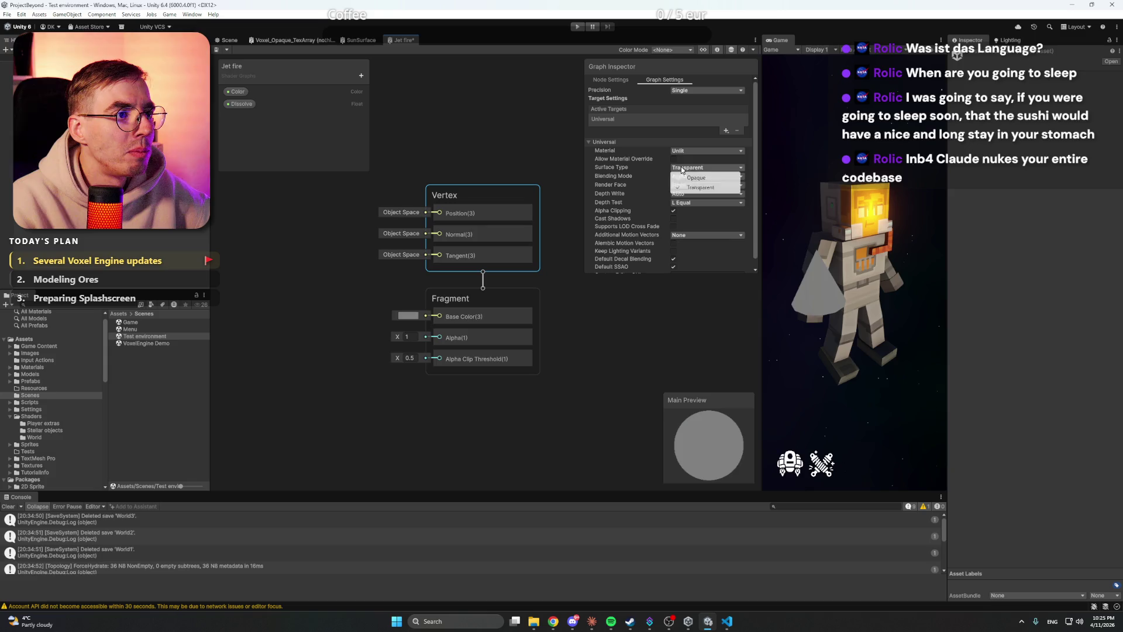
pyautogui.click(697, 178)
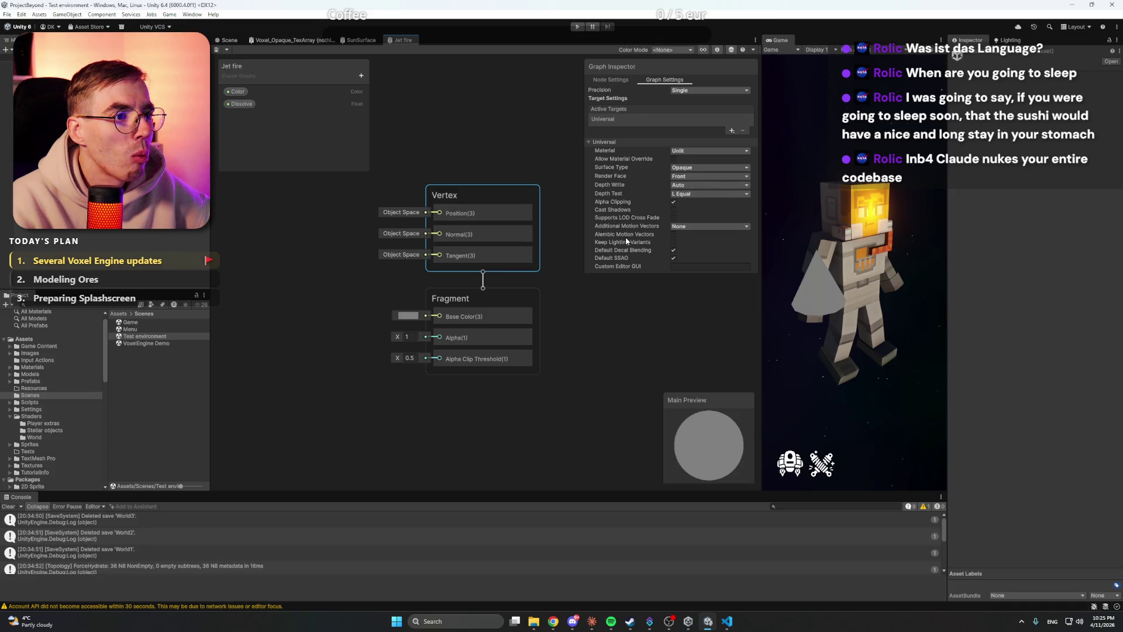
# Step: Deselect the Vertex block, reframe the graph on the master stack, and return to Claude
pyautogui.click(569, 306)
pyautogui.press('a')
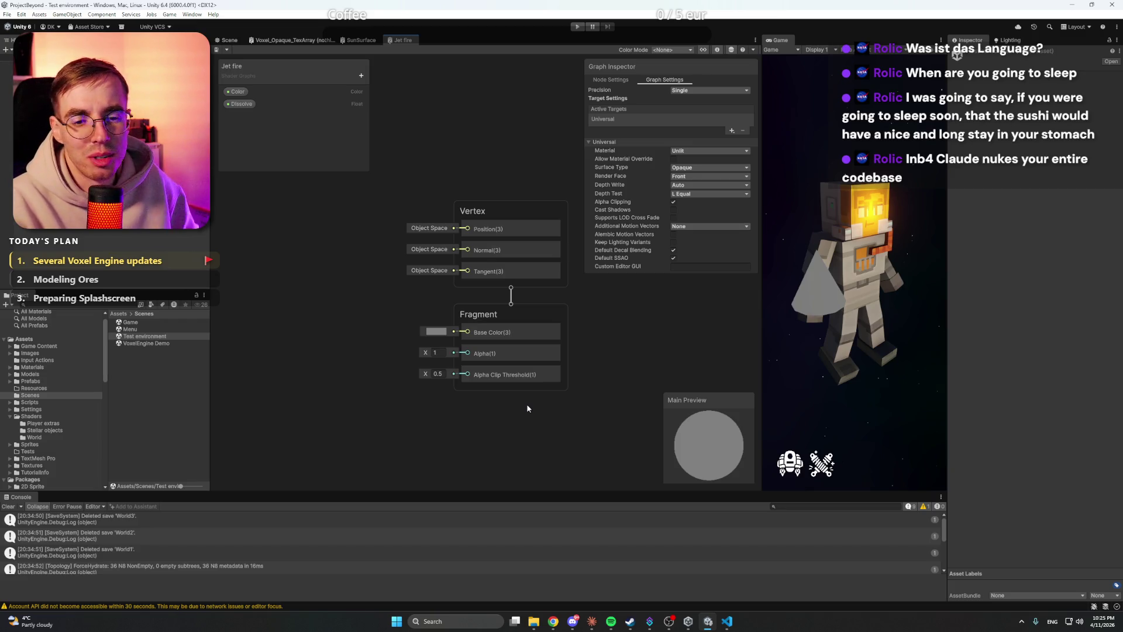
pyautogui.click(591, 620)
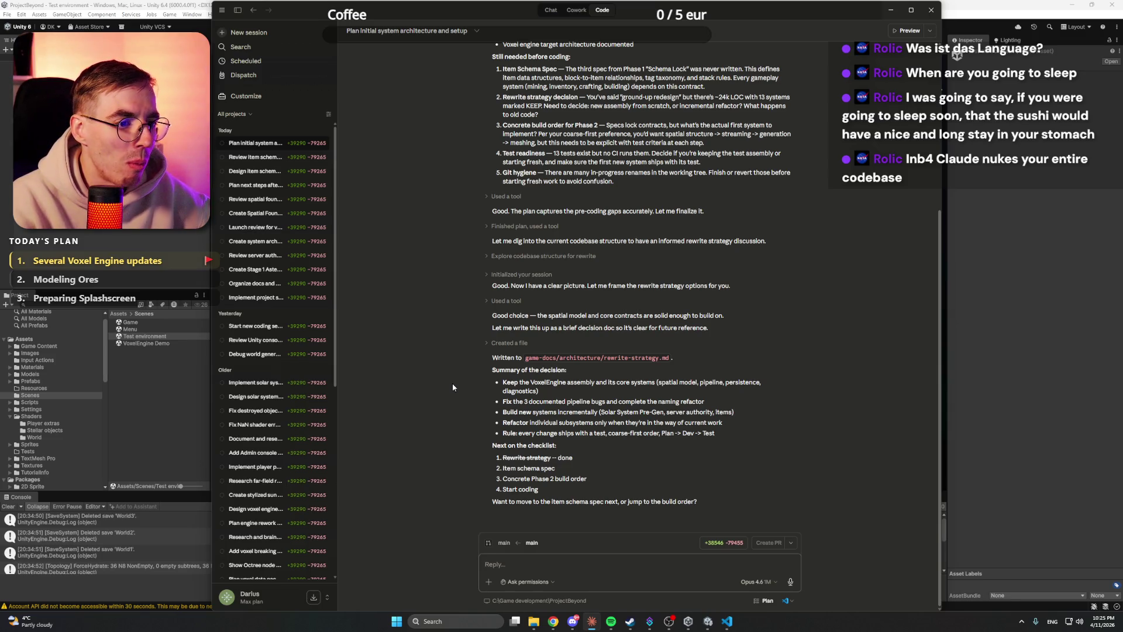
# Step: Tell Claude that the item schema spec is done and reviewed
pyautogui.moveTo(555, 468); pyautogui.dragTo(503, 468)
pyautogui.hotkey('ctrl', 'c')
pyautogui.click(594, 559)
pyautogui.hotkey('ctrl', 'v')
pyautogui.write('is done and reviewed')
pyautogui.press('Return')
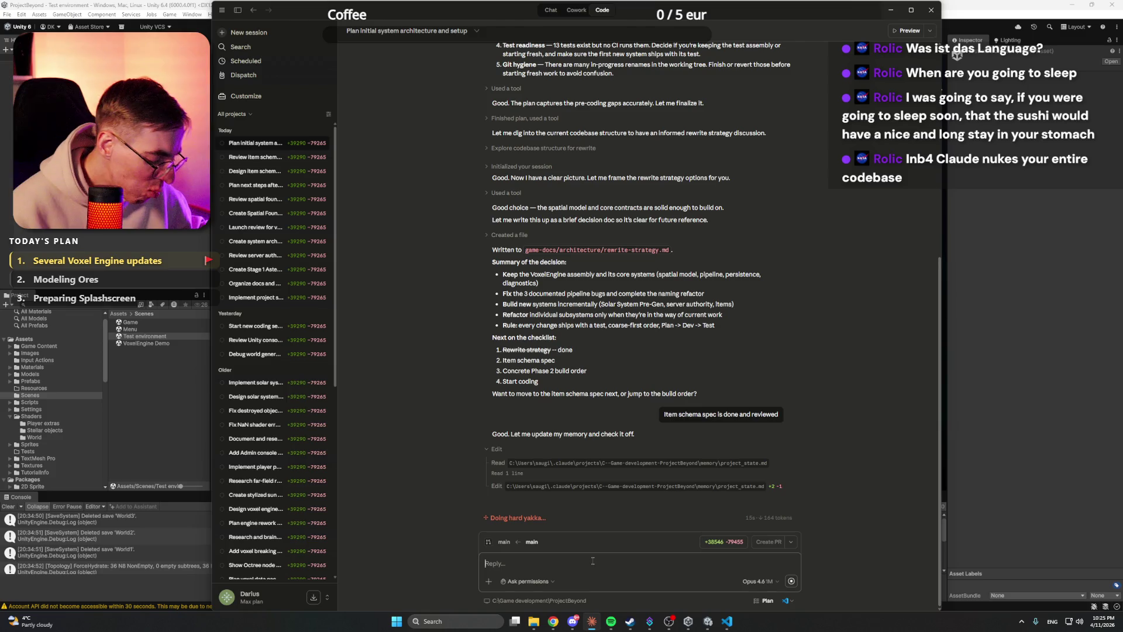
# Step: Look through the item schema sessions, return to architecture planning, then resume the YouTube tutorial
pyautogui.click(265, 157)
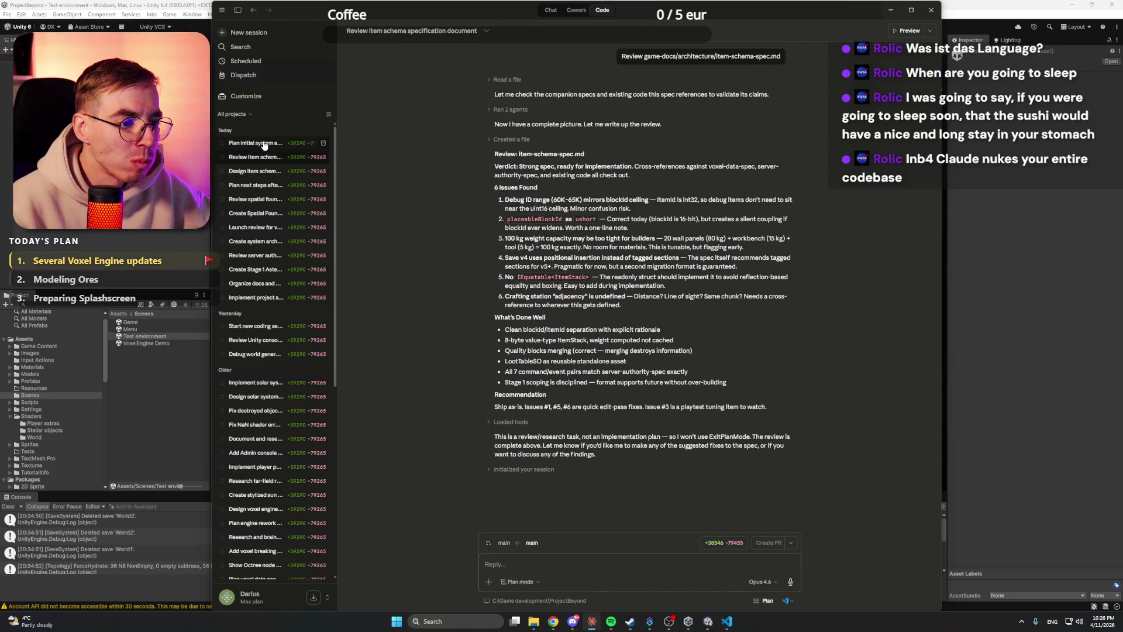
pyautogui.click(266, 171)
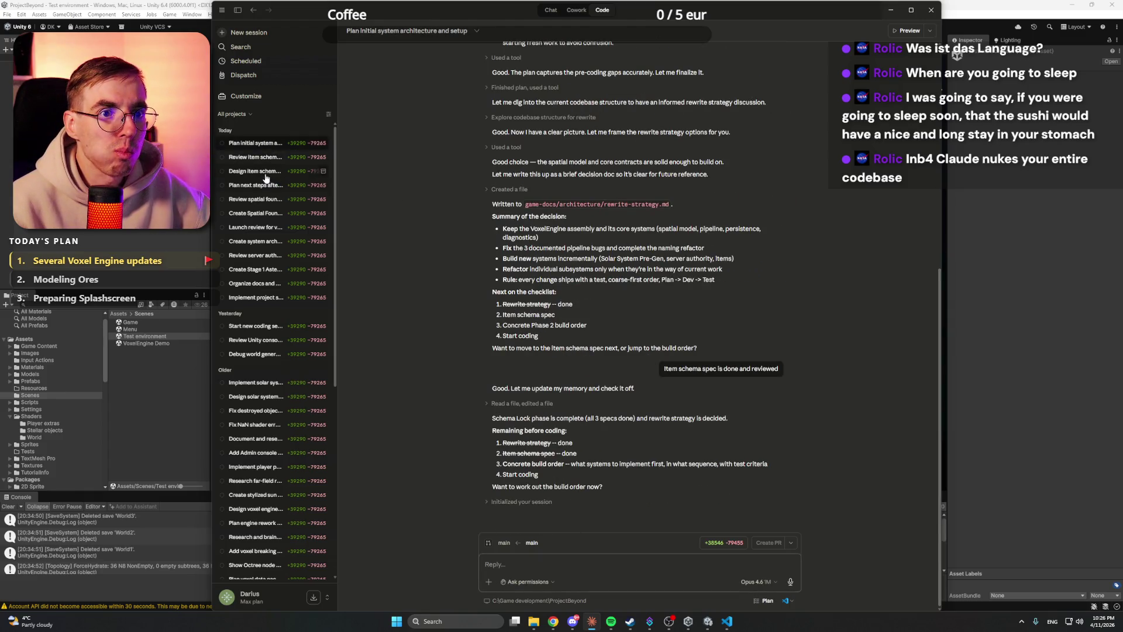
pyautogui.click(267, 146)
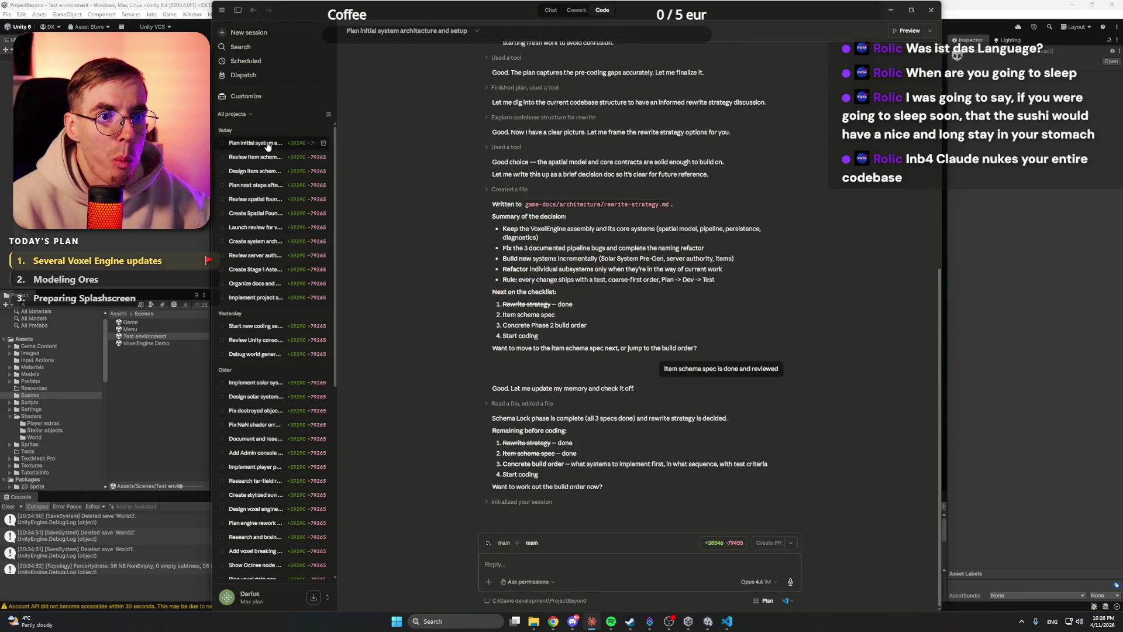
pyautogui.moveTo(553, 621)
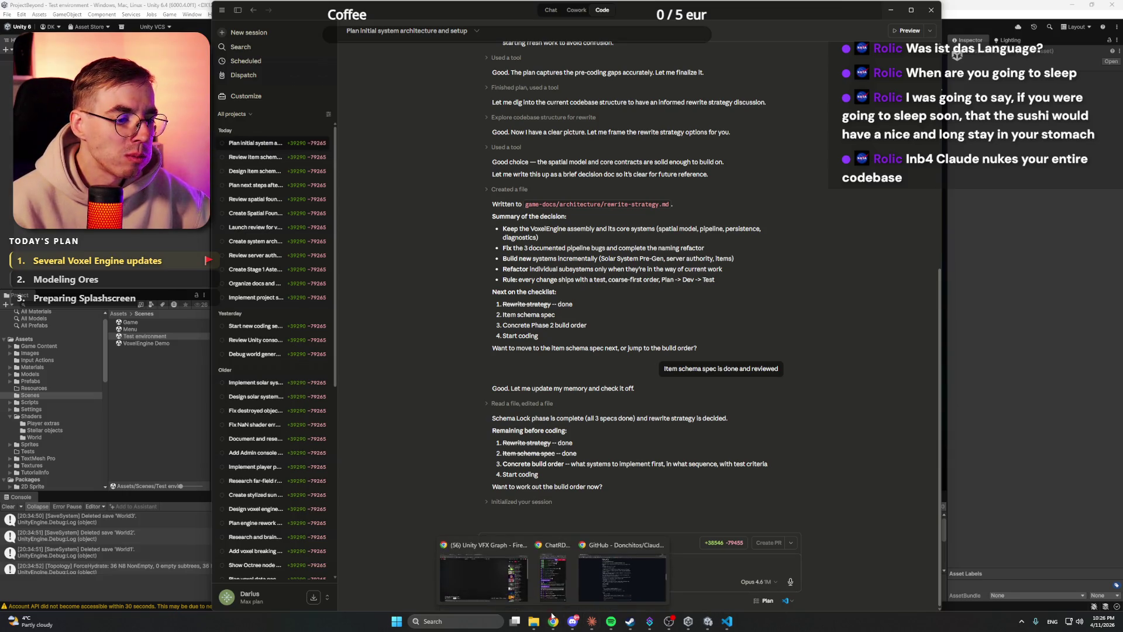
pyautogui.click(507, 577)
pyautogui.click(445, 503)
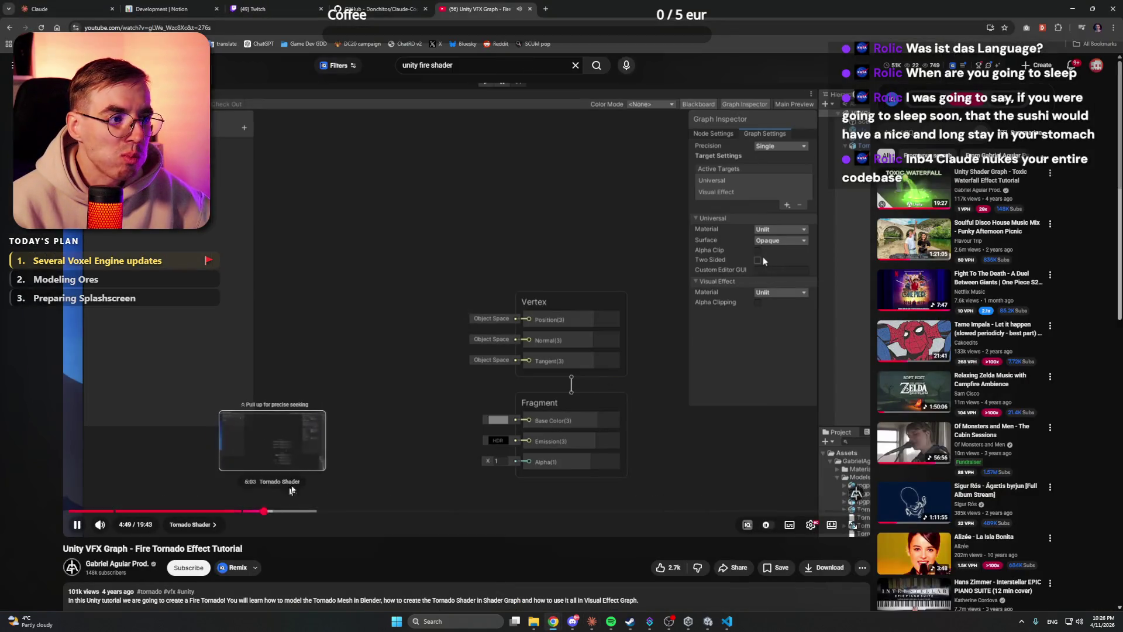
# Step: Play the tutorial on to 4:53, pause it there, and switch back to Unity
pyautogui.click(404, 465)
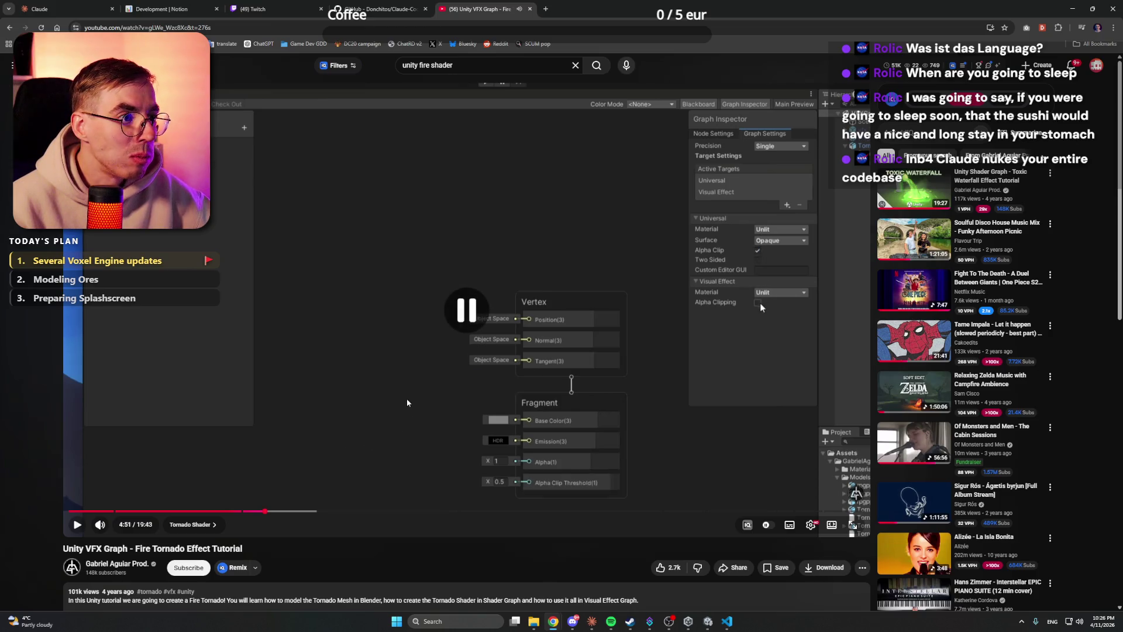
pyautogui.click(664, 269)
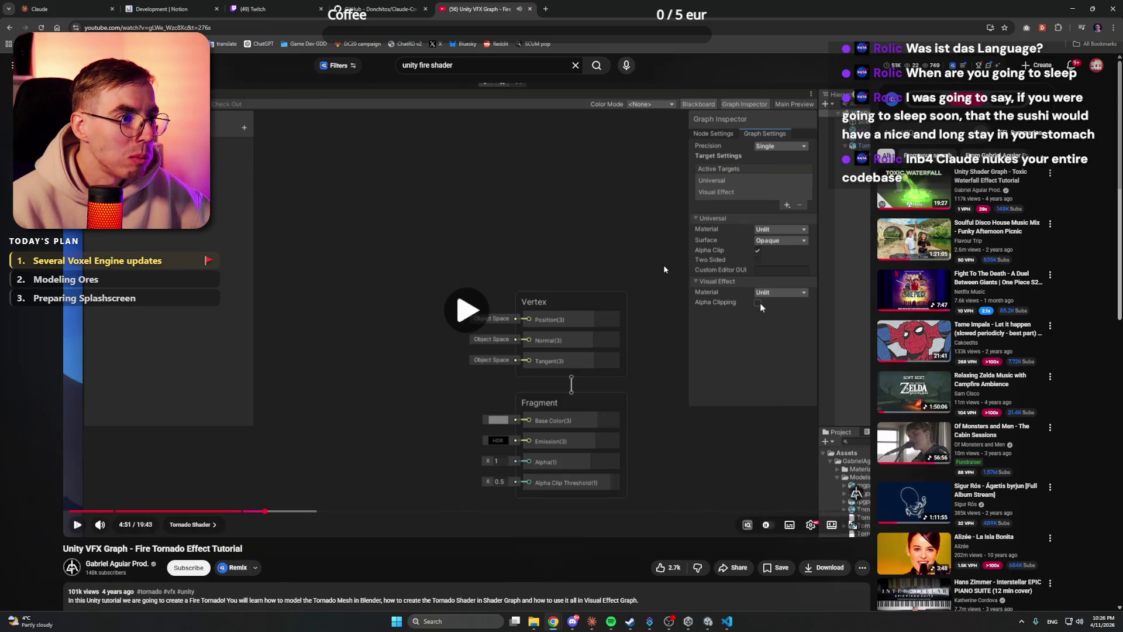
pyautogui.click(764, 300)
pyautogui.click(763, 301)
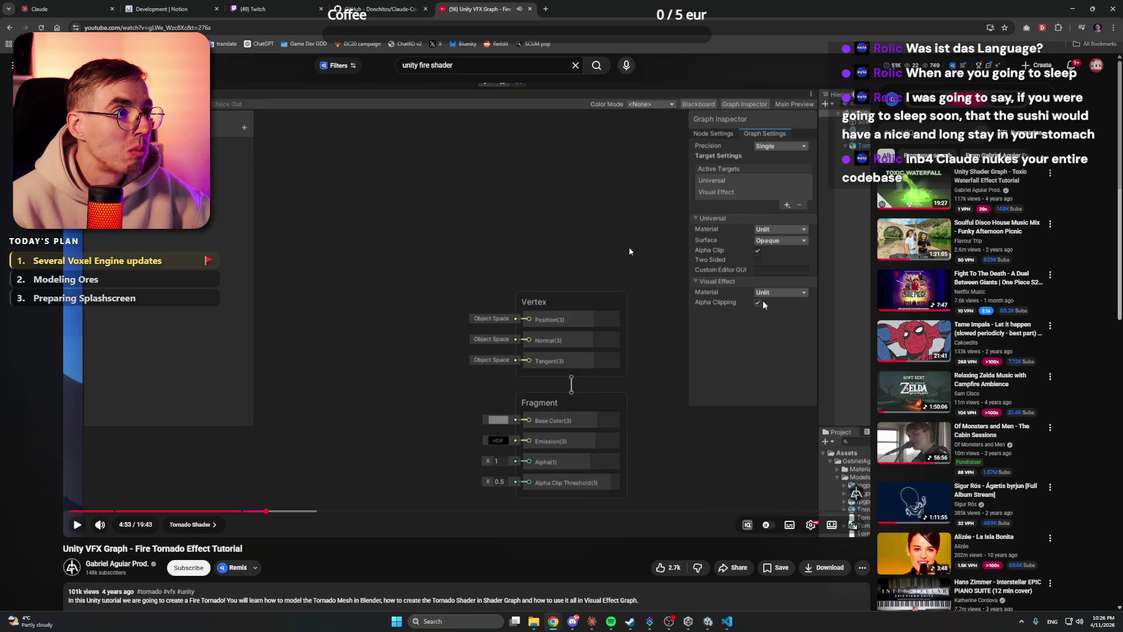
pyautogui.click(708, 624)
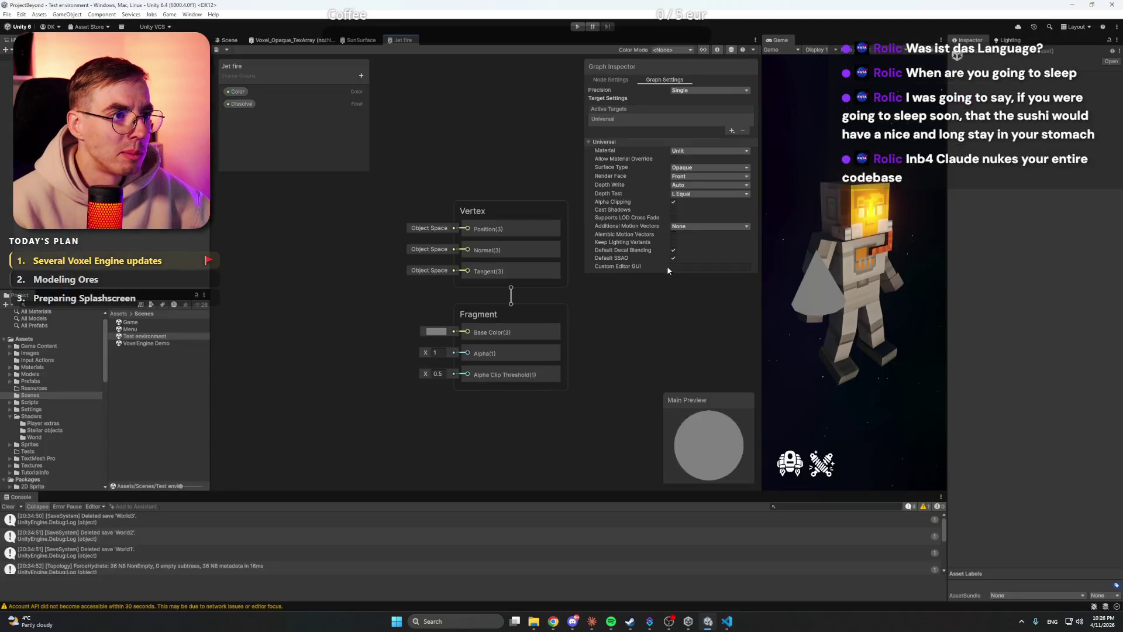
# Step: Recheck the Universal target and Single precision, narrow the Graph Inspector, then return to YouTube
pyautogui.click(589, 141)
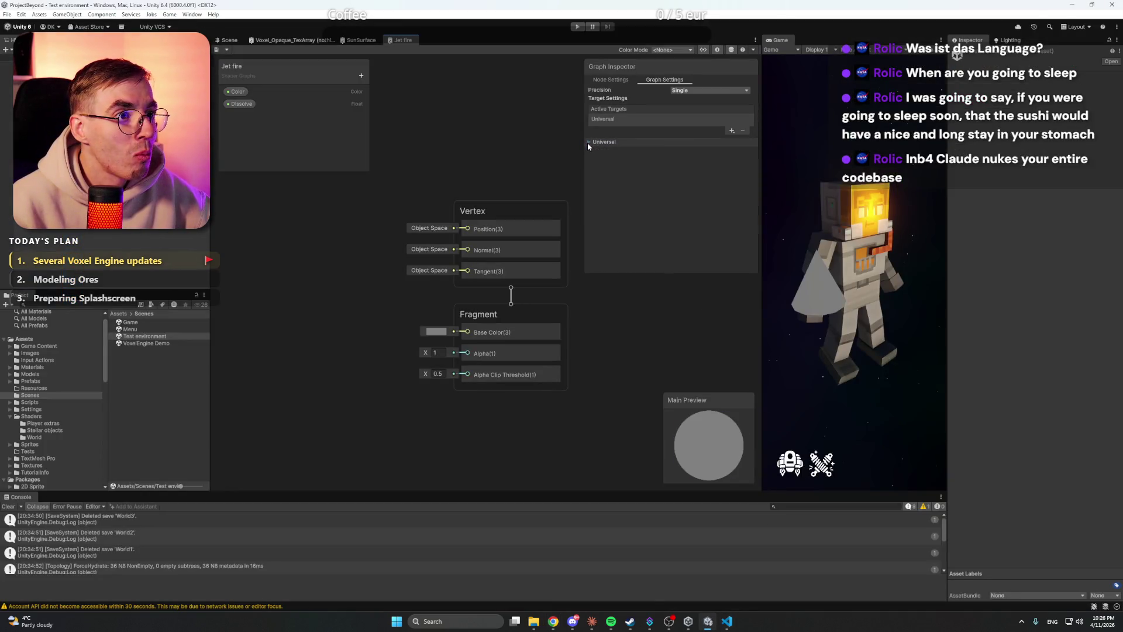
pyautogui.click(589, 141)
pyautogui.click(731, 130)
pyautogui.click(698, 137)
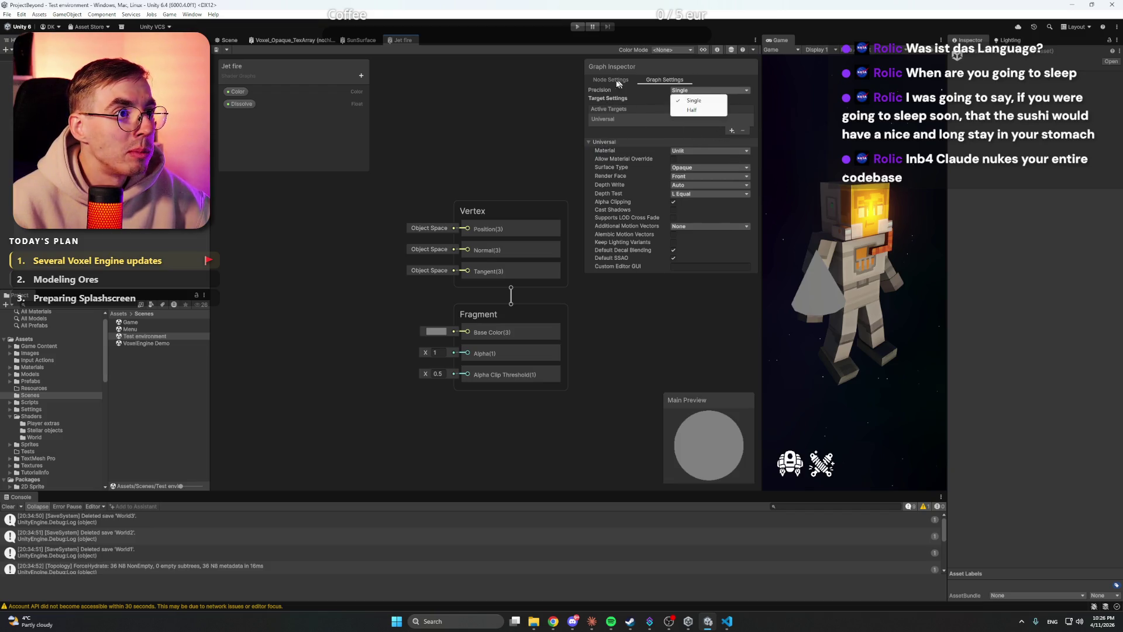
pyautogui.click(664, 80)
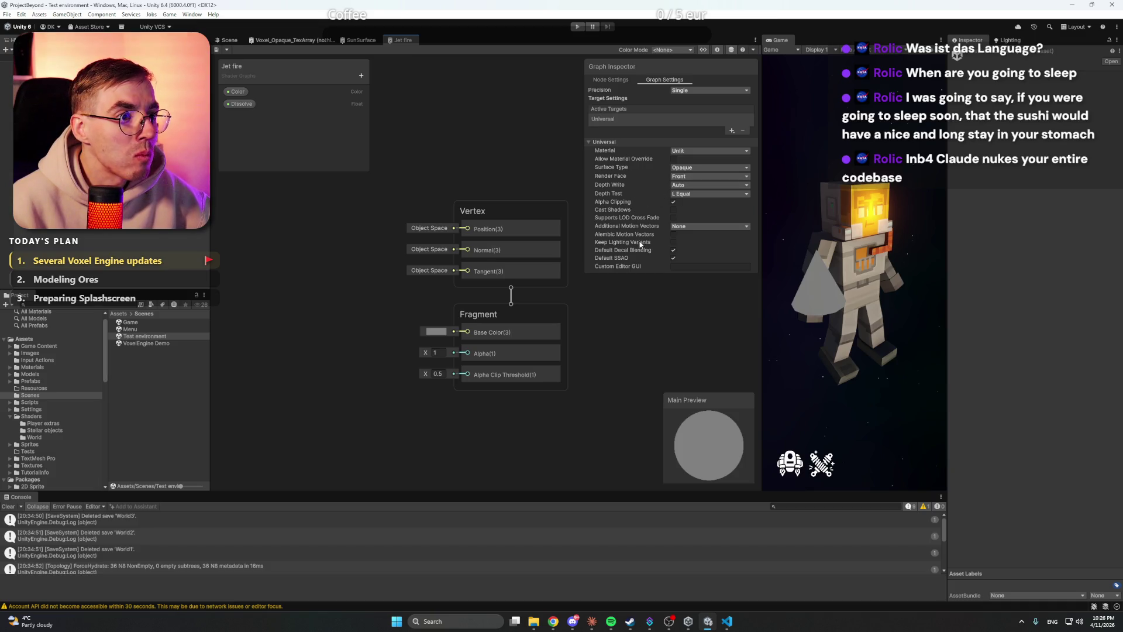
pyautogui.scroll(-2, 519, 163)
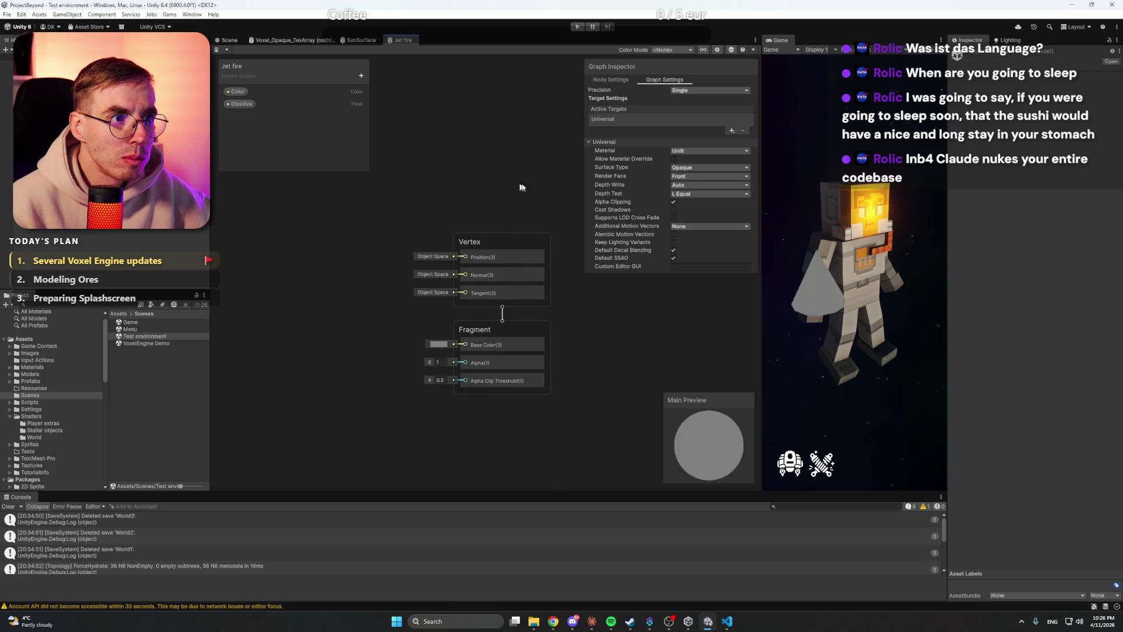
pyautogui.moveTo(583, 174); pyautogui.dragTo(601, 173)
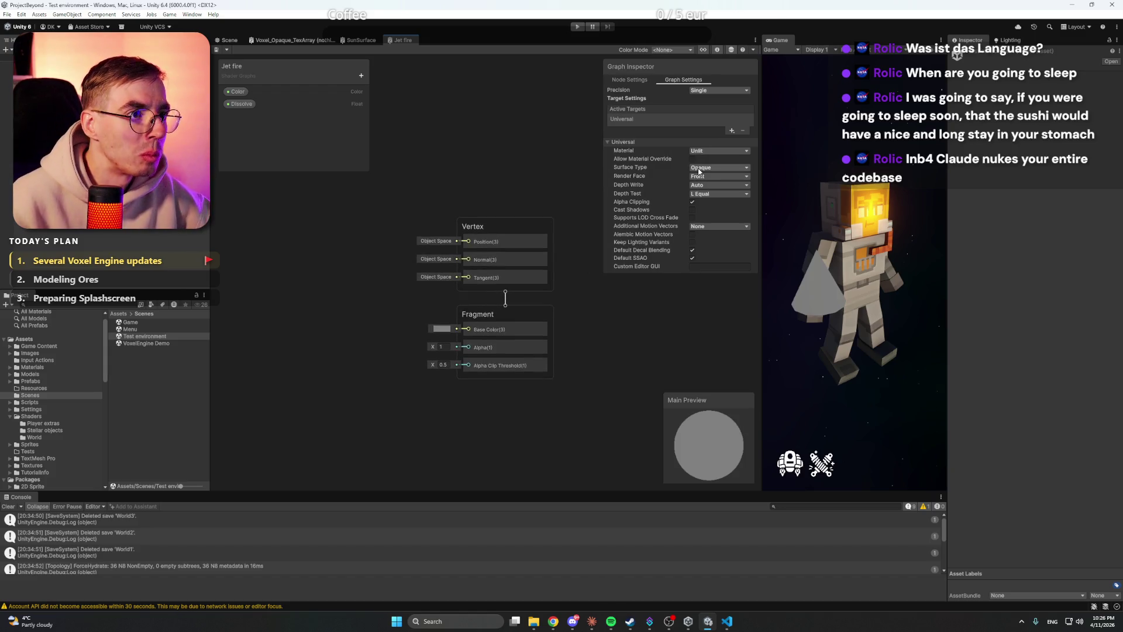
pyautogui.moveTo(554, 623)
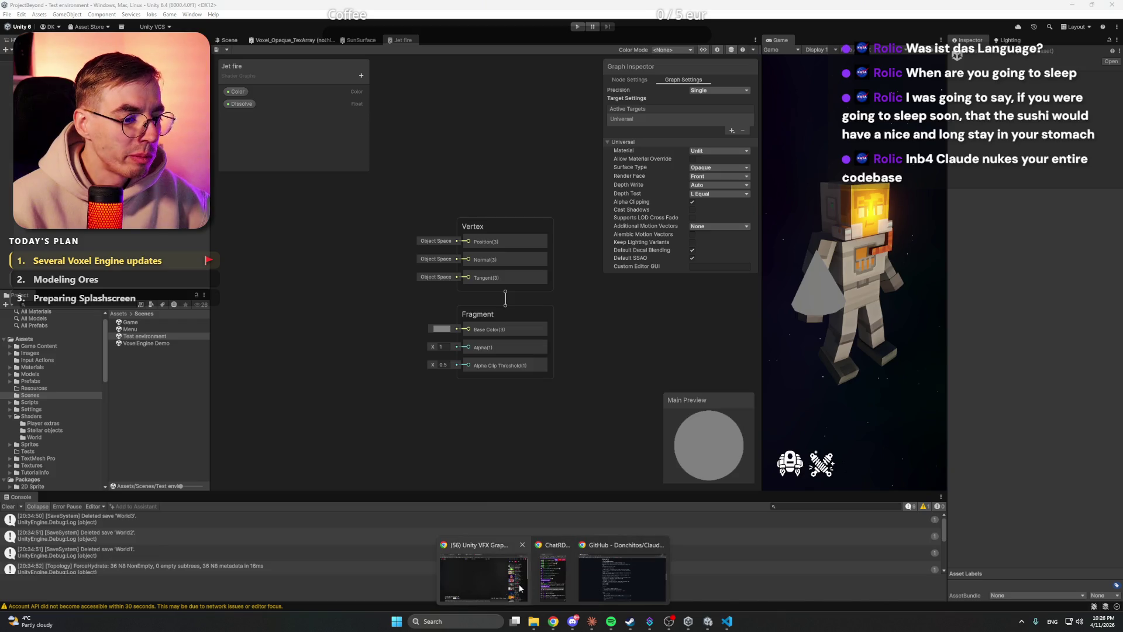
pyautogui.click(483, 576)
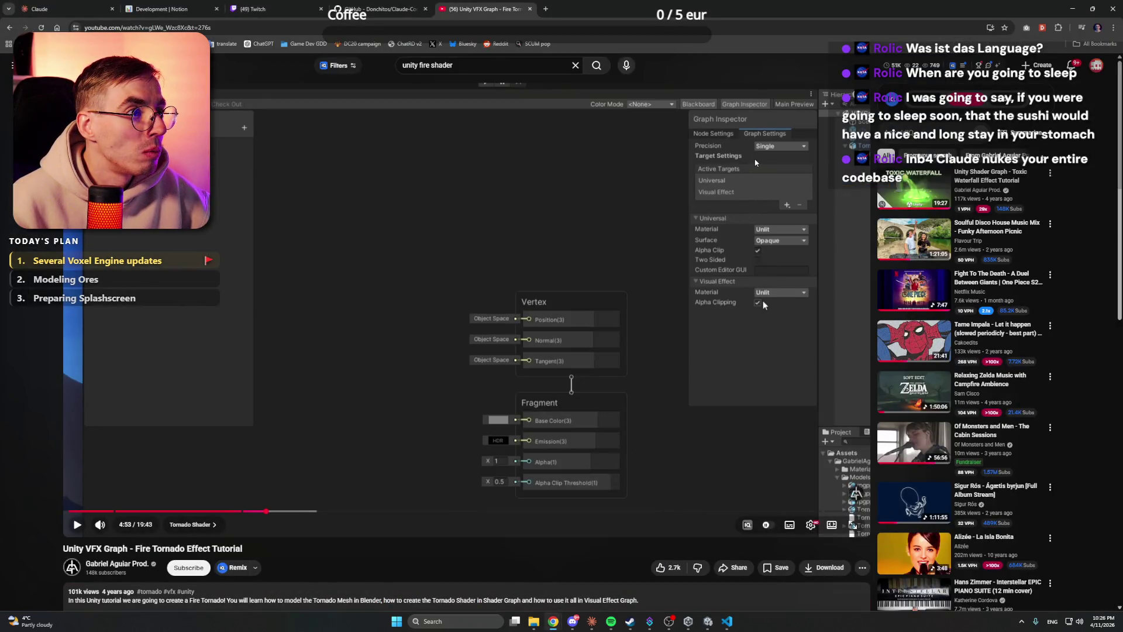
# Step: Rewind the tutorial to 3:38, then skip ahead and play from 4:19
pyautogui.click(762, 301)
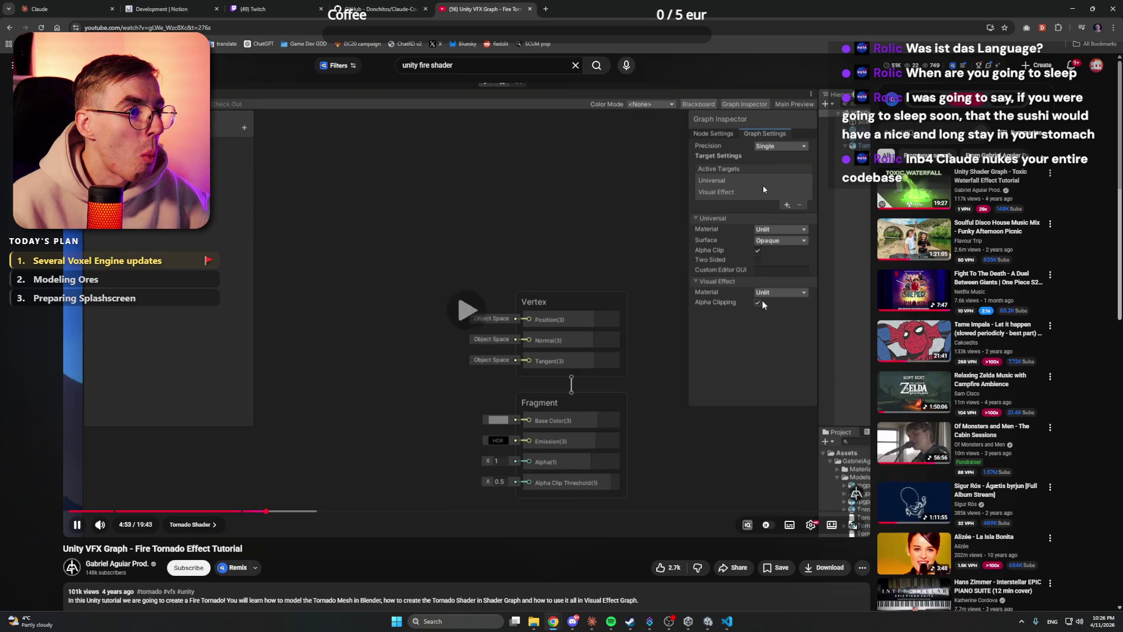
pyautogui.click(762, 302)
pyautogui.moveTo(266, 511); pyautogui.dragTo(221, 513)
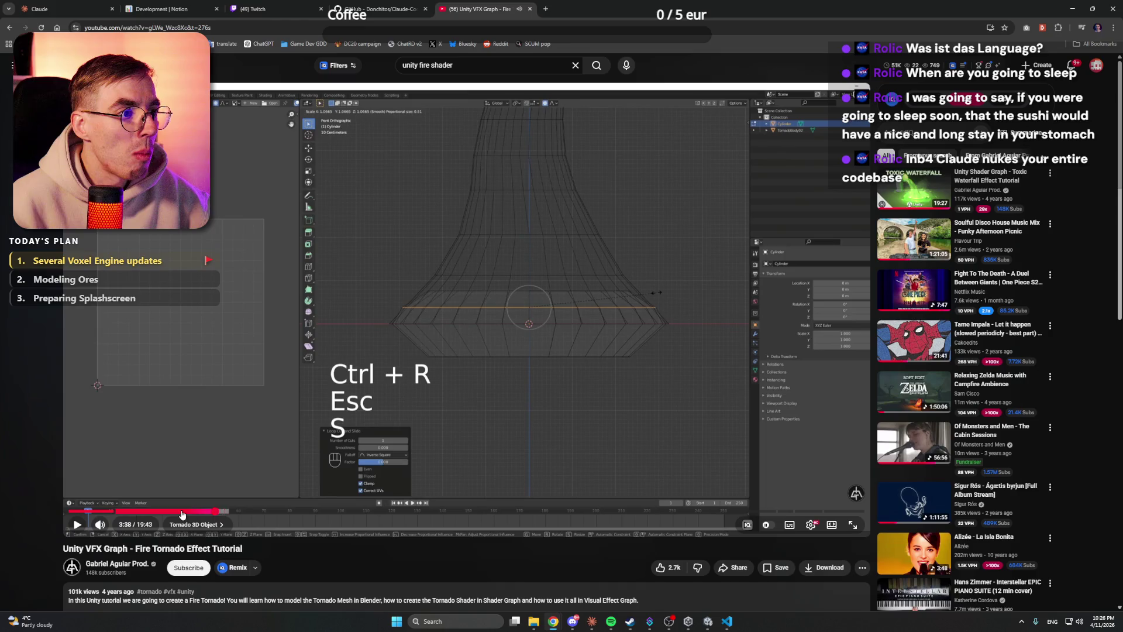
pyautogui.click(244, 513)
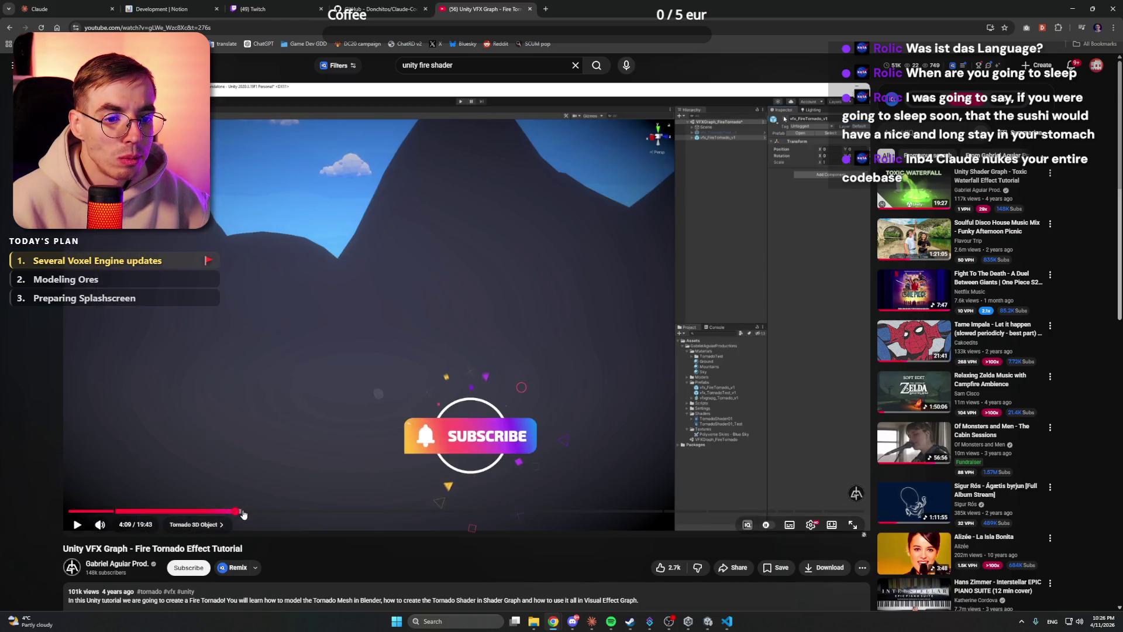
pyautogui.click(301, 431)
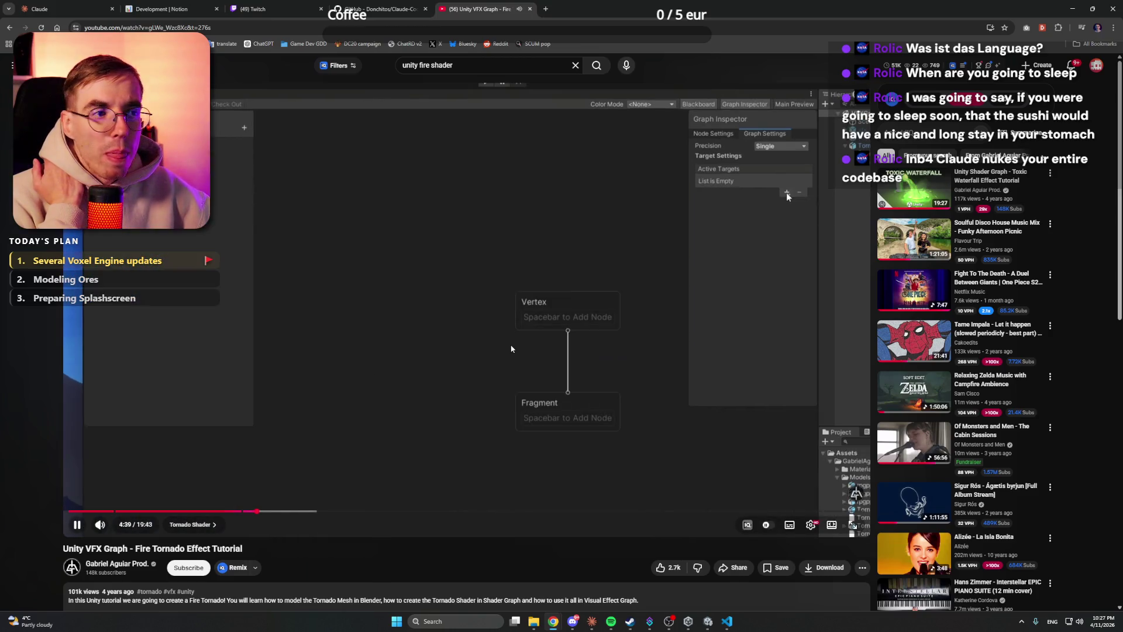
# Step: Pause at 4:46 on the Universal and Visual Effect targets, then minimize the browser
pyautogui.click(522, 348)
pyautogui.click(522, 349)
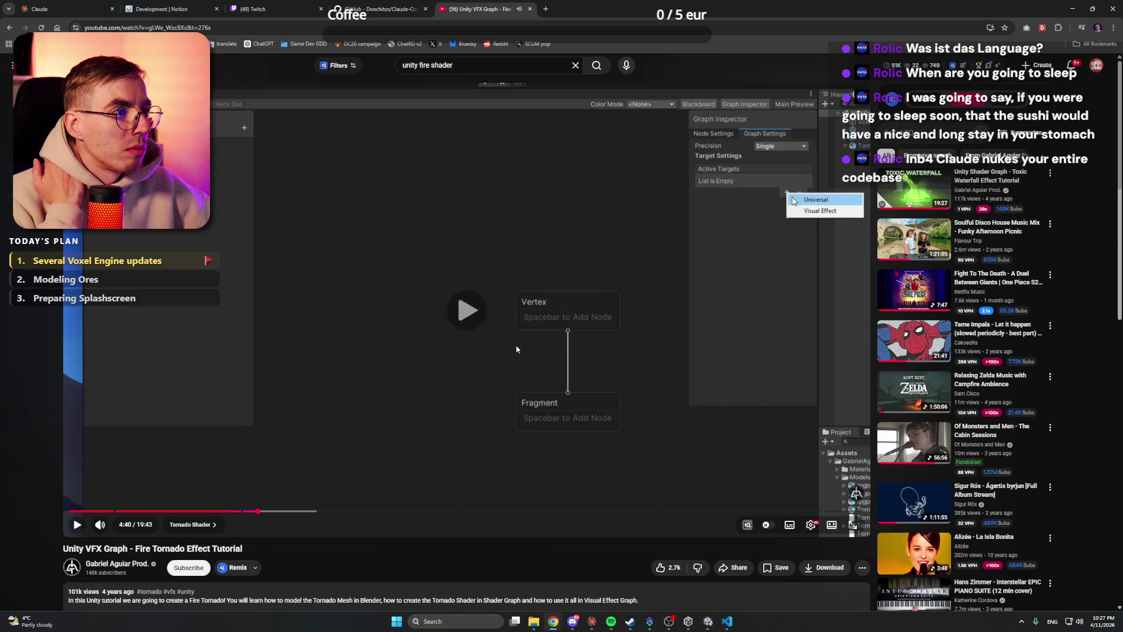
pyautogui.click(460, 348)
pyautogui.click(403, 349)
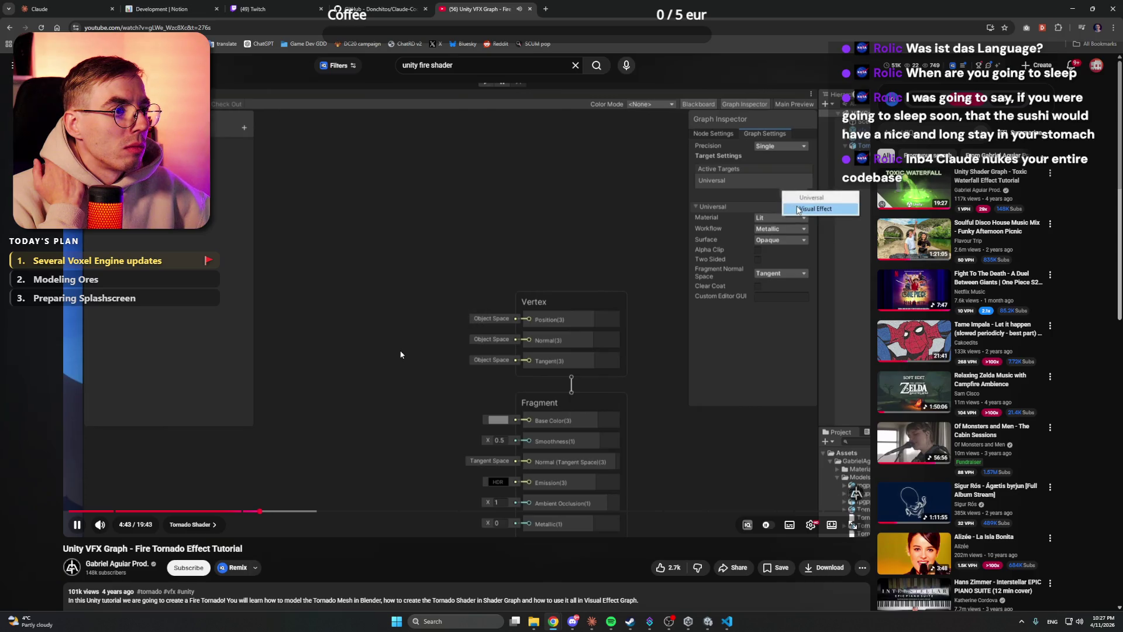
pyautogui.click(421, 348)
pyautogui.click(1073, 8)
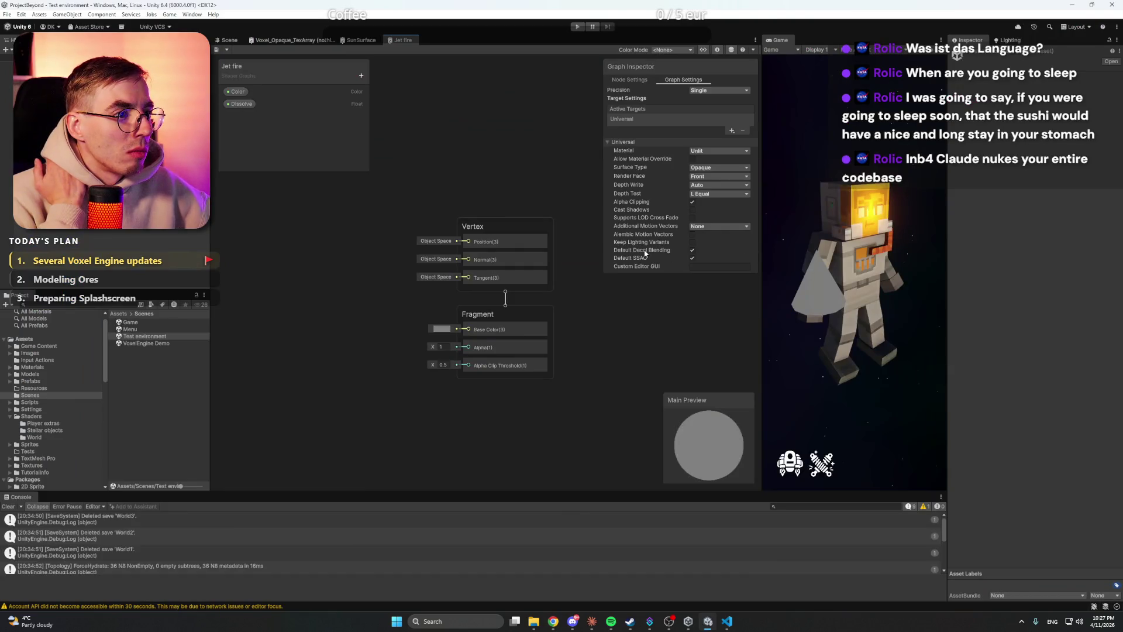
pyautogui.click(732, 130)
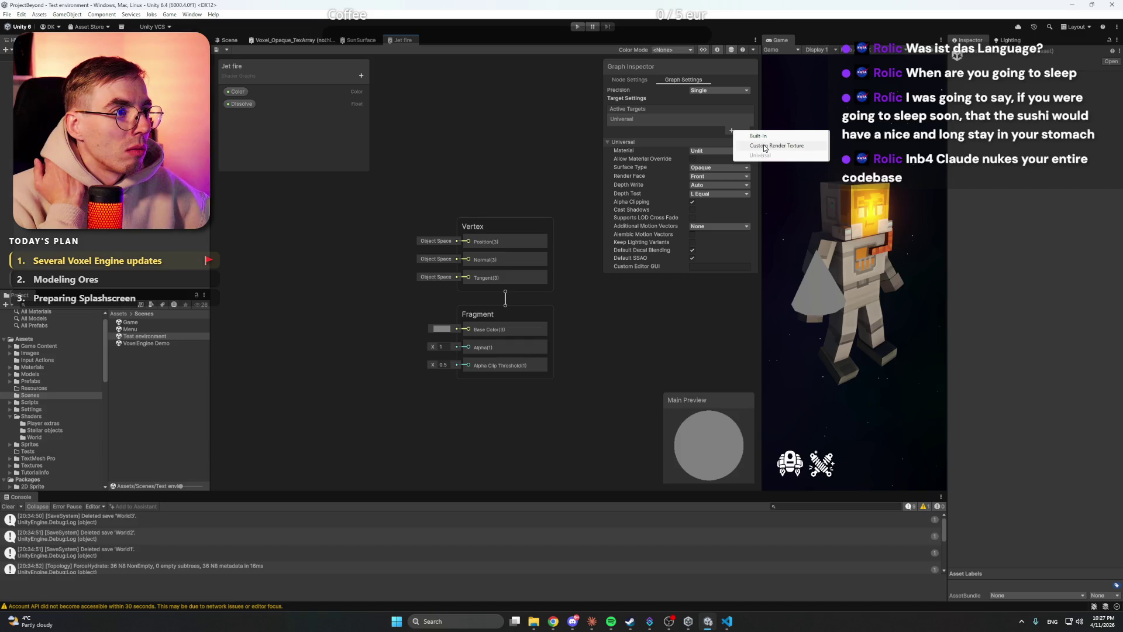
pyautogui.click(622, 121)
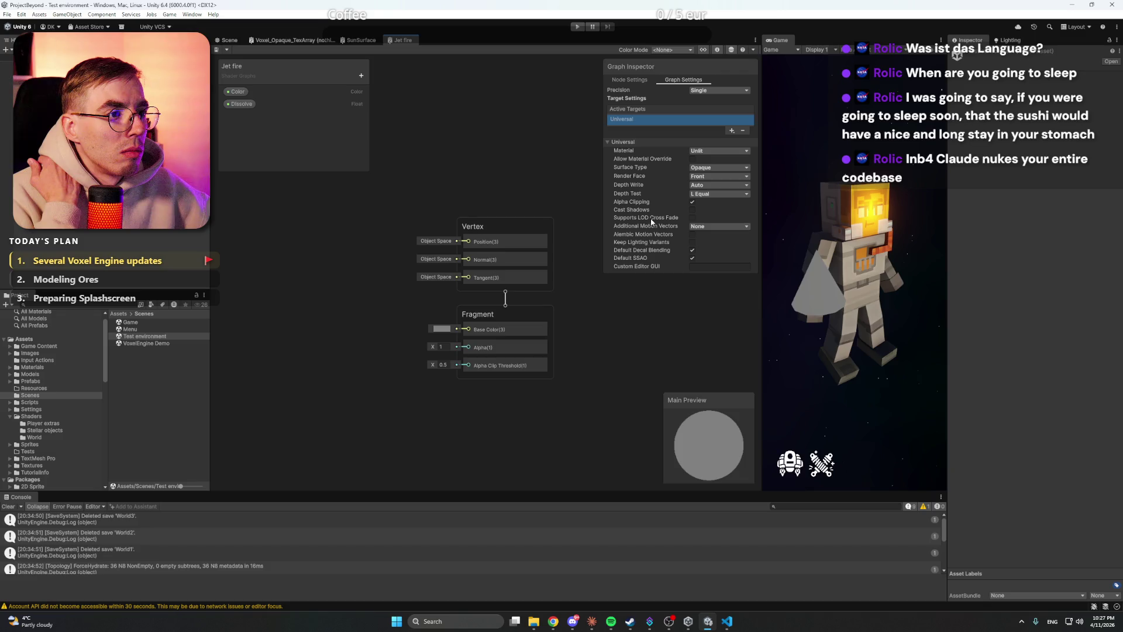
pyautogui.click(493, 228)
pyautogui.moveTo(493, 229); pyautogui.dragTo(522, 233)
pyautogui.moveTo(552, 622)
pyautogui.click(519, 579)
pyautogui.scroll(-10, 519, 579)
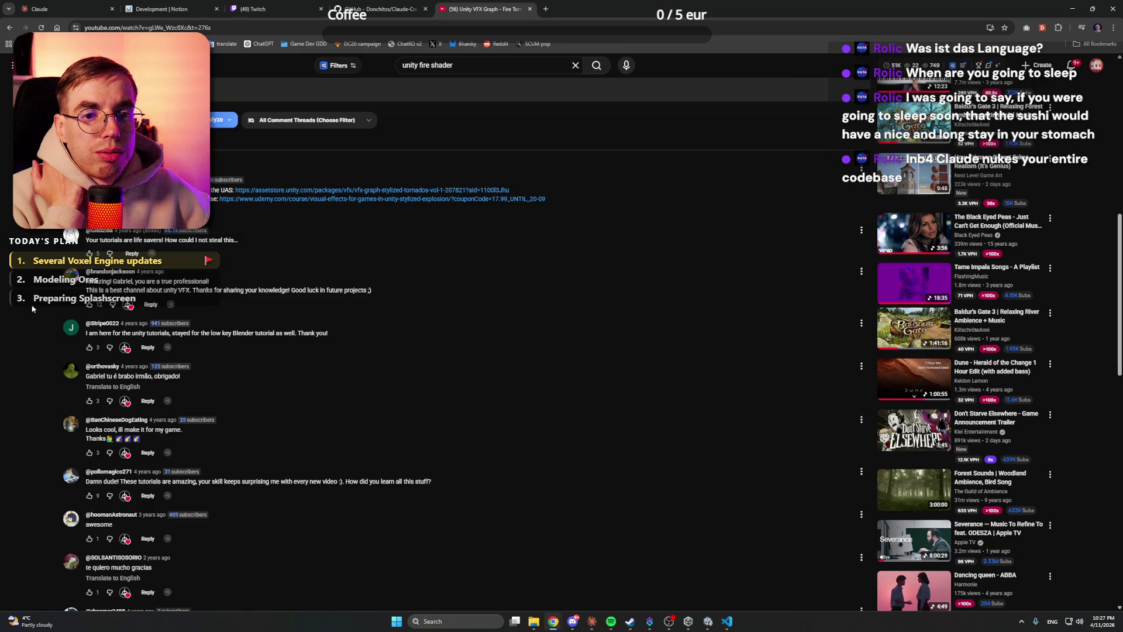
# Step: Expand the missing Shader Graph comment and its 4 replies showing the Experimental blocks tip
pyautogui.scroll(1, 44, 262)
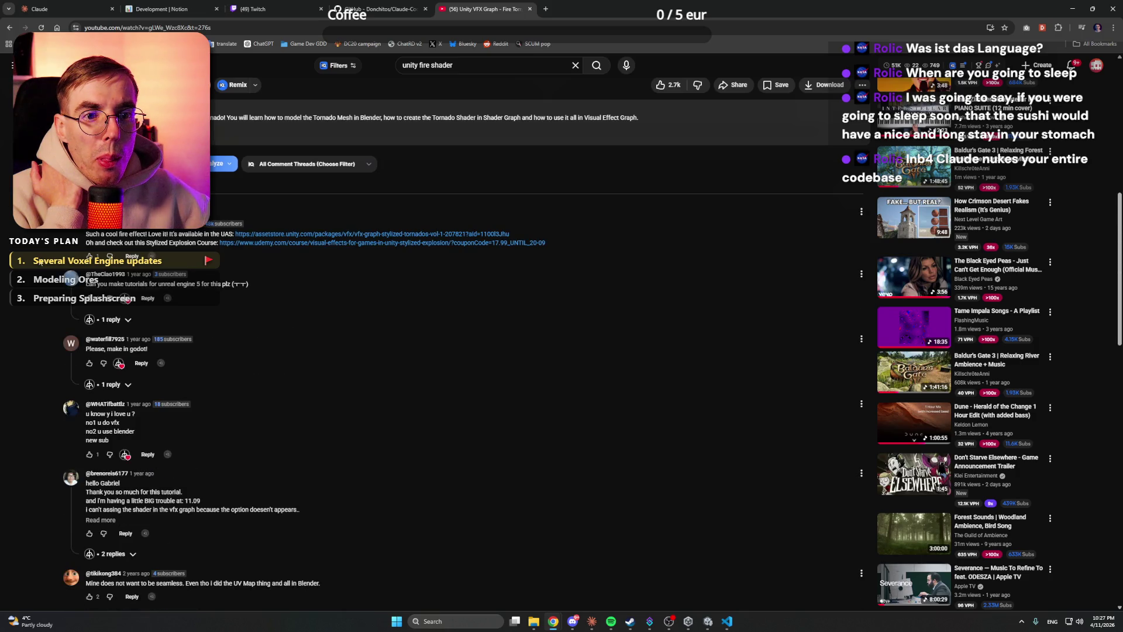
pyautogui.scroll(-3, 41, 261)
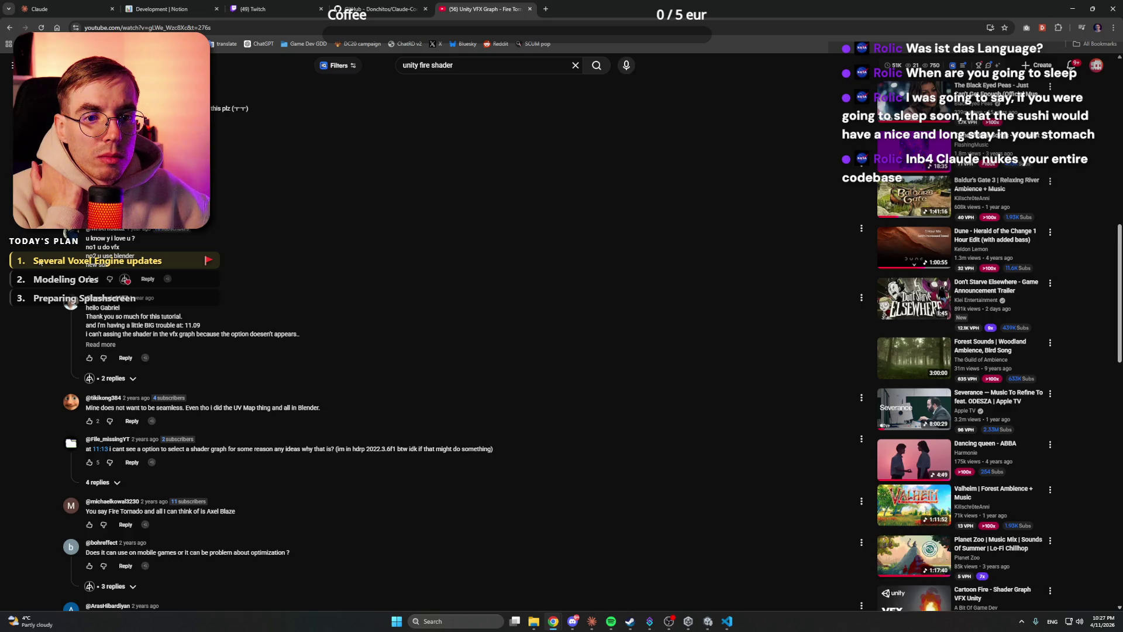
pyautogui.click(100, 344)
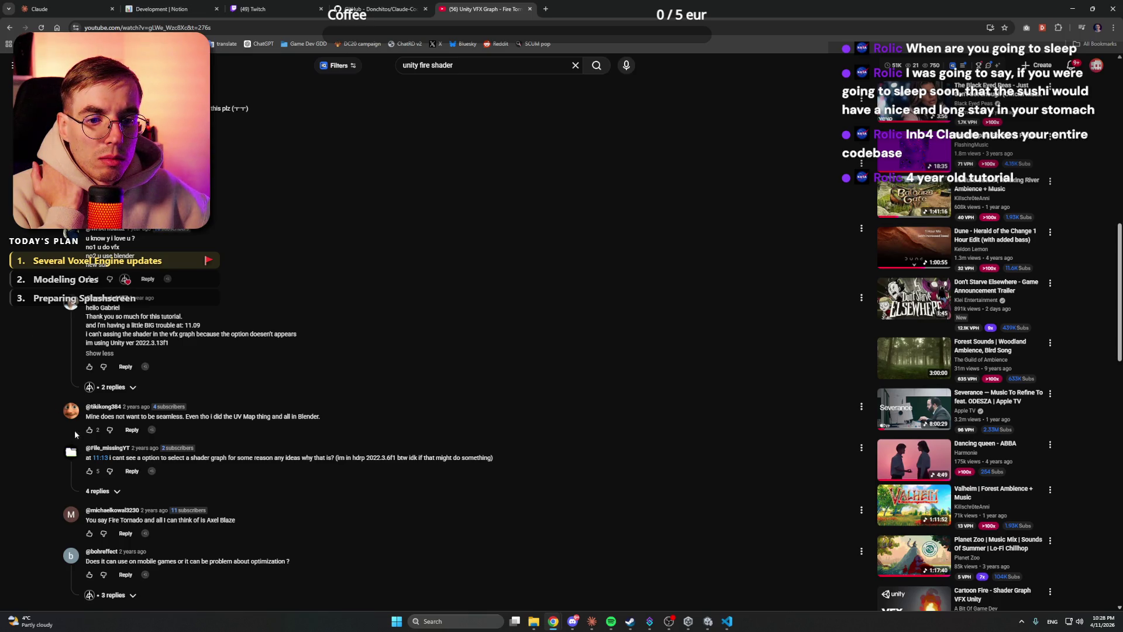
pyautogui.scroll(-2, 18, 411)
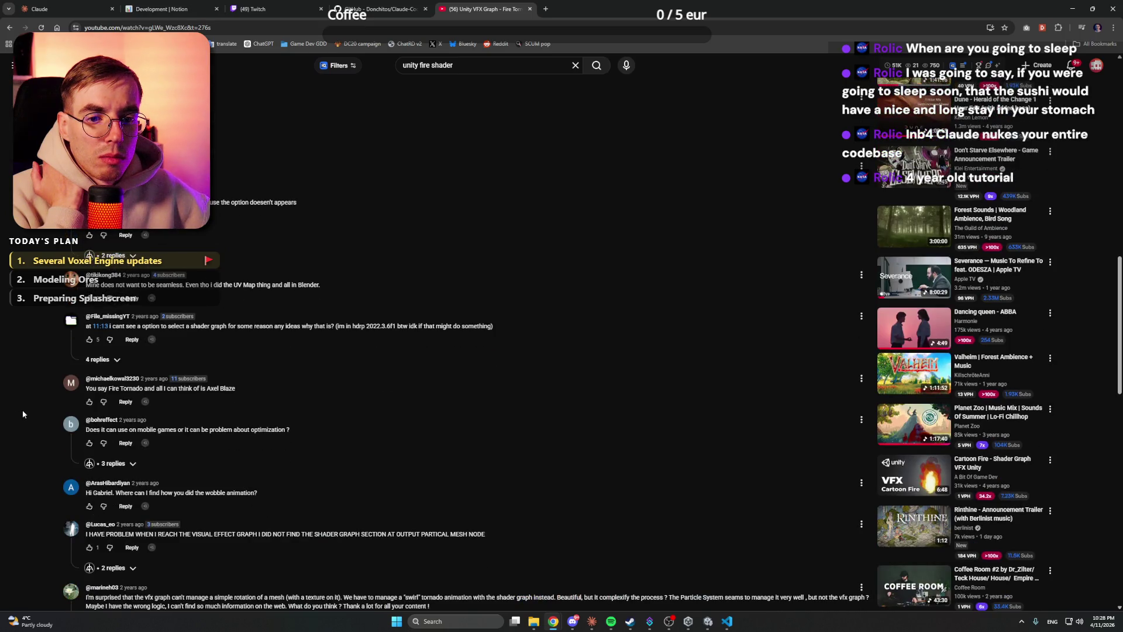
pyautogui.click(98, 359)
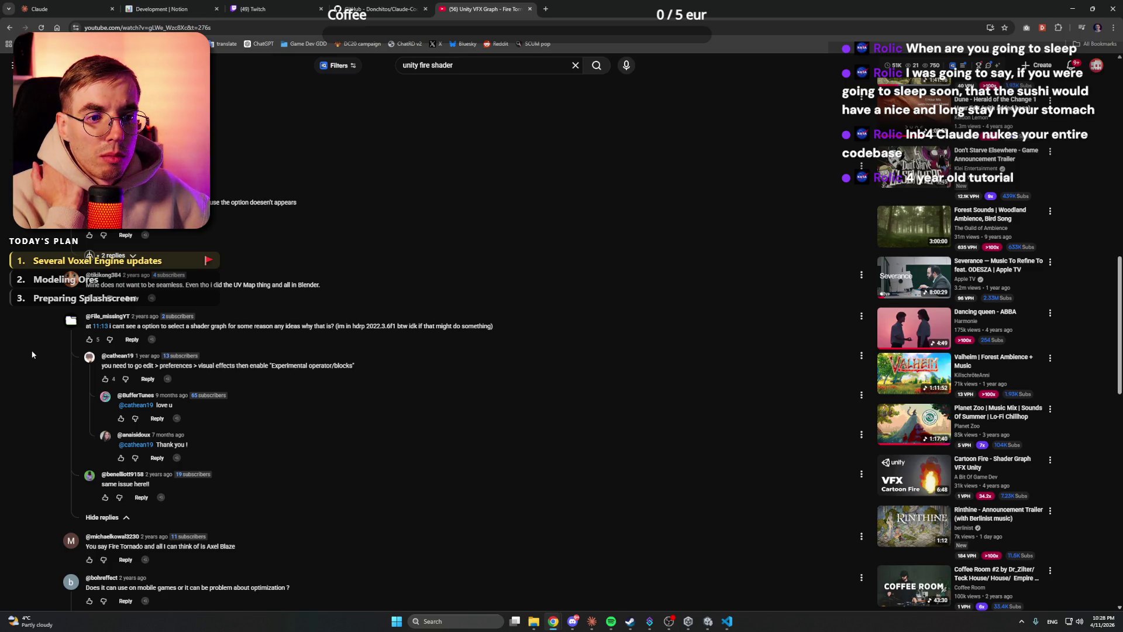
pyautogui.scroll(-4, 31, 354)
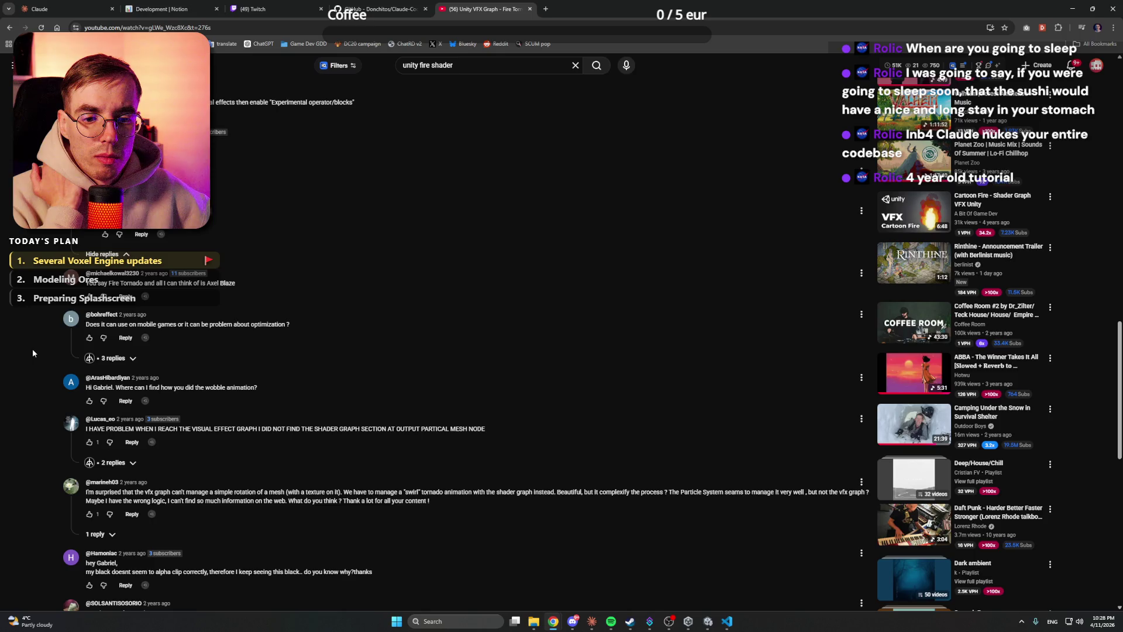
pyautogui.scroll(-3, 33, 349)
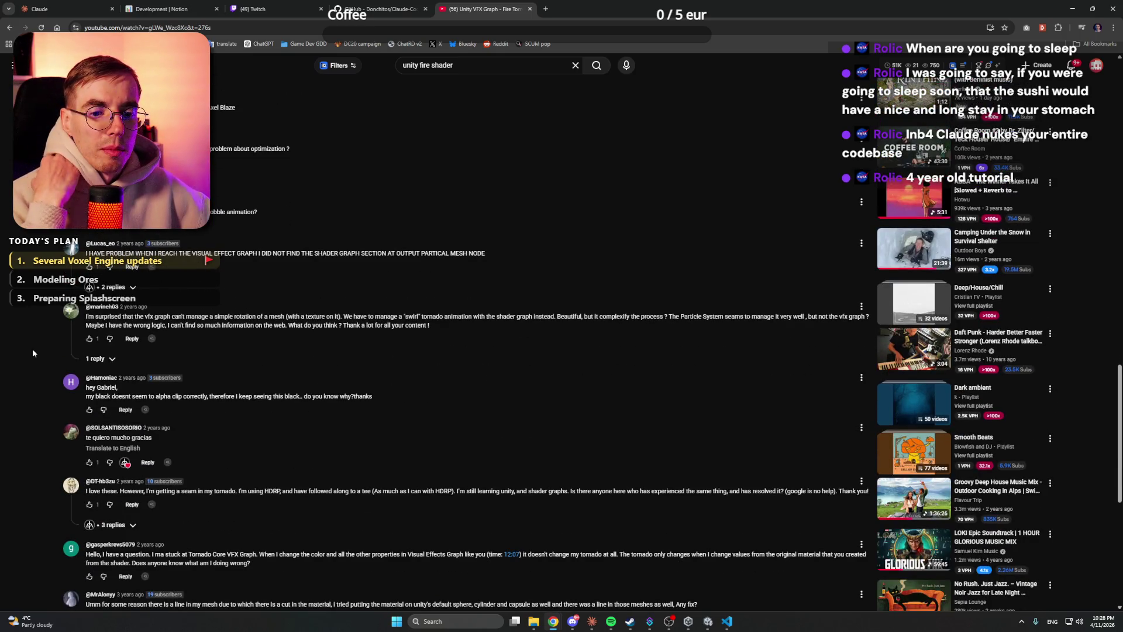
pyautogui.scroll(10, 32, 350)
pyautogui.scroll(4, 38, 252)
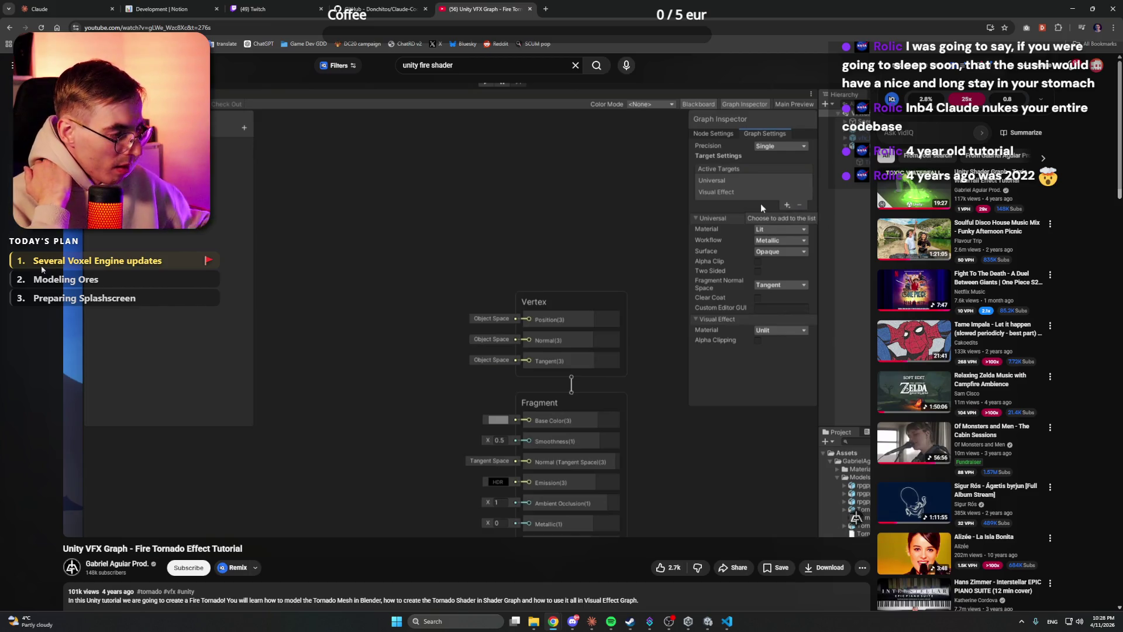
# Step: Switch away from Unity and bring the Claude Code session to the front
pyautogui.hotkey('alt', 'Tab')
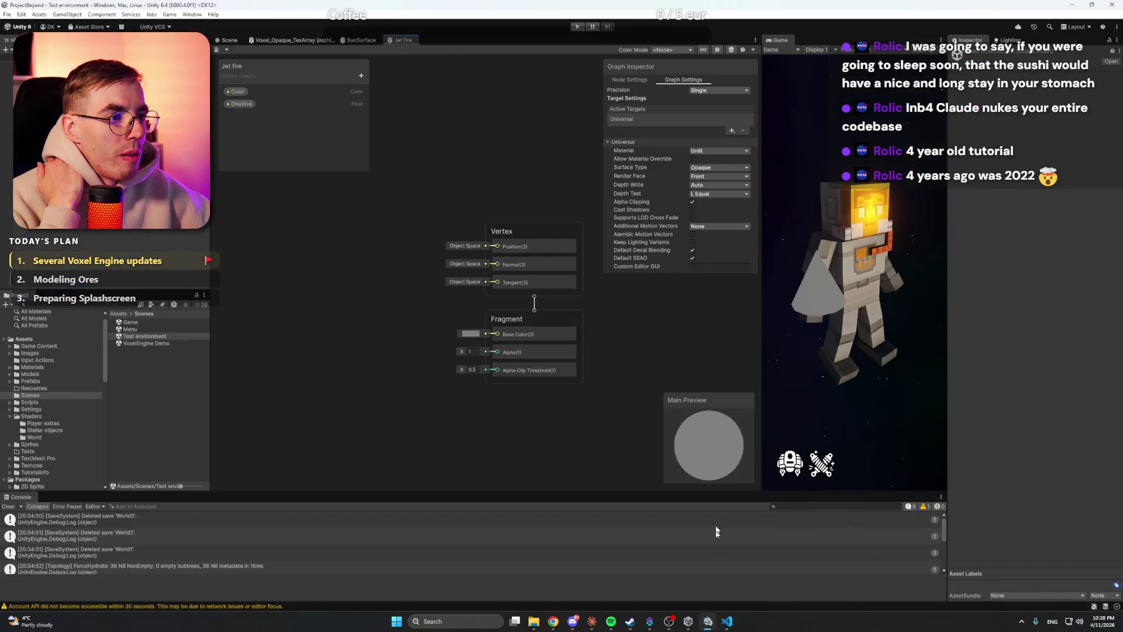
pyautogui.click(592, 621)
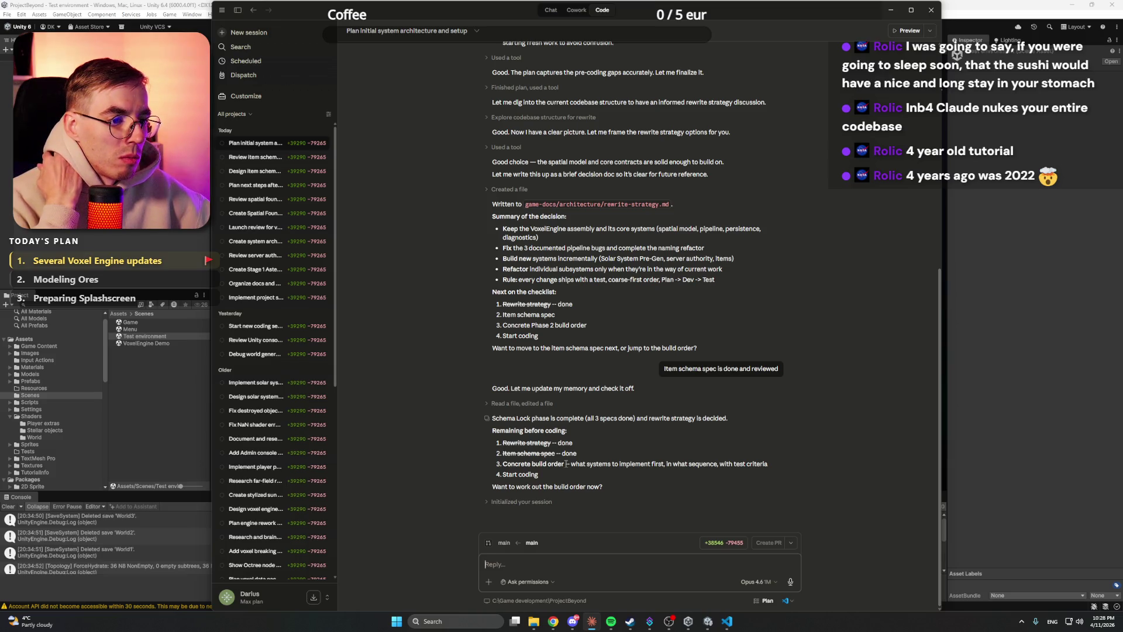
# Step: Reply agreeing to the concrete build order and ask which agent to run for it
pyautogui.moveTo(565, 463); pyautogui.dragTo(503, 463)
pyautogui.hotkey('ctrl', 'c')
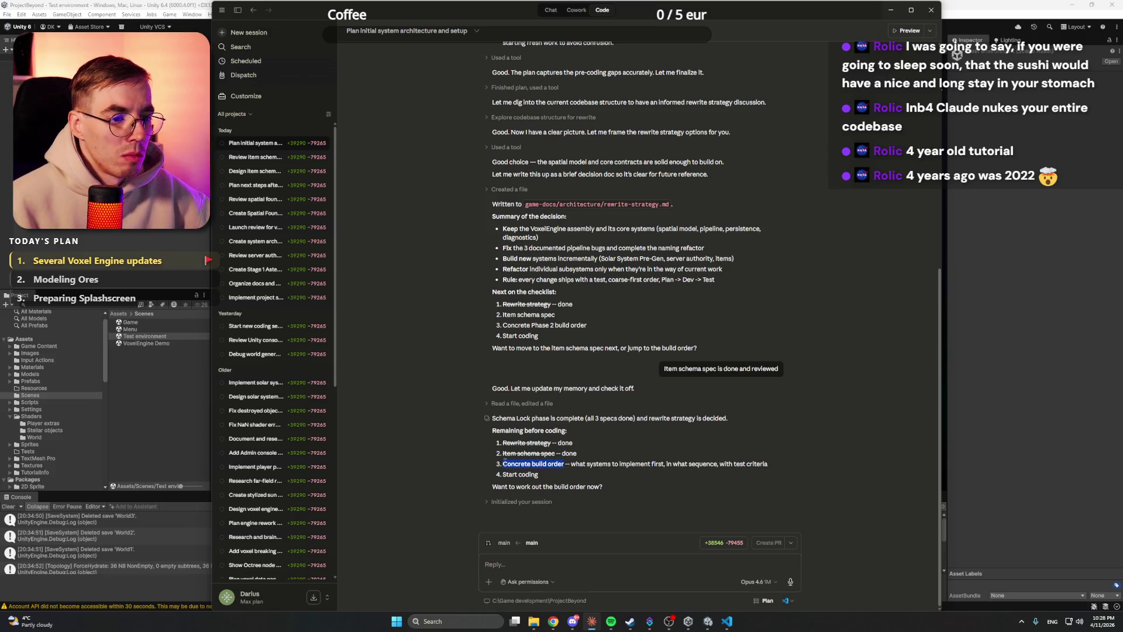
pyautogui.click(559, 562)
pyautogui.write('Yap,')
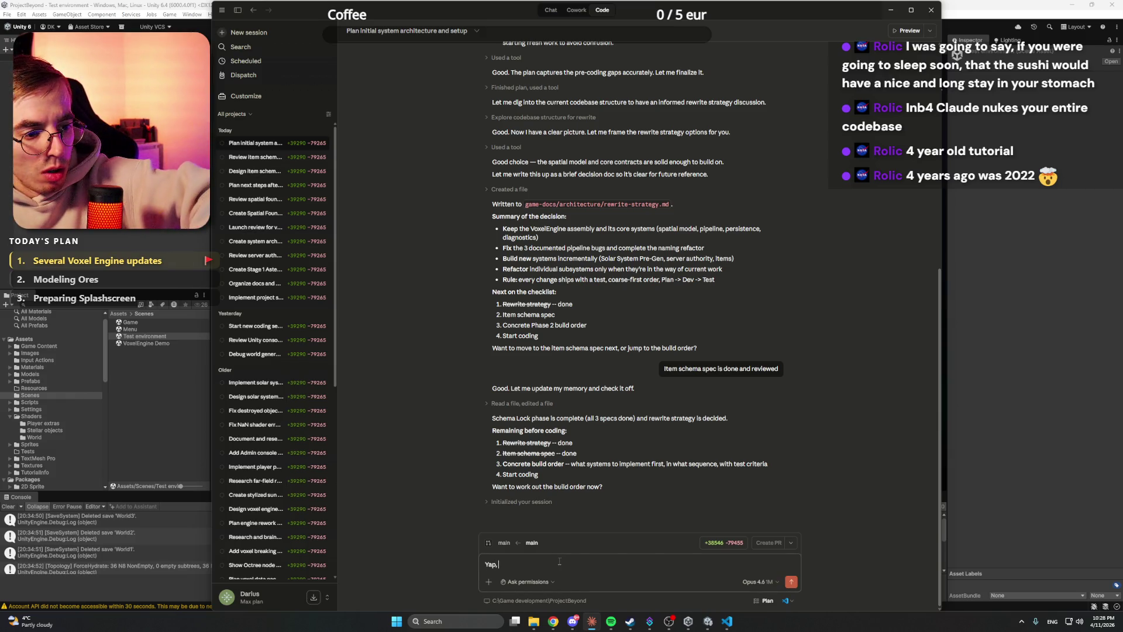
pyautogui.hotkey('ctrl', 'v')
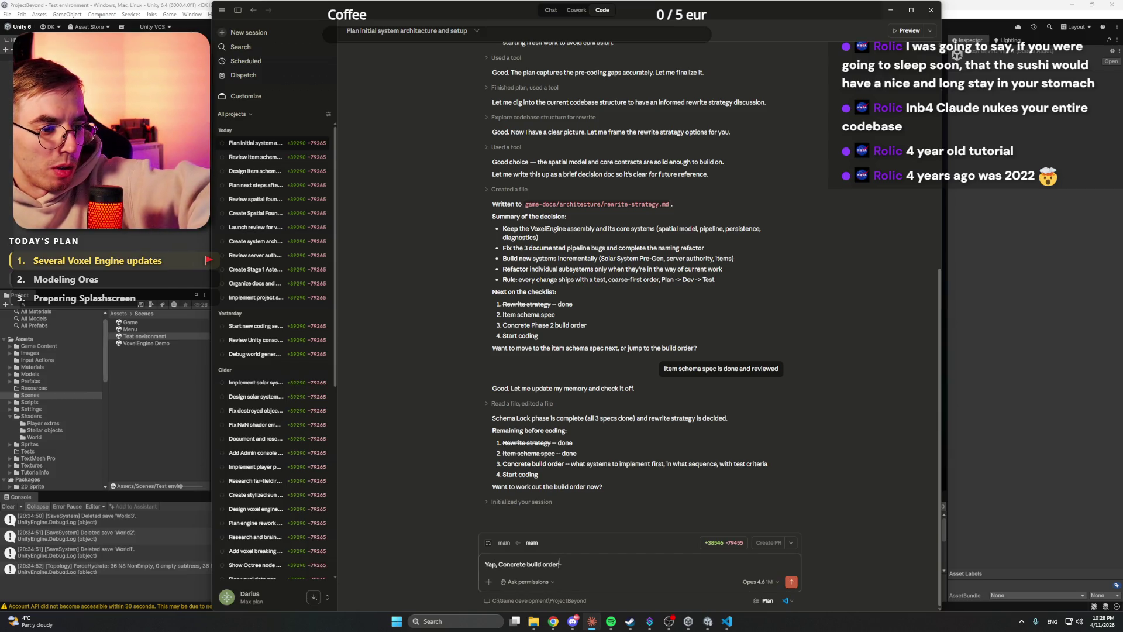
pyautogui.write('. Whic')
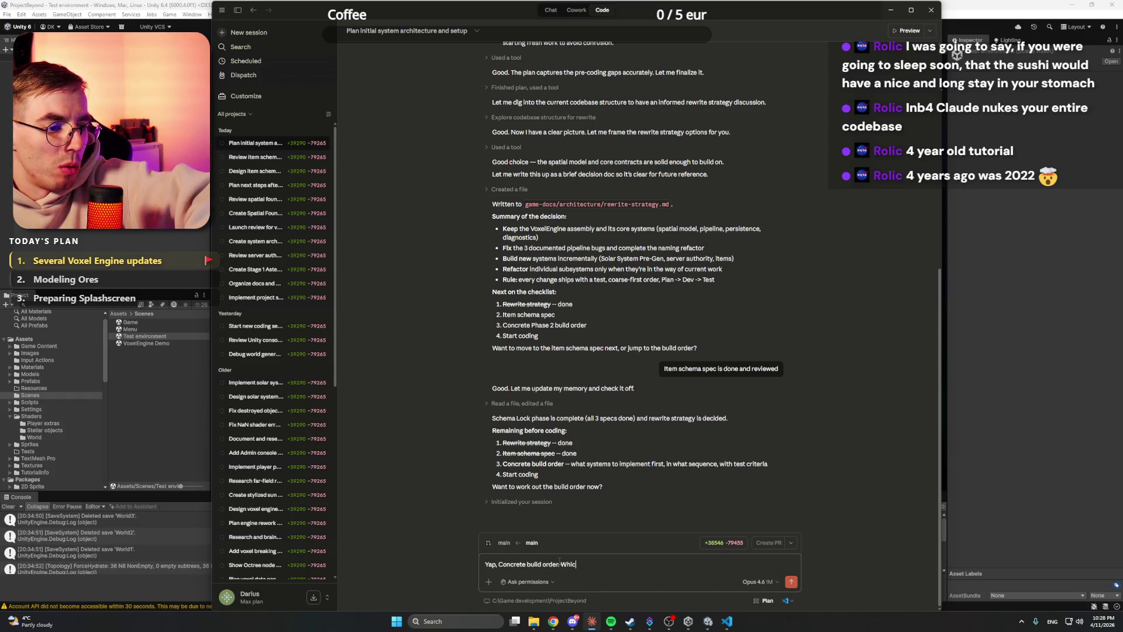
pyautogui.write('h Agent')
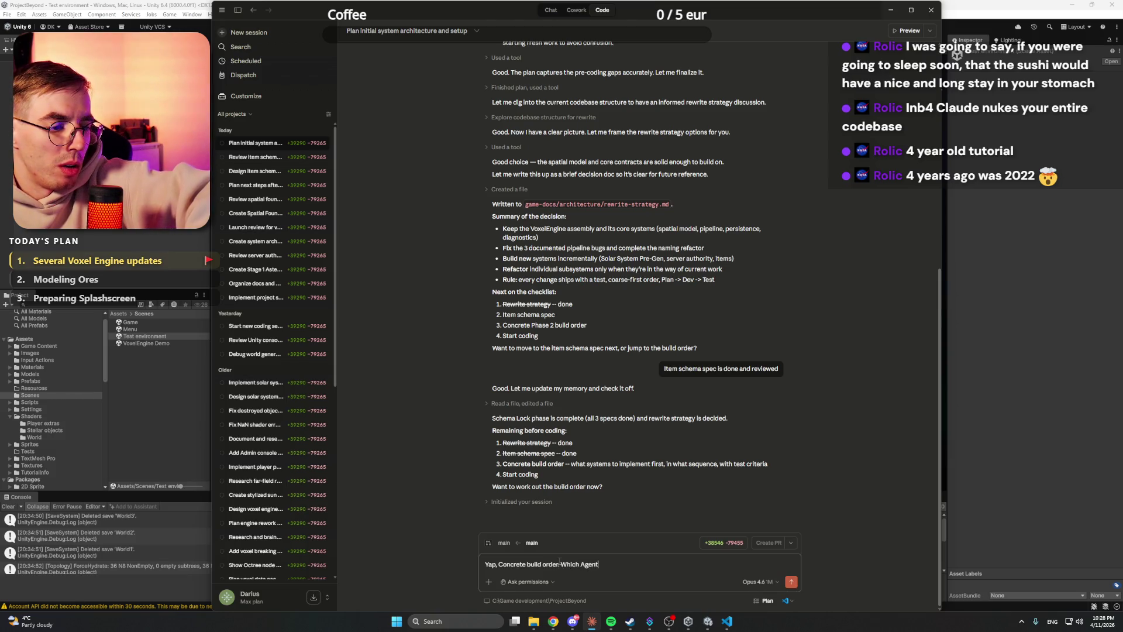
pyautogui.write(' I shou')
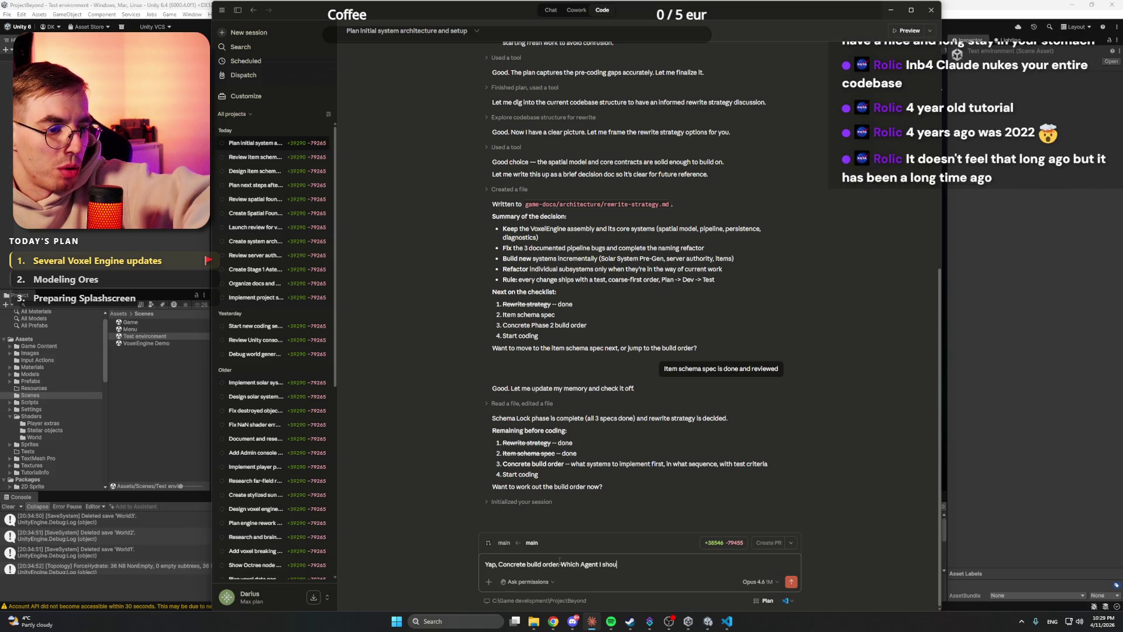
pyautogui.write('ld run for this?')
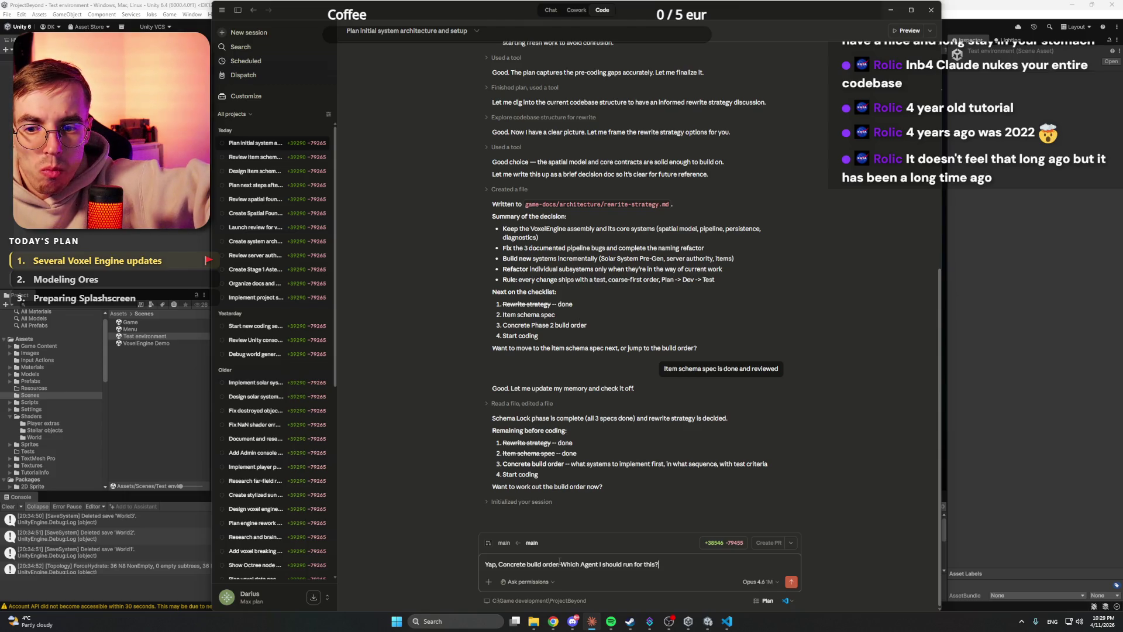
pyautogui.press('Return')
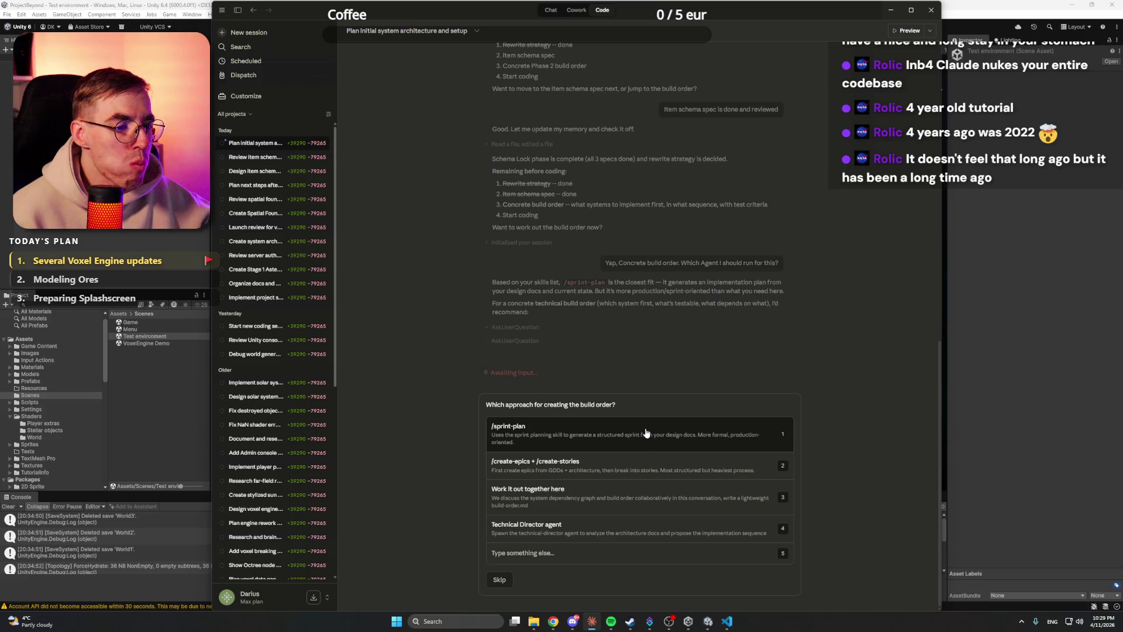
# Step: Pick the Technical Director agent as the build-order approach
pyautogui.click(597, 536)
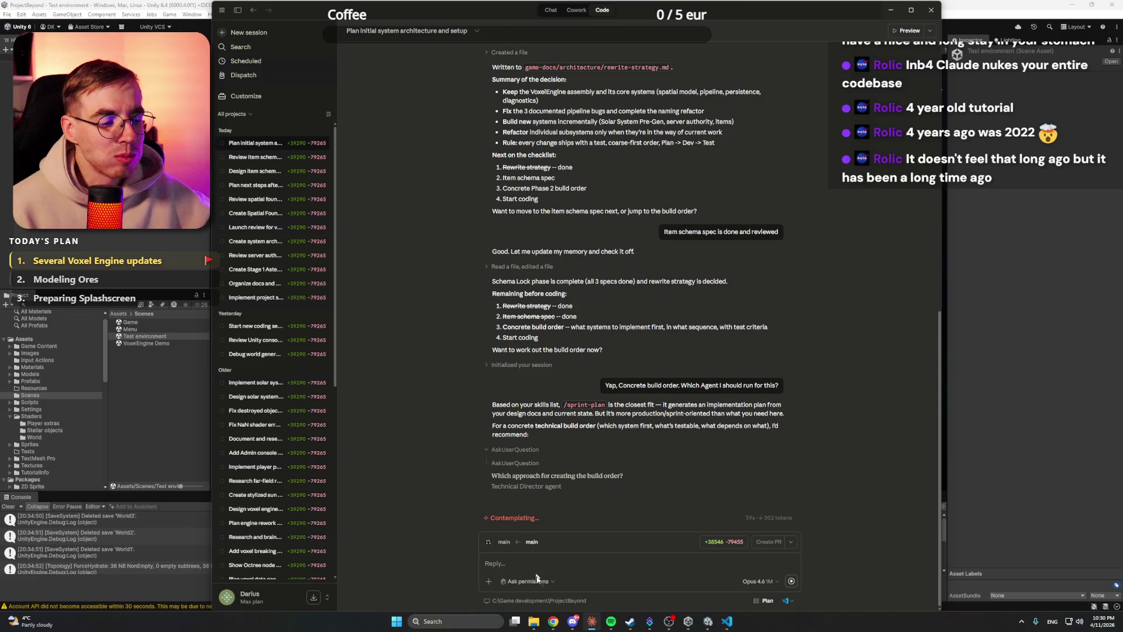
# Step: Glance at the Nes Mes Žaidžiam! Discord server, minimize Discord, and return to YouTube
pyautogui.click(571, 577)
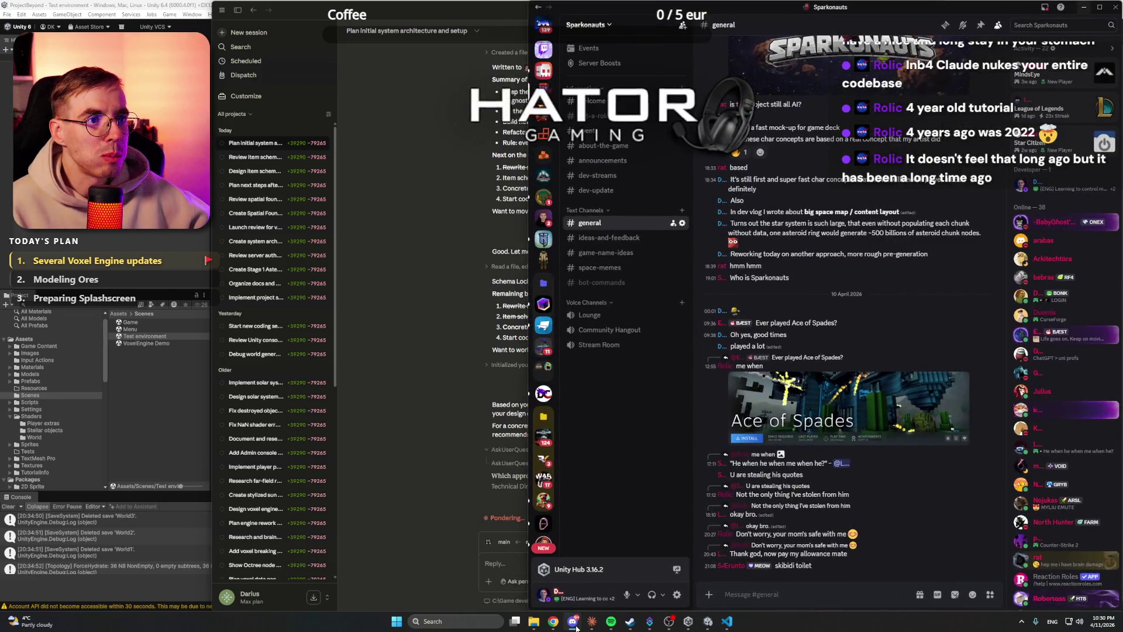
pyautogui.click(545, 71)
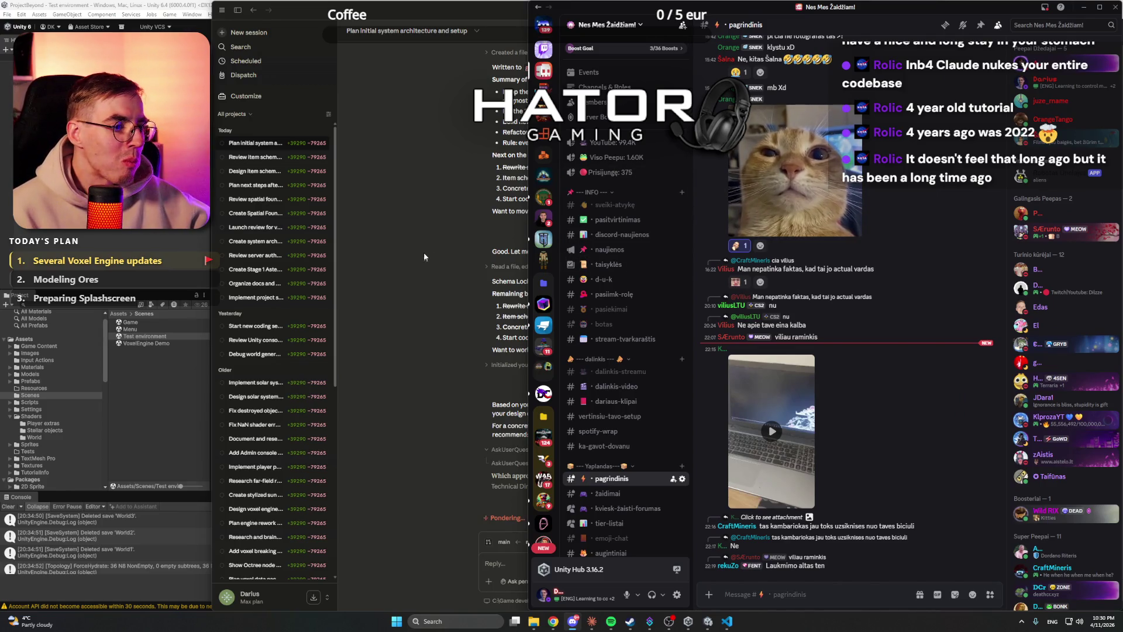
pyautogui.click(1084, 7)
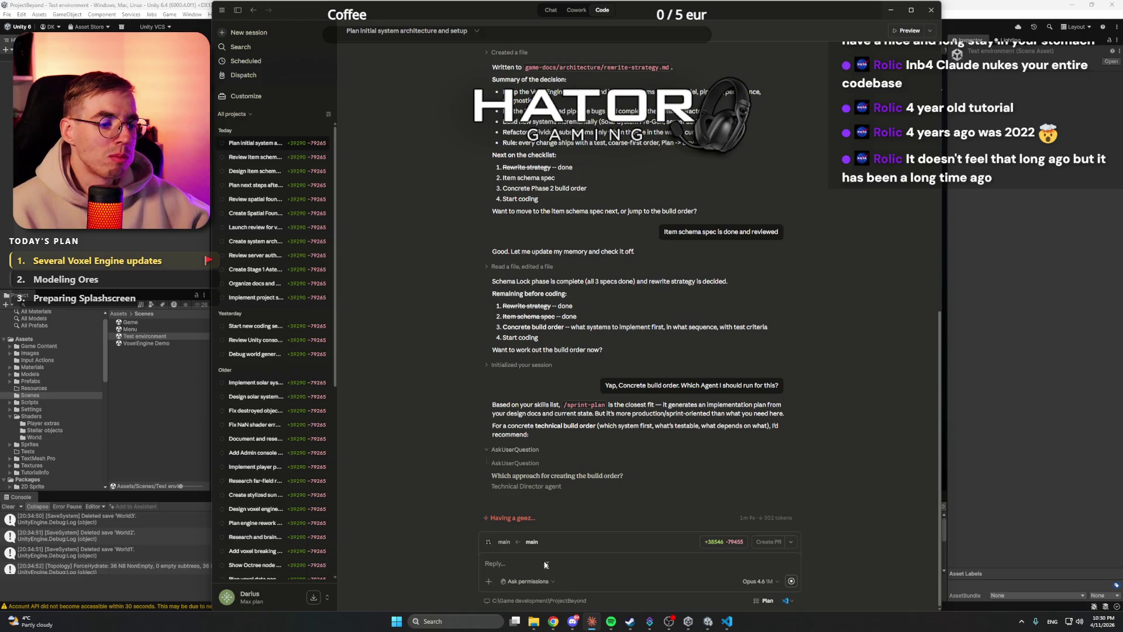
pyautogui.moveTo(553, 621)
pyautogui.click(491, 588)
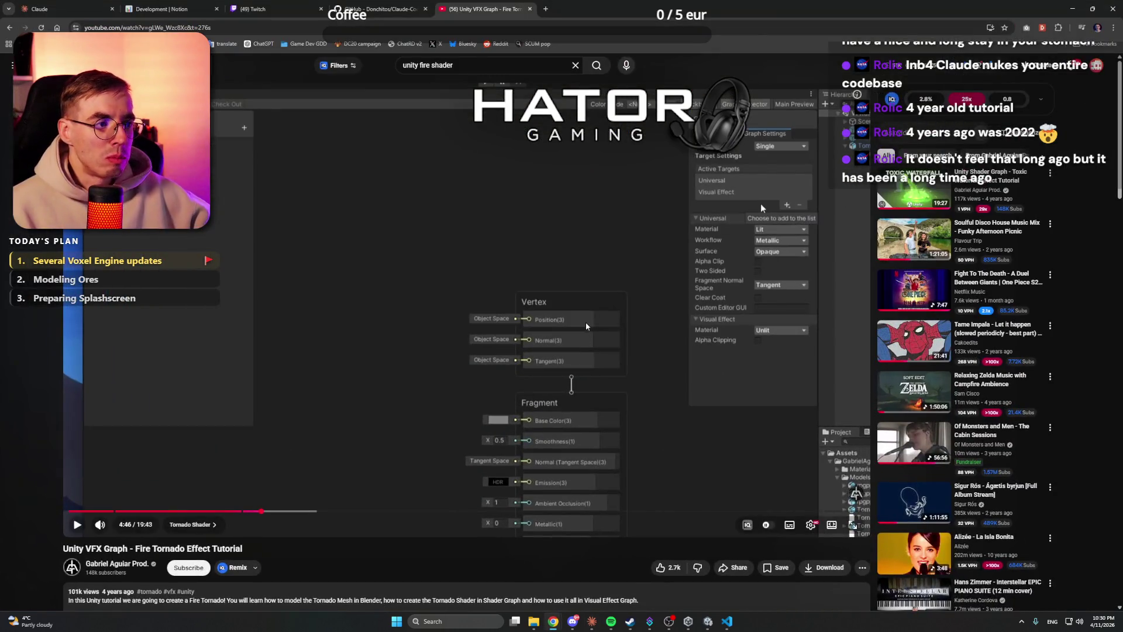
# Step: Skim the Fire Tornado tutorial ahead through 7:50, 9:28 and 12:04
pyautogui.moveTo(899, 193)
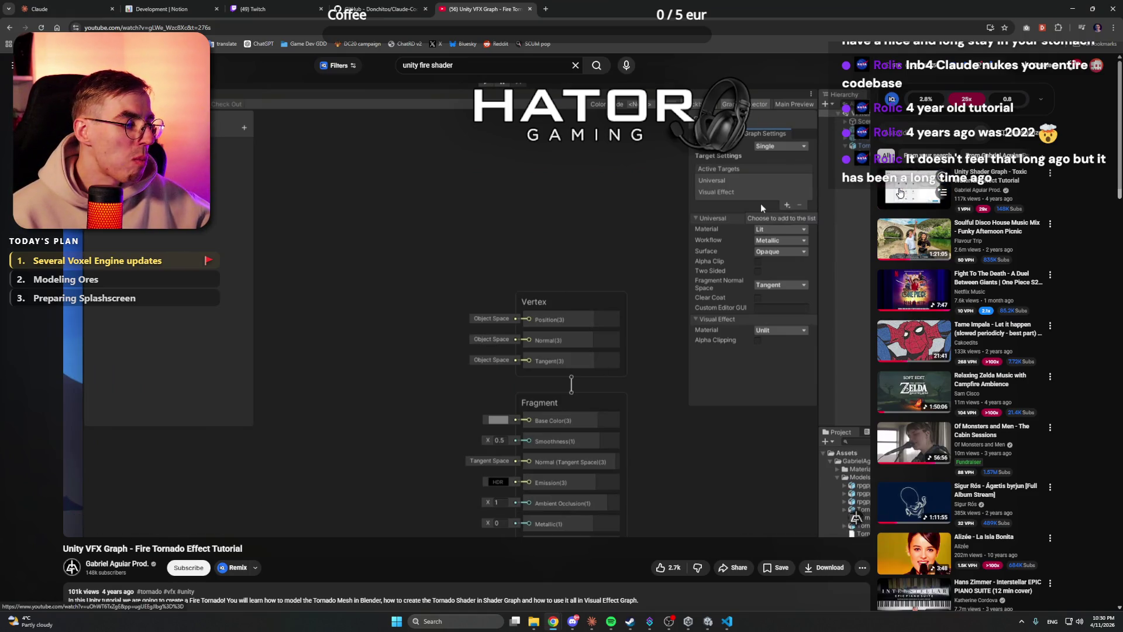
pyautogui.click(383, 511)
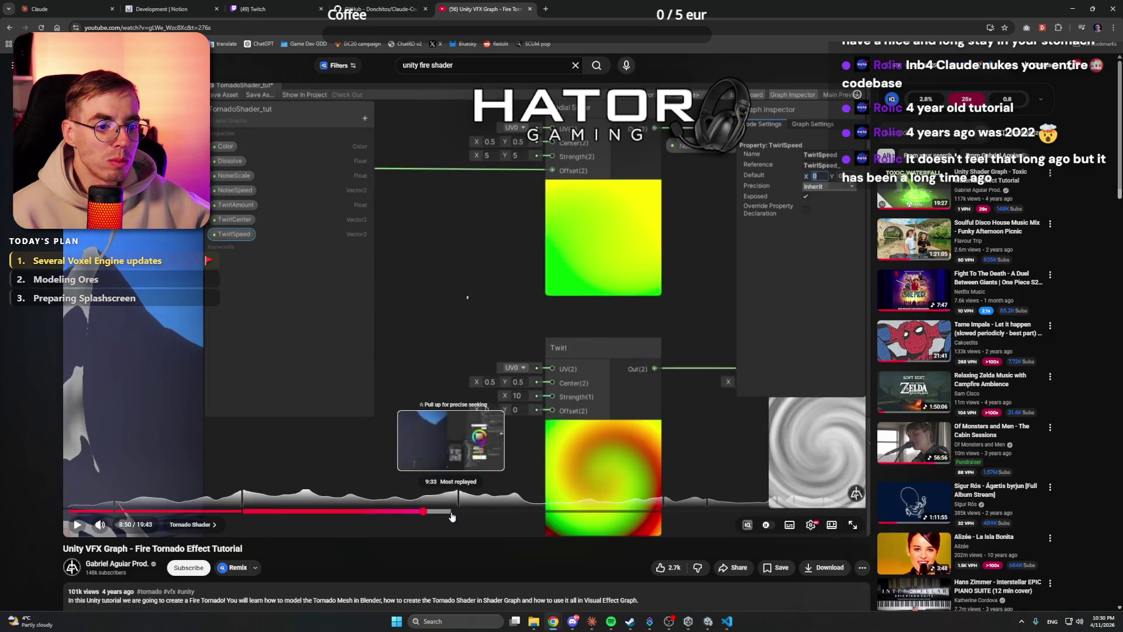
pyautogui.click(448, 511)
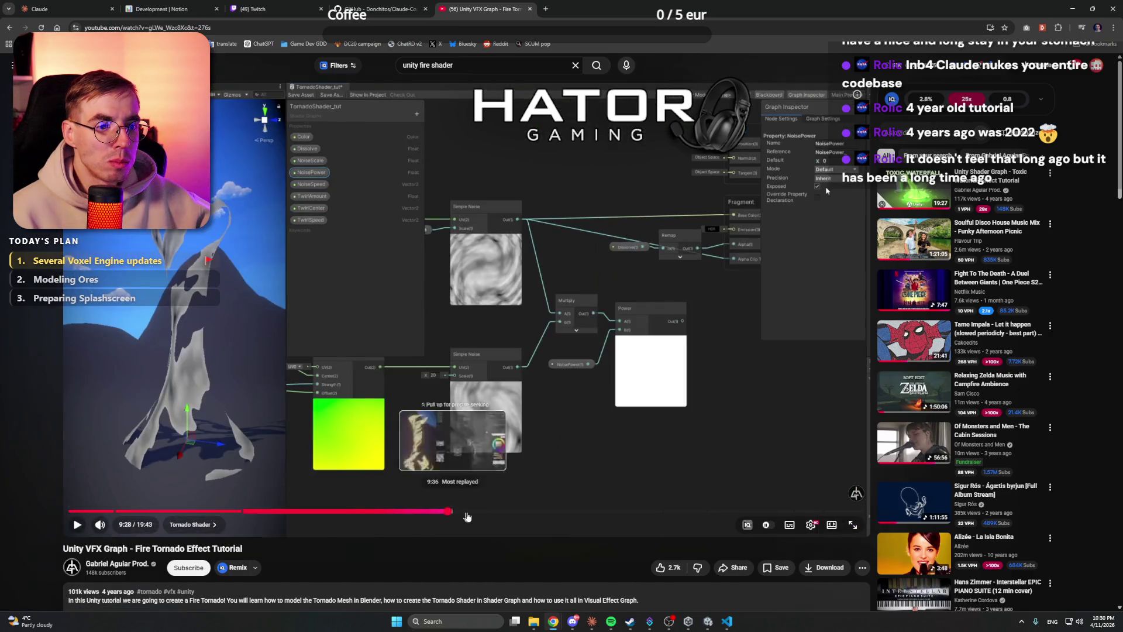
pyautogui.click(495, 511)
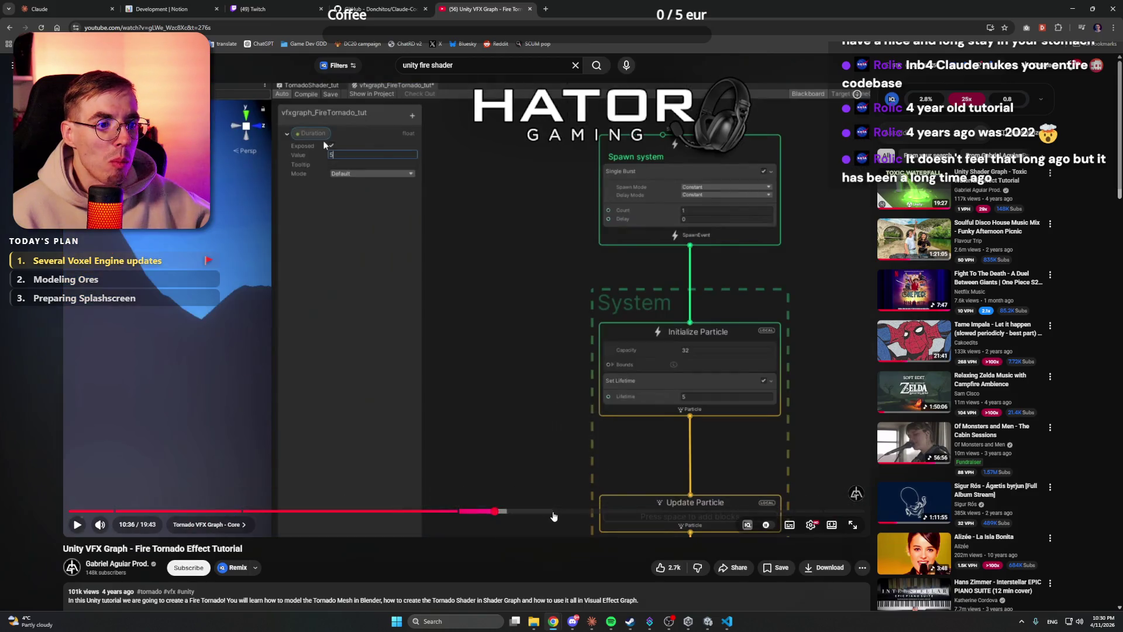
pyautogui.click(552, 511)
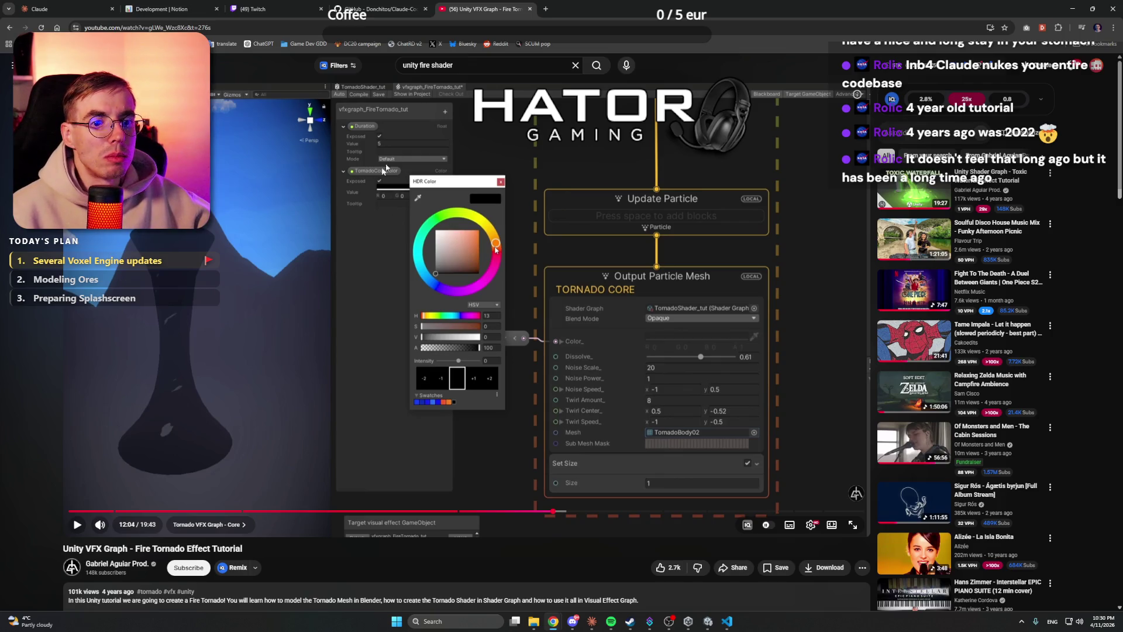
# Step: Search 'unity fire shader' and open 'Tutorial - Create Fire in Unity Shader Graph'
pyautogui.click(471, 66)
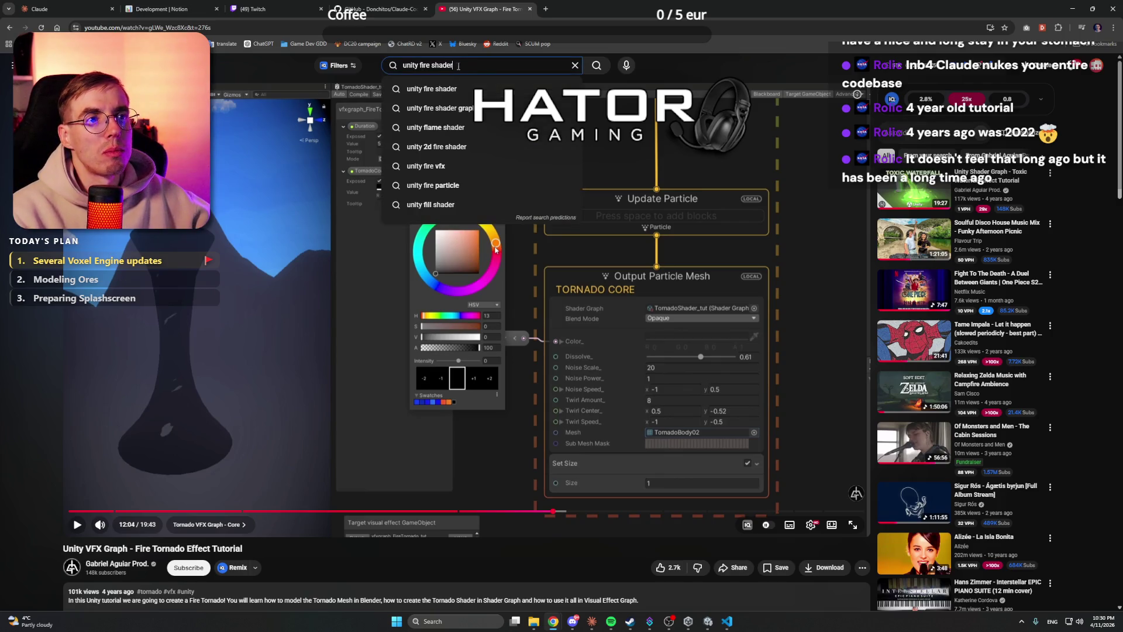
pyautogui.press('Return')
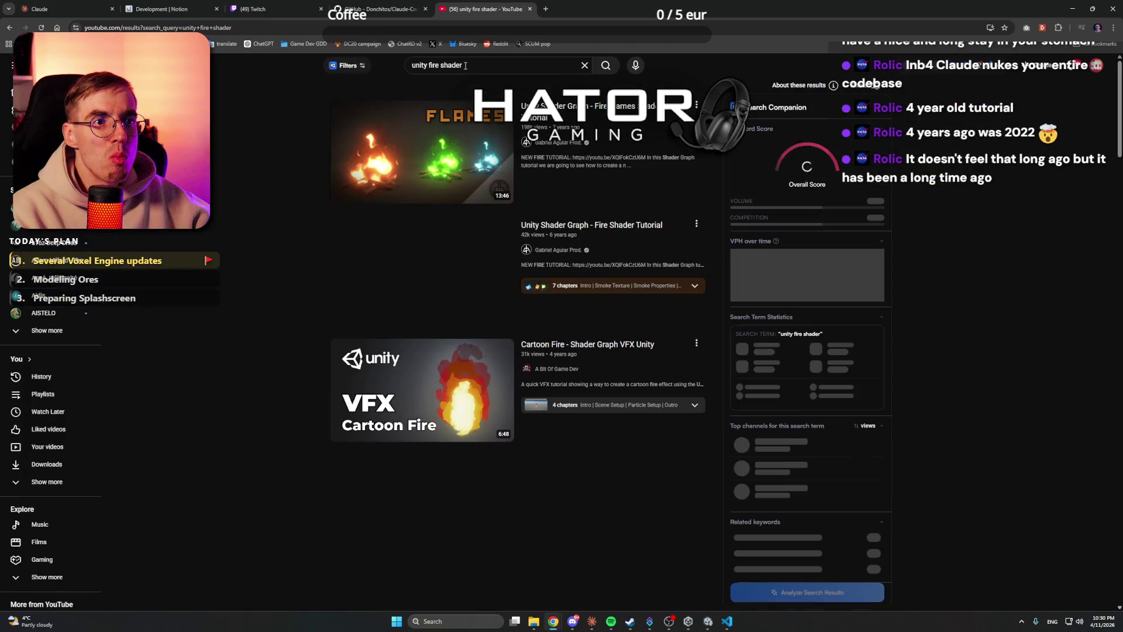
pyautogui.scroll(-15, 277, 273)
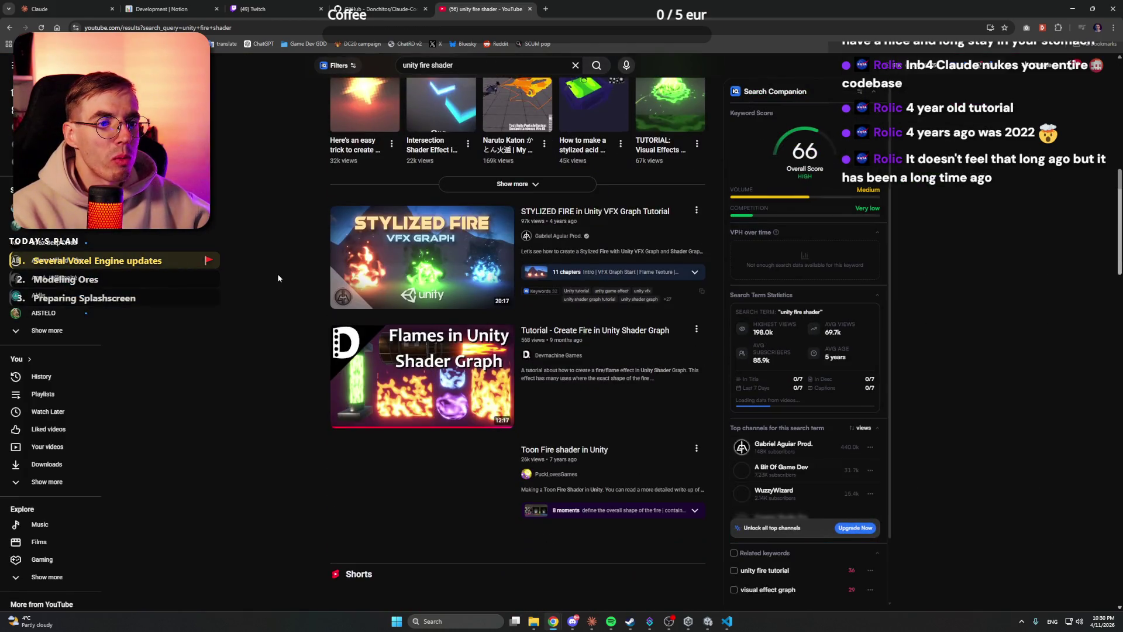
pyautogui.scroll(1, 277, 272)
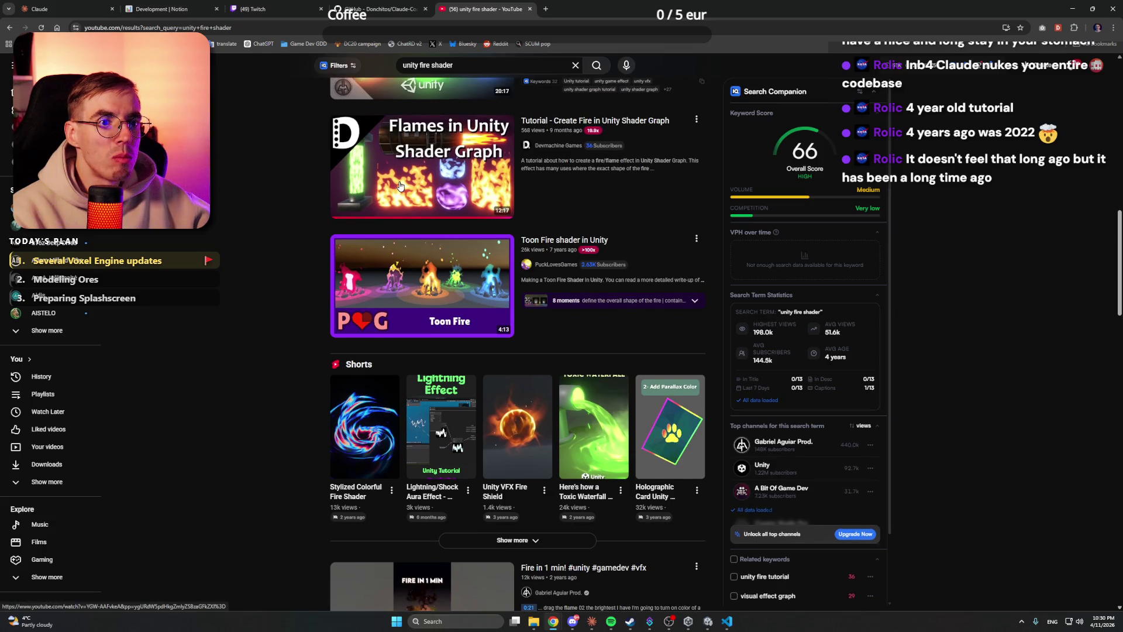
pyautogui.moveTo(400, 186)
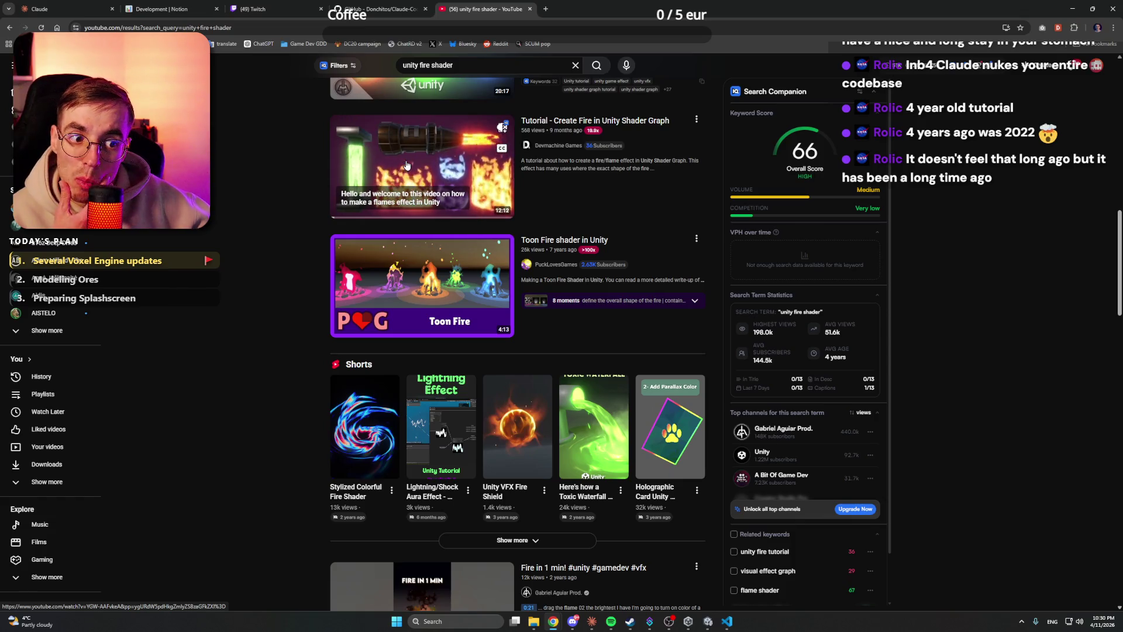
pyautogui.click(421, 149)
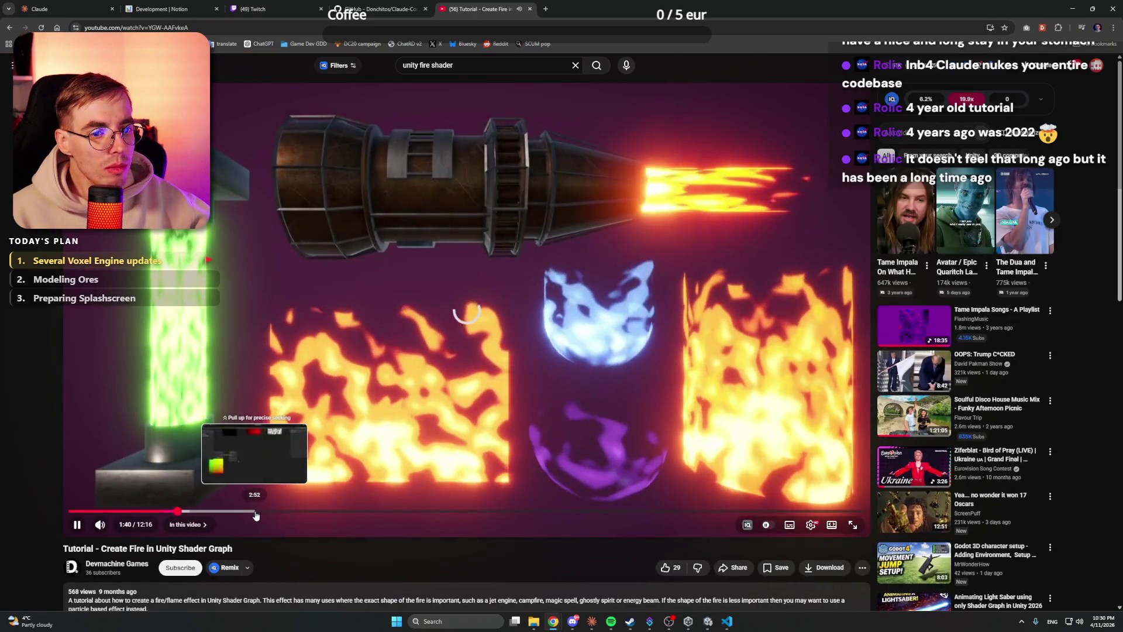
# Step: Seek the fire tutorial to around 4:30 and pause it on the node graph
pyautogui.click(255, 512)
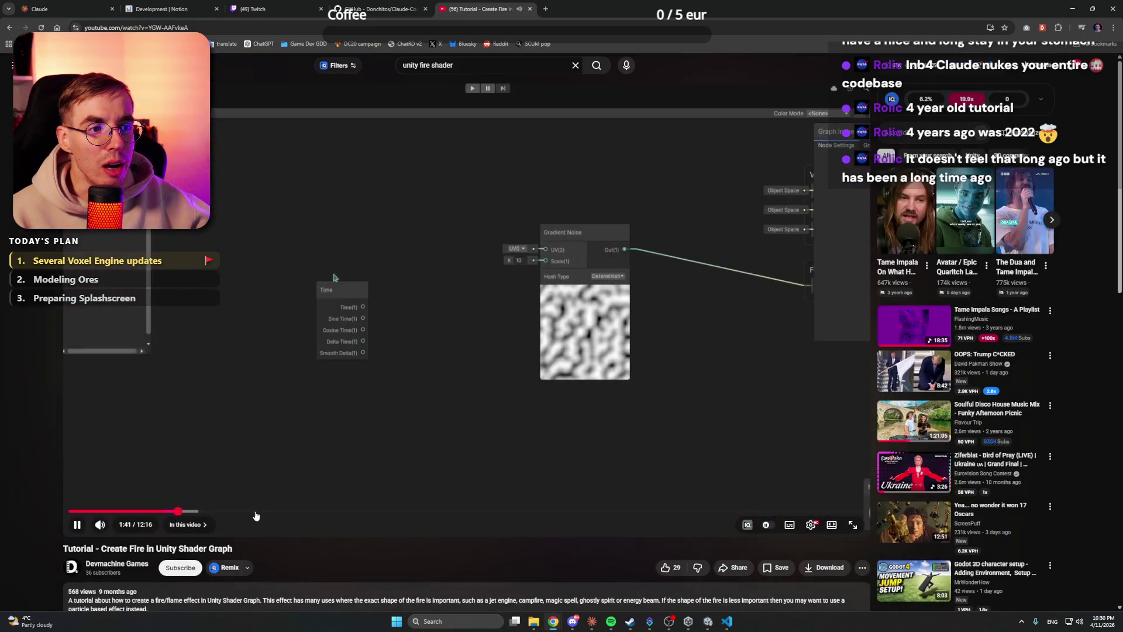
pyautogui.click(369, 513)
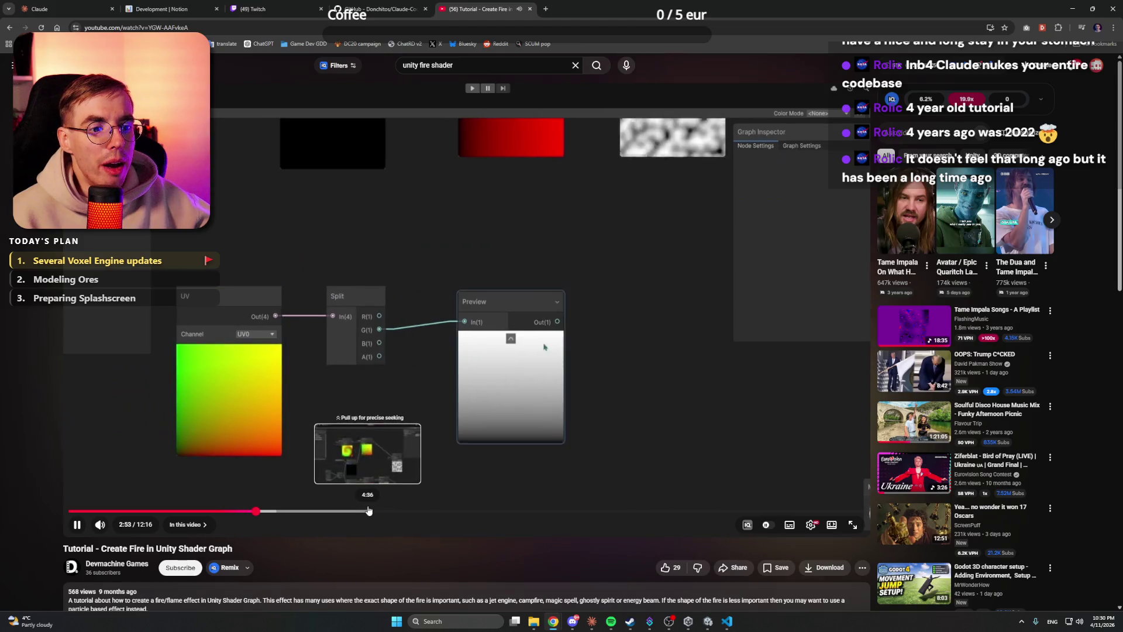
pyautogui.click(467, 351)
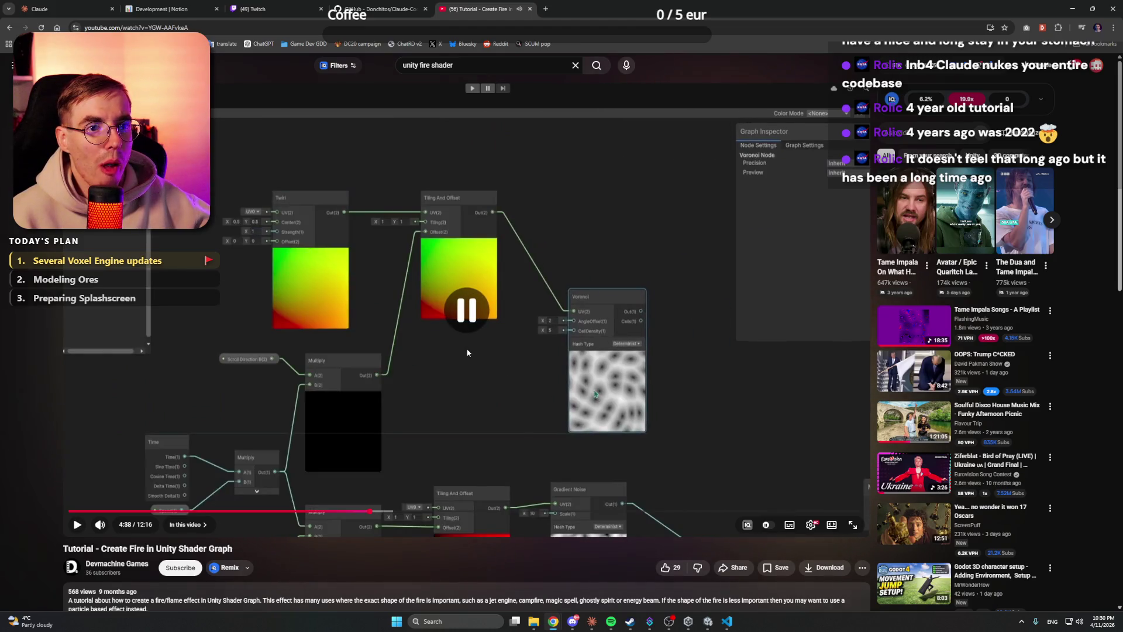
pyautogui.click(364, 513)
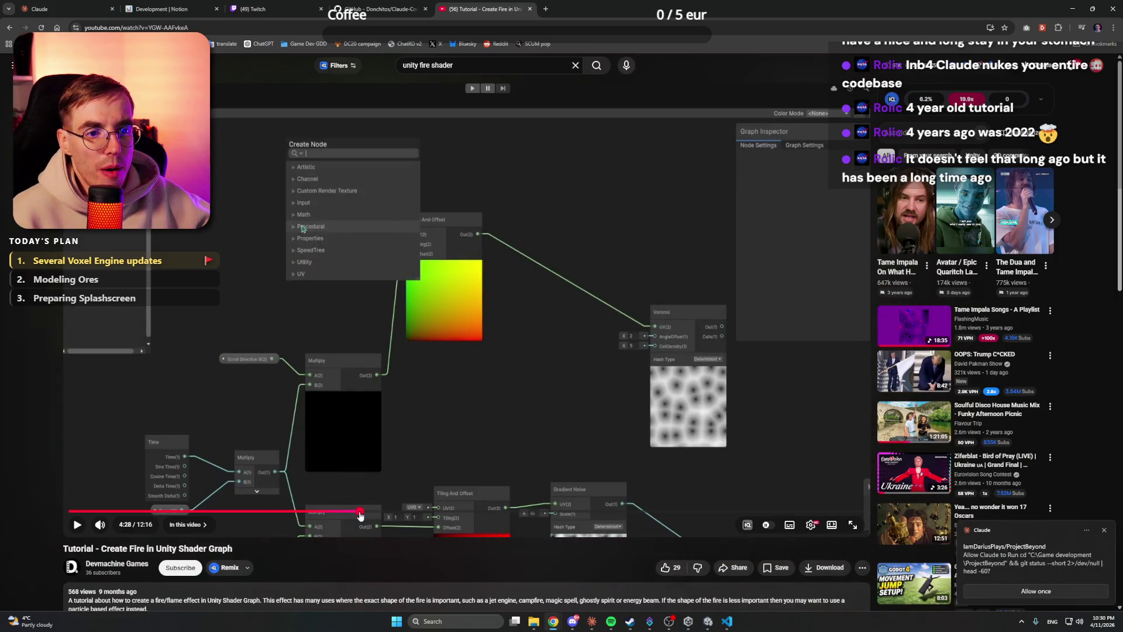
pyautogui.click(358, 515)
pyautogui.click(363, 513)
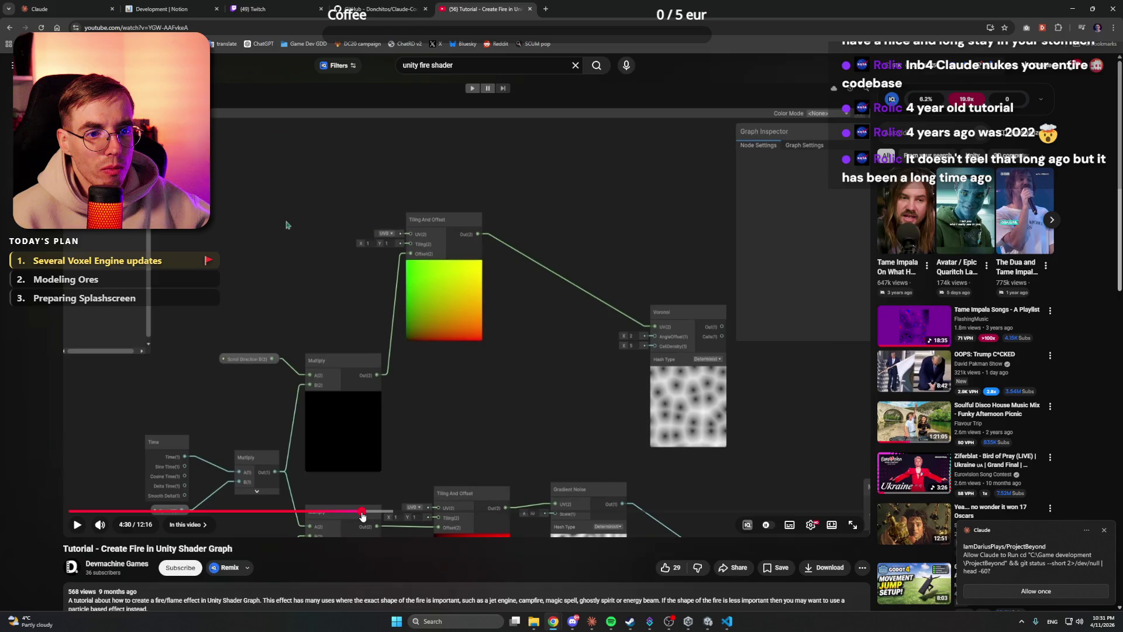
# Step: Allow Claude's pending git status command once, then return to the YouTube tutorial
pyautogui.click(358, 514)
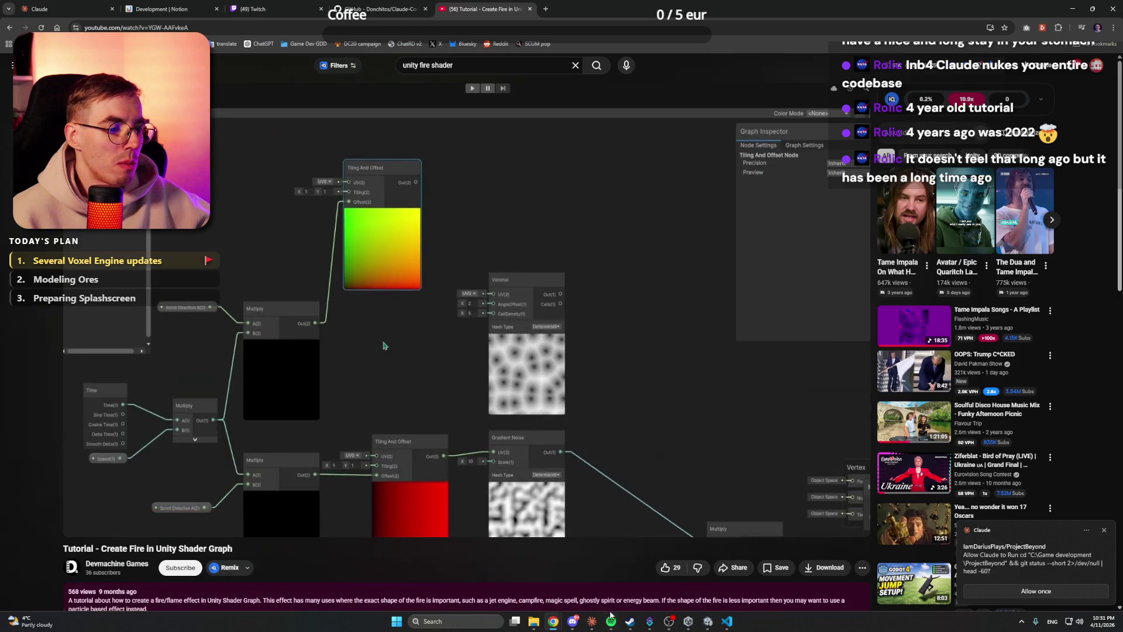
pyautogui.click(591, 621)
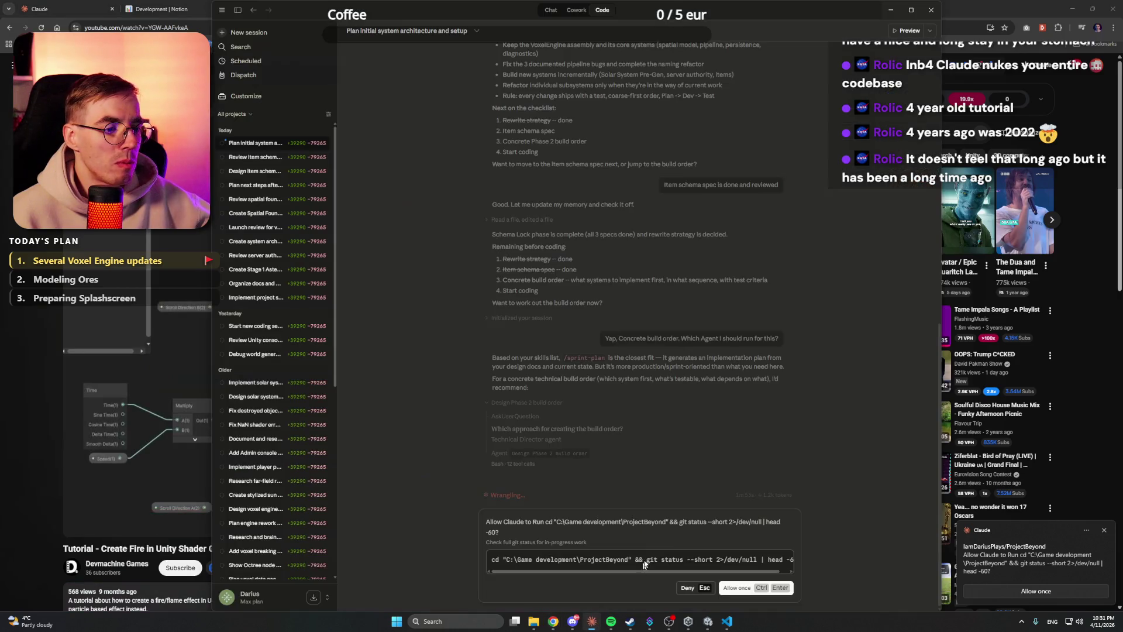
pyautogui.click(744, 589)
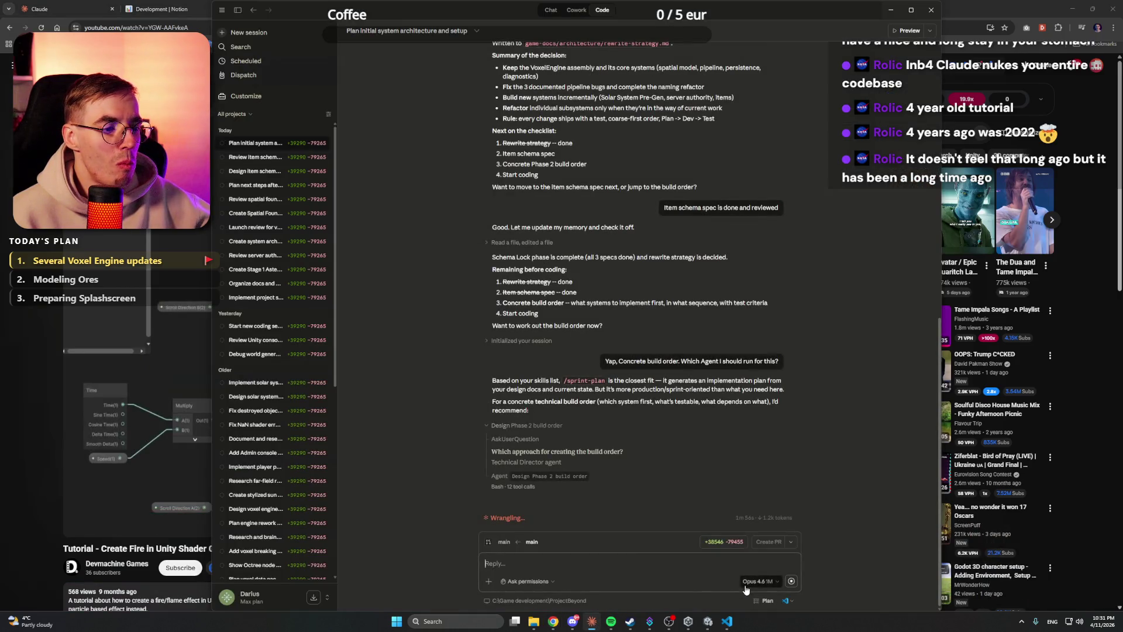
pyautogui.click(23, 399)
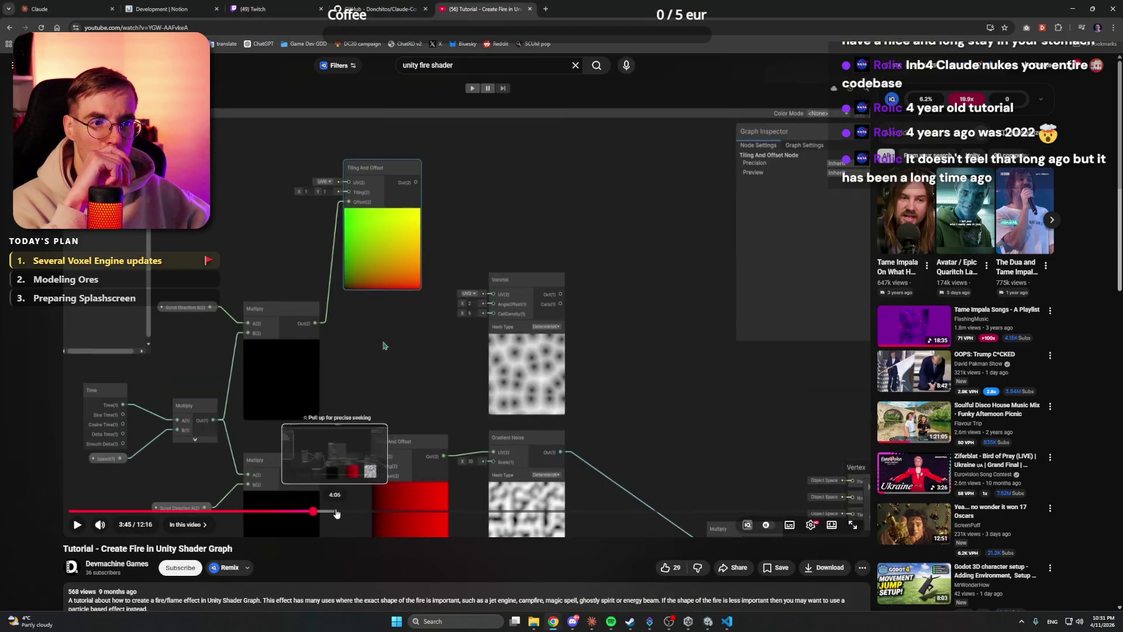
# Step: Scrub the fire tutorial back to the Time and Multiply section at 2:08, then switch to Unity
pyautogui.click(313, 512)
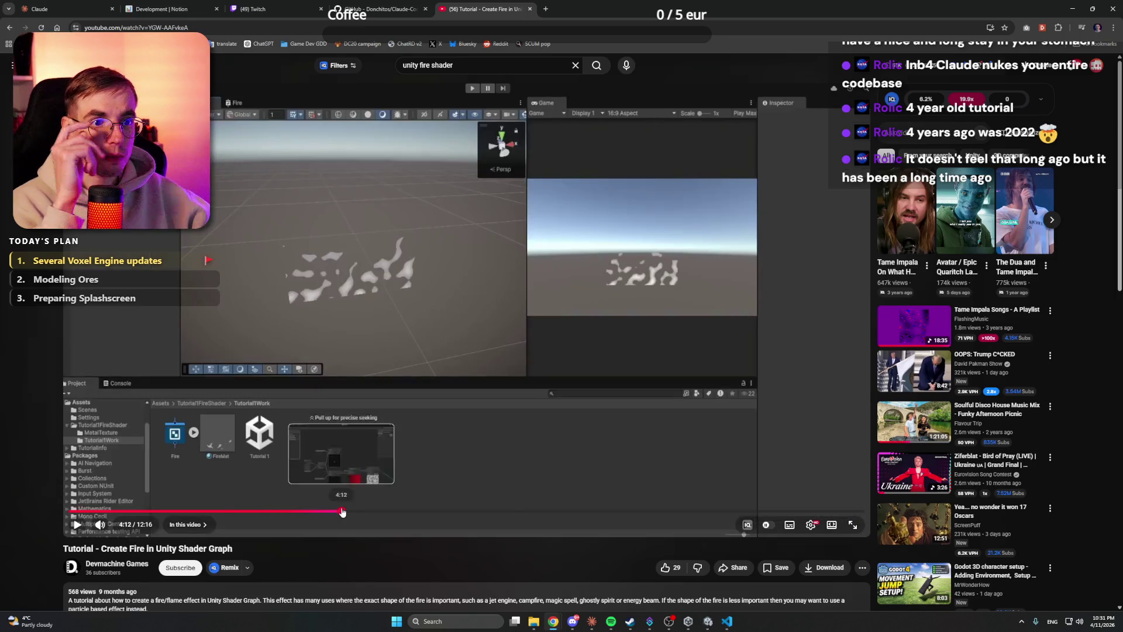
pyautogui.moveTo(341, 512)
pyautogui.mouseDown()
pyautogui.moveTo(409, 512)
pyautogui.moveTo(187, 512)
pyautogui.moveTo(207, 512)
pyautogui.mouseUp()
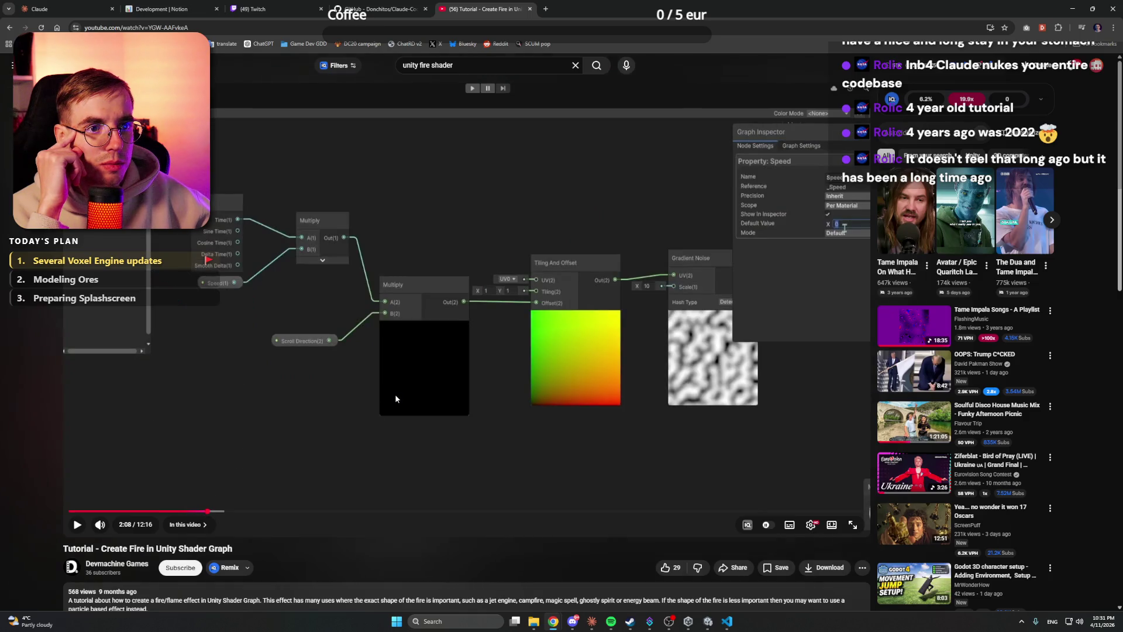
pyautogui.click(705, 624)
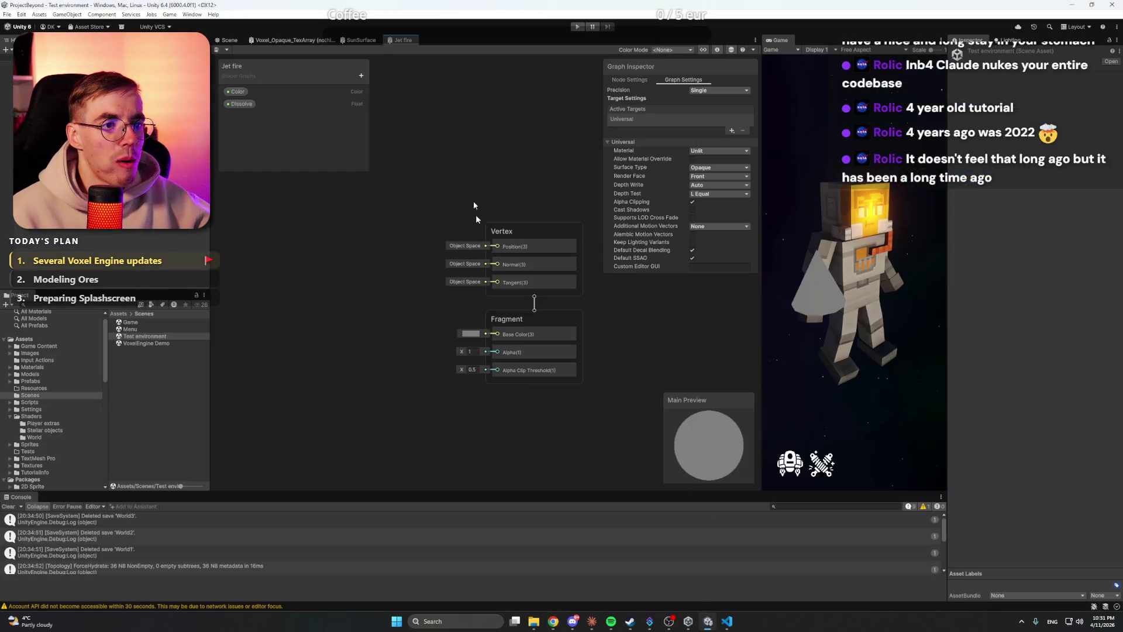
# Step: Pan the Jet fire graph for space and add a Time node
pyautogui.scroll(-3, 475, 222)
pyautogui.moveTo(370, 265); pyautogui.dragTo(547, 298)
pyautogui.rightClick(410, 302)
pyautogui.click(424, 303)
pyautogui.write('ti')
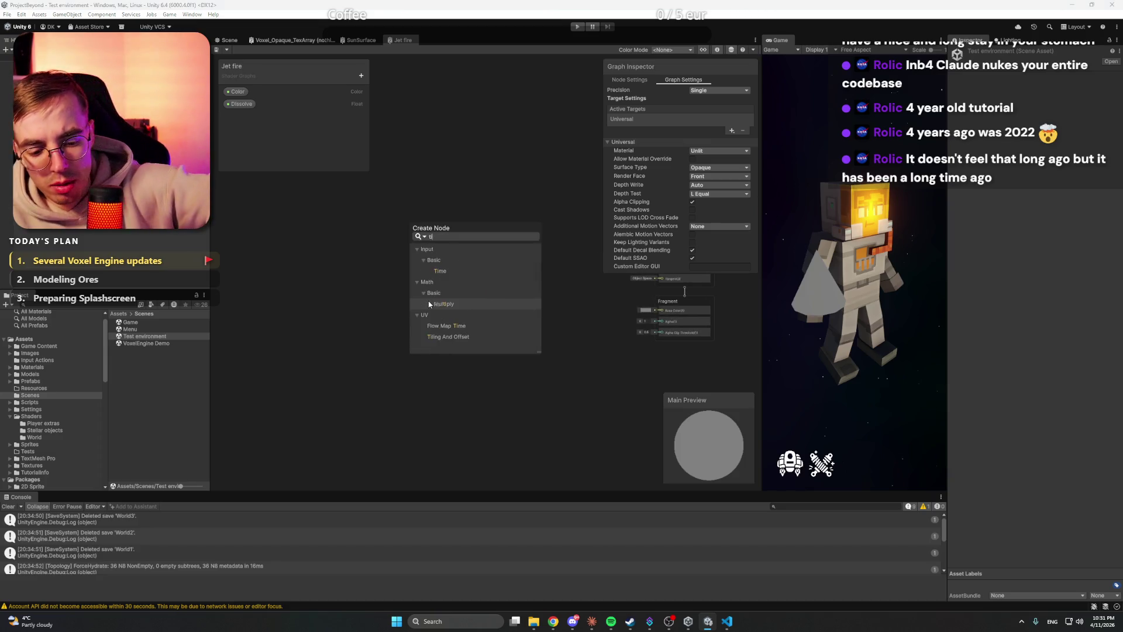
pyautogui.write('me')
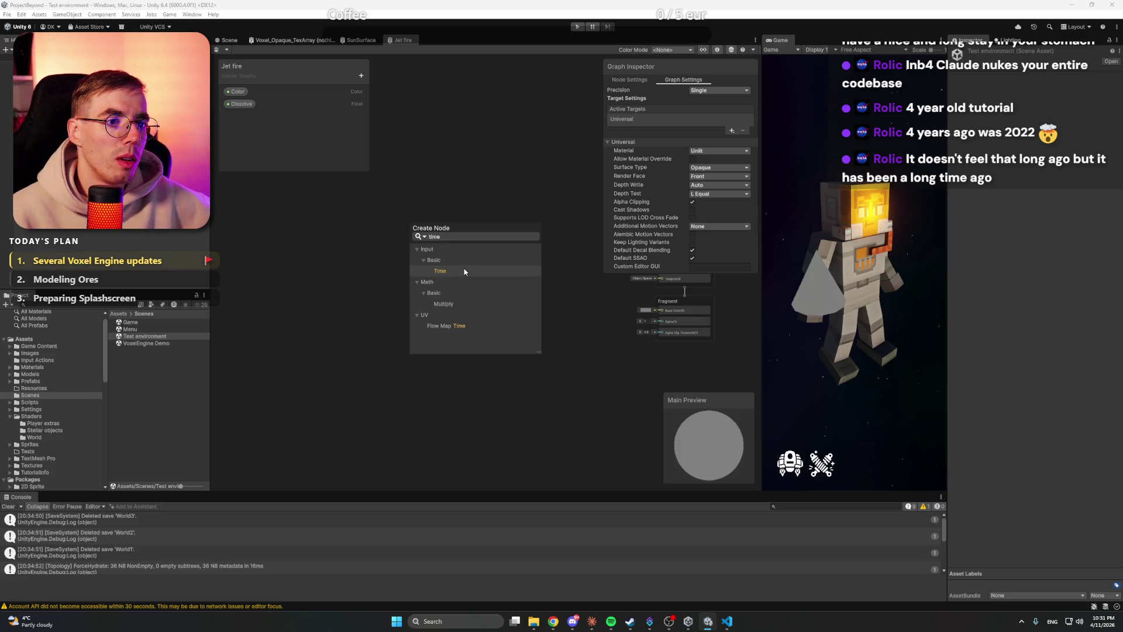
pyautogui.click(465, 271)
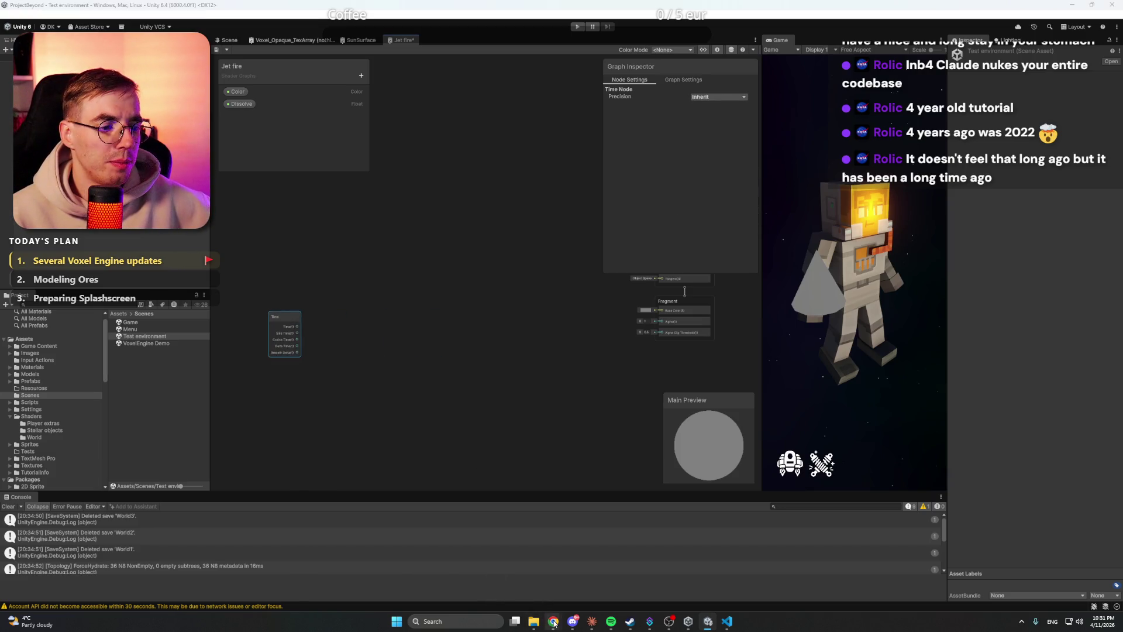
# Step: Check the tutorial, then create a Float property named Speed and place it beside Time
pyautogui.moveTo(554, 624)
pyautogui.click(485, 573)
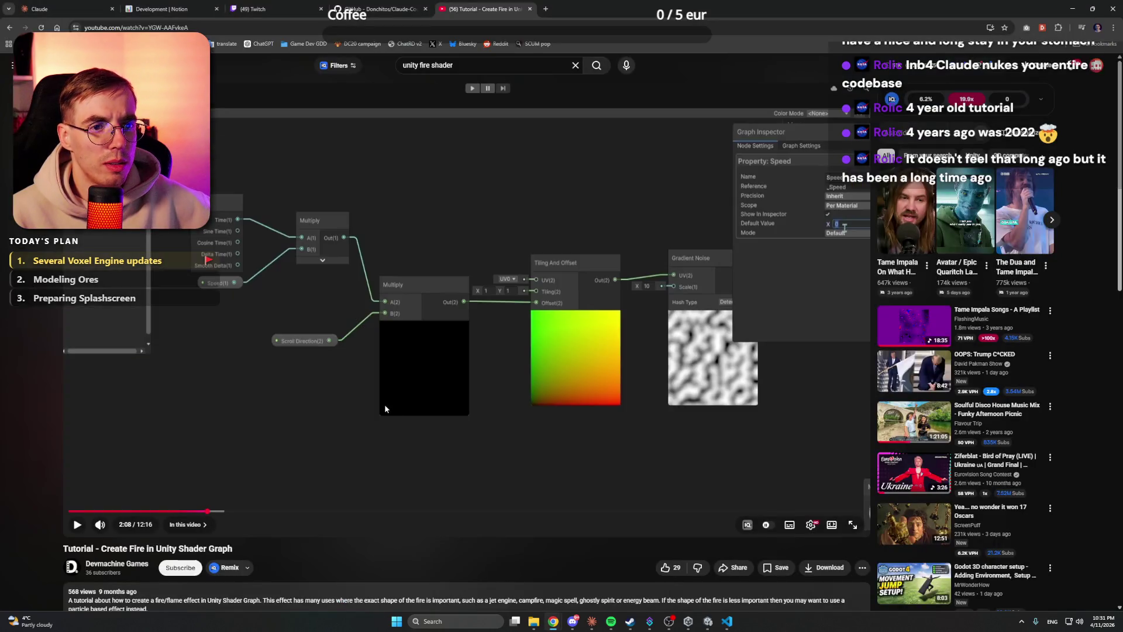
pyautogui.click(1074, 10)
pyautogui.click(361, 75)
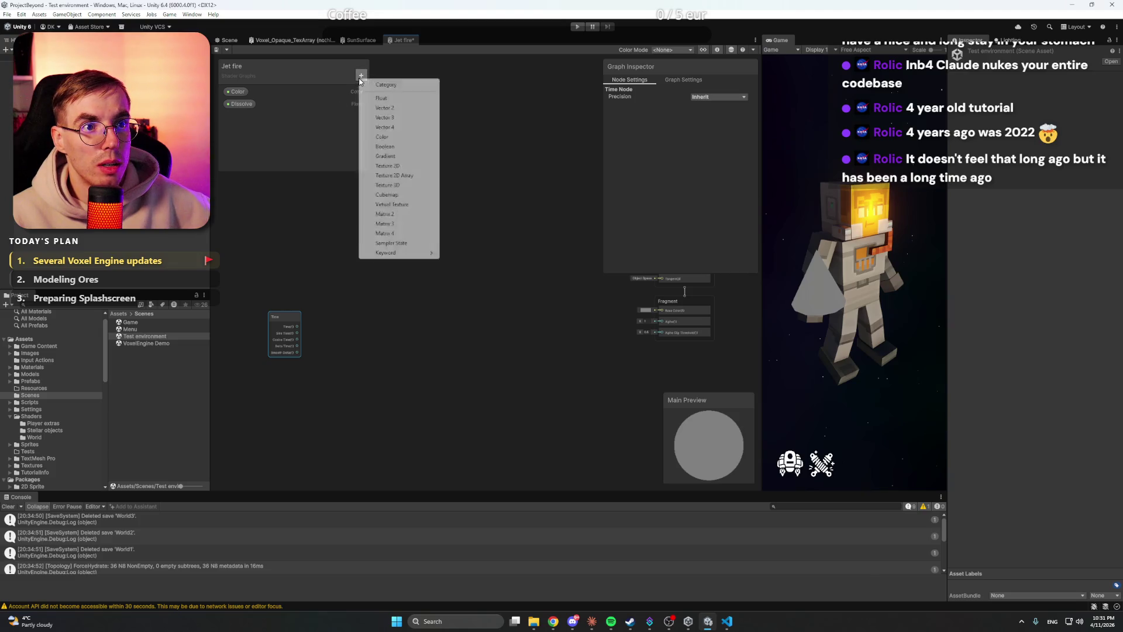
pyautogui.click(394, 100)
pyautogui.write('Speed')
pyautogui.press('Return')
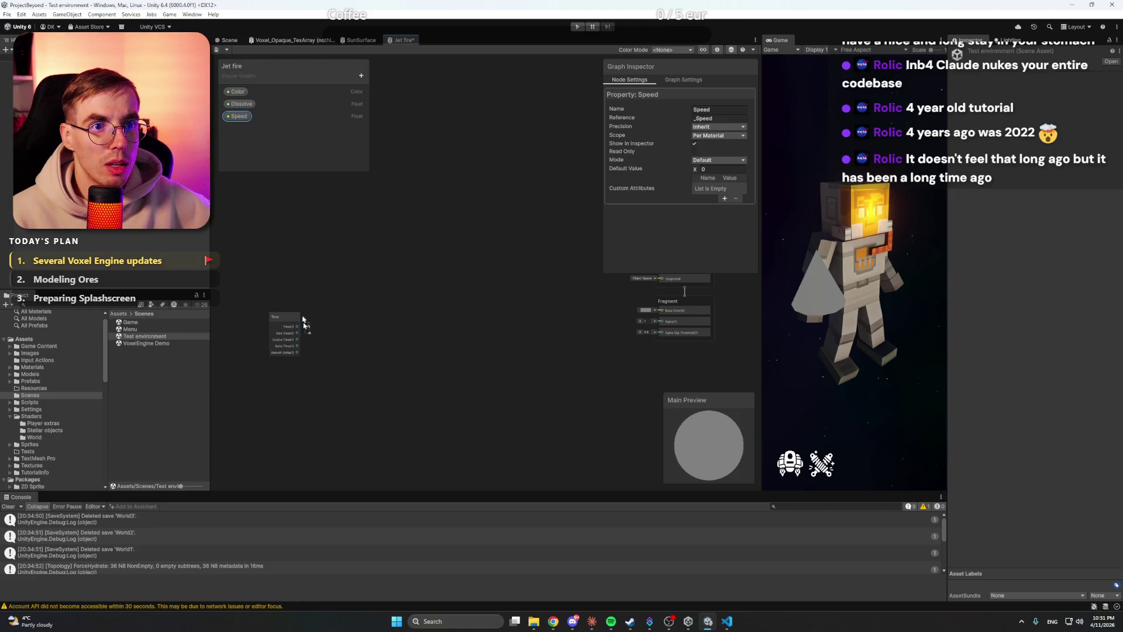
pyautogui.scroll(3, 307, 363)
pyautogui.moveTo(284, 368)
pyautogui.mouseDown()
pyautogui.moveTo(409, 386)
pyautogui.moveTo(348, 378)
pyautogui.mouseUp()
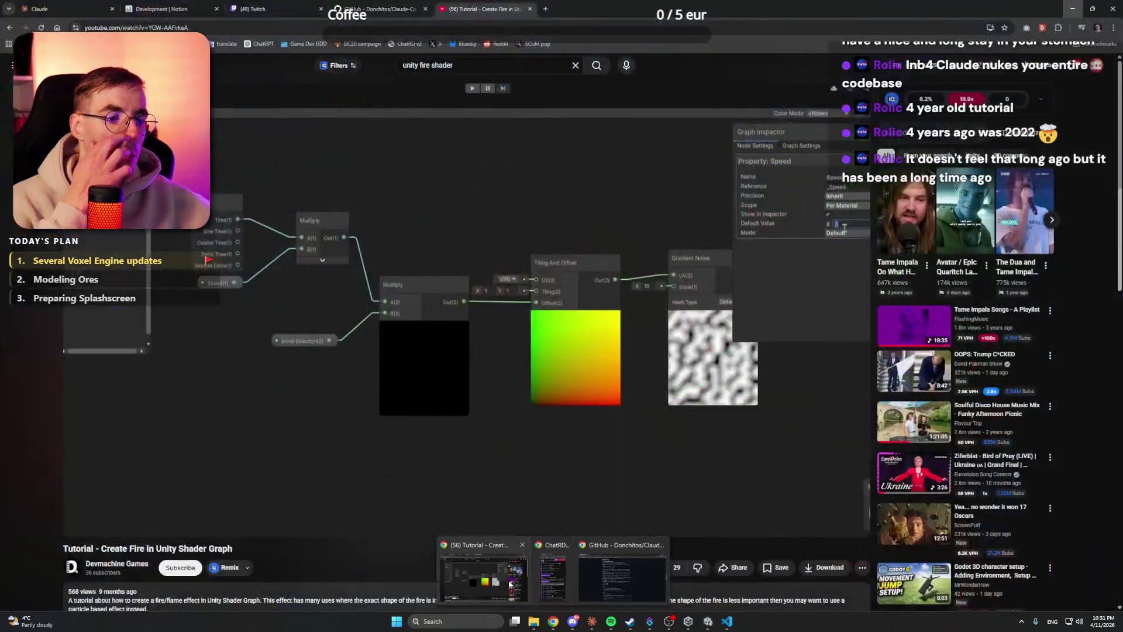
# Step: Add a Multiply node and position it beside the Time node
pyautogui.click(483, 570)
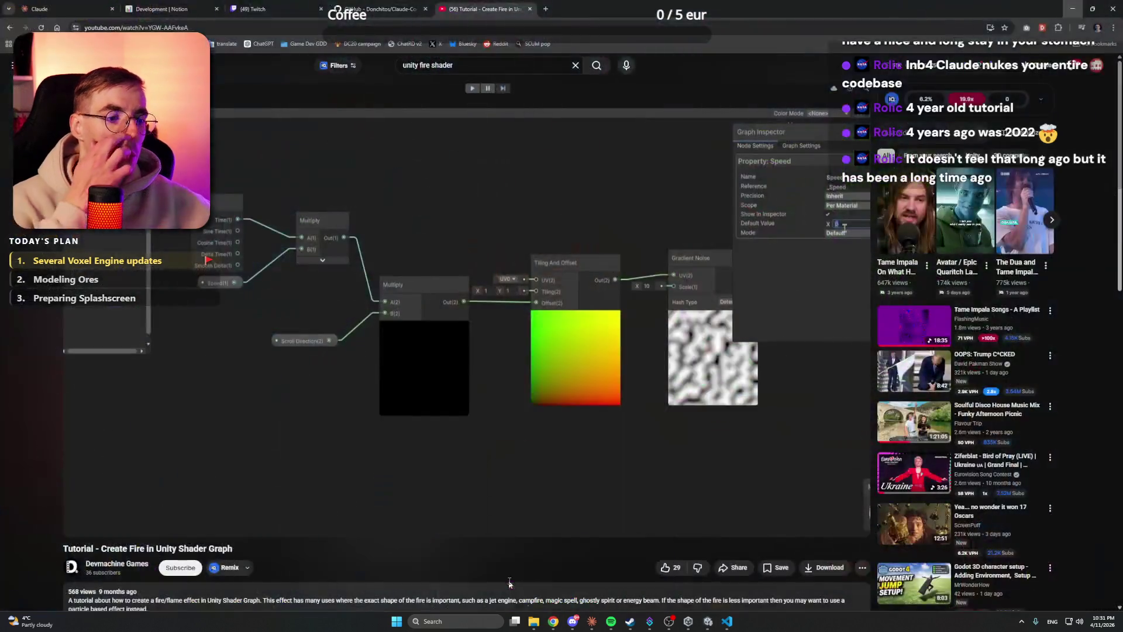
pyautogui.click(1075, 8)
pyautogui.rightClick(529, 340)
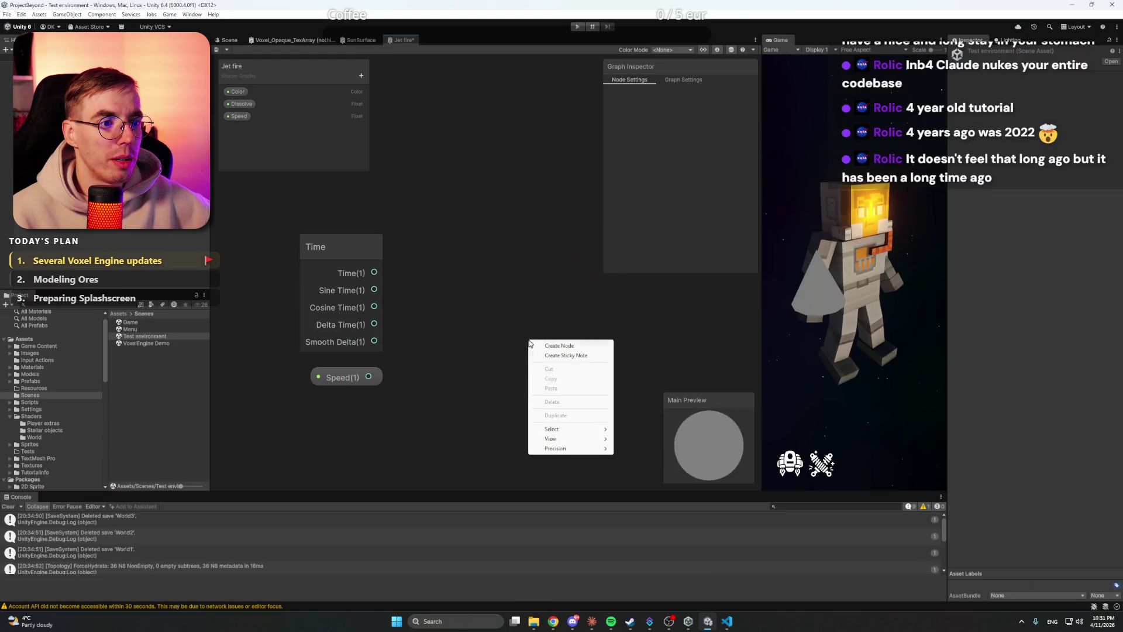
pyautogui.click(555, 346)
pyautogui.write('multi')
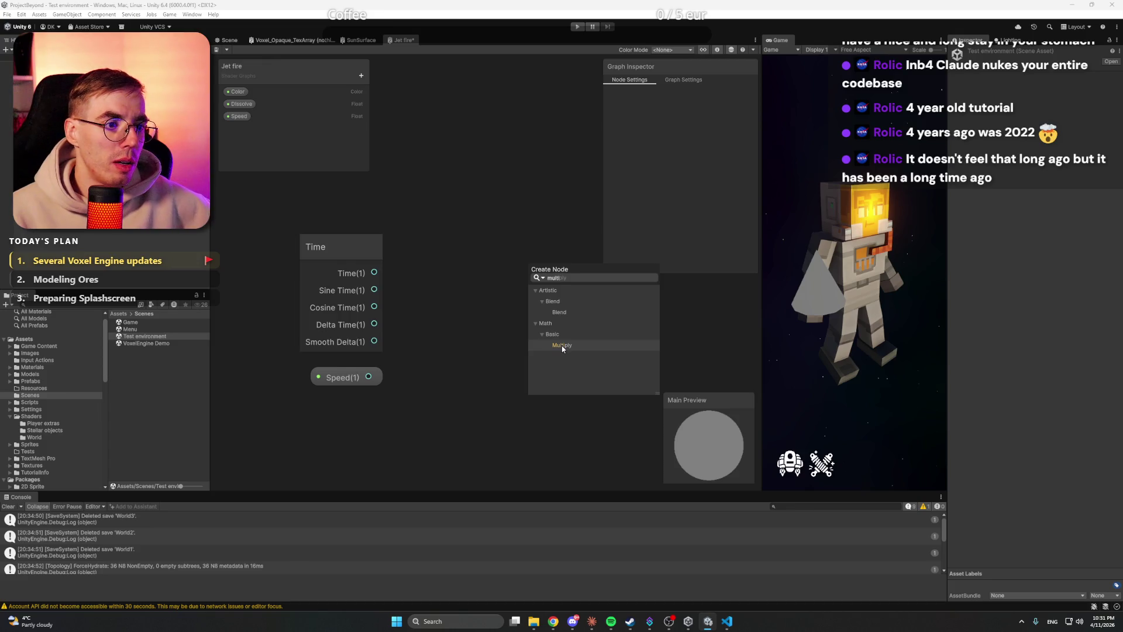
pyautogui.click(559, 345)
pyautogui.moveTo(588, 361)
pyautogui.mouseDown()
pyautogui.moveTo(519, 282)
pyautogui.moveTo(544, 251)
pyautogui.mouseUp()
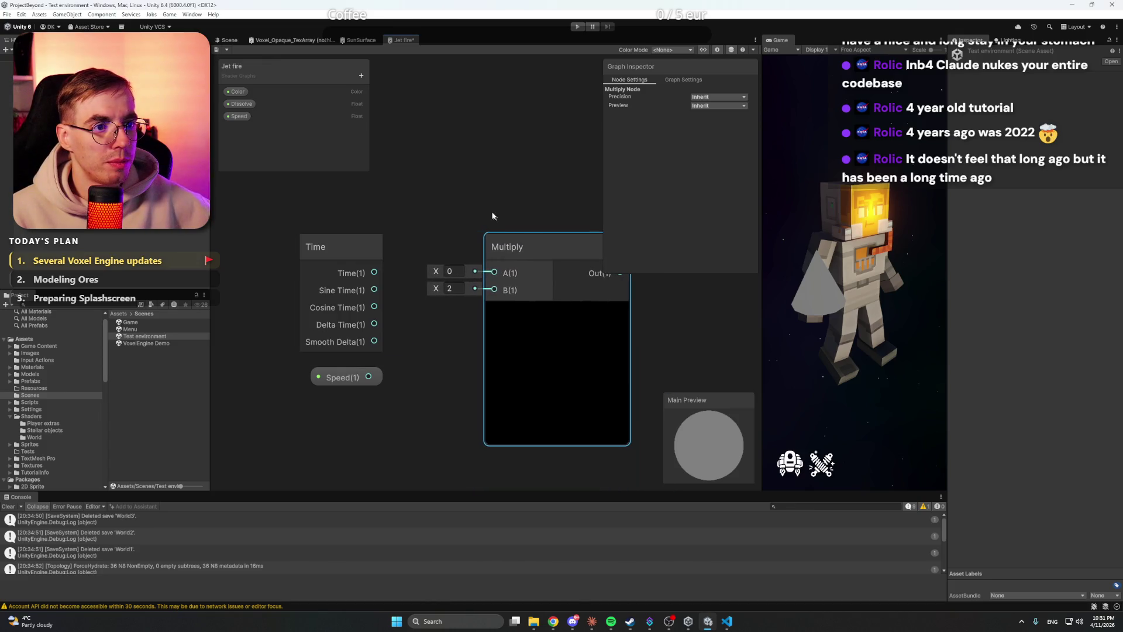
pyautogui.click(445, 351)
# Step: Create a Vector2 property named Scroll direction and place its node on the canvas
pyautogui.moveTo(553, 622)
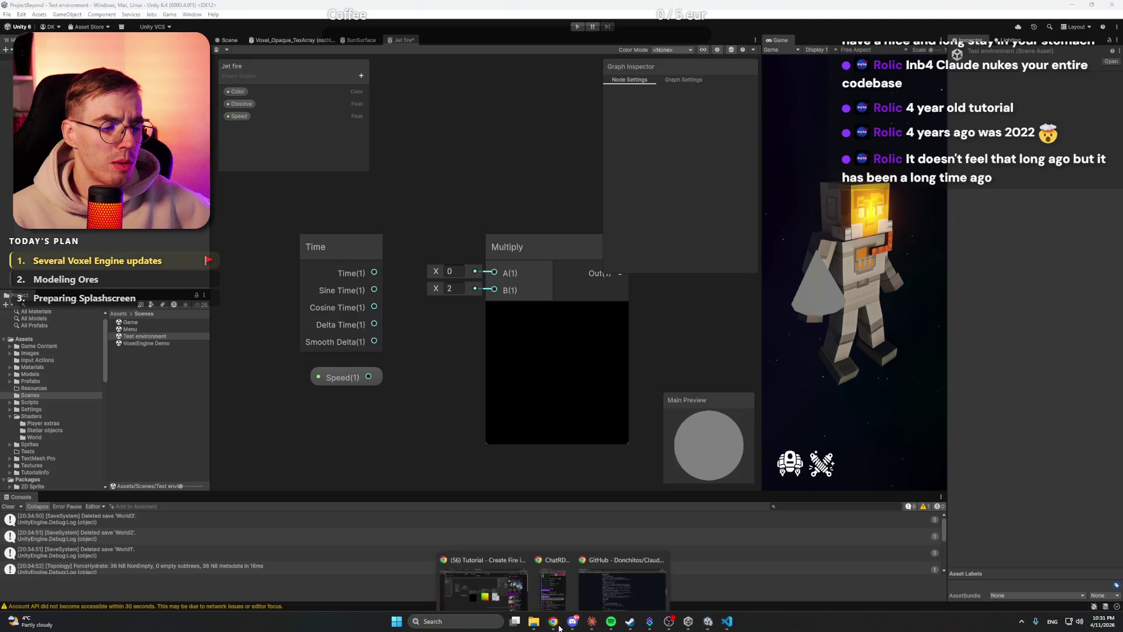
pyautogui.click(484, 571)
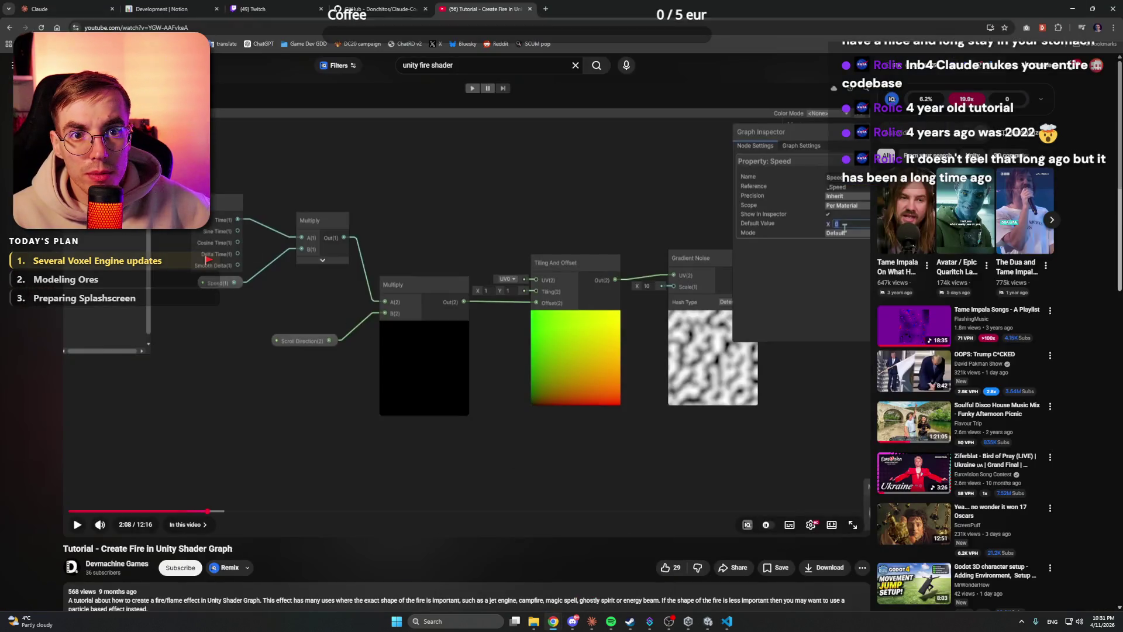
pyautogui.hotkey('alt', 'Tab')
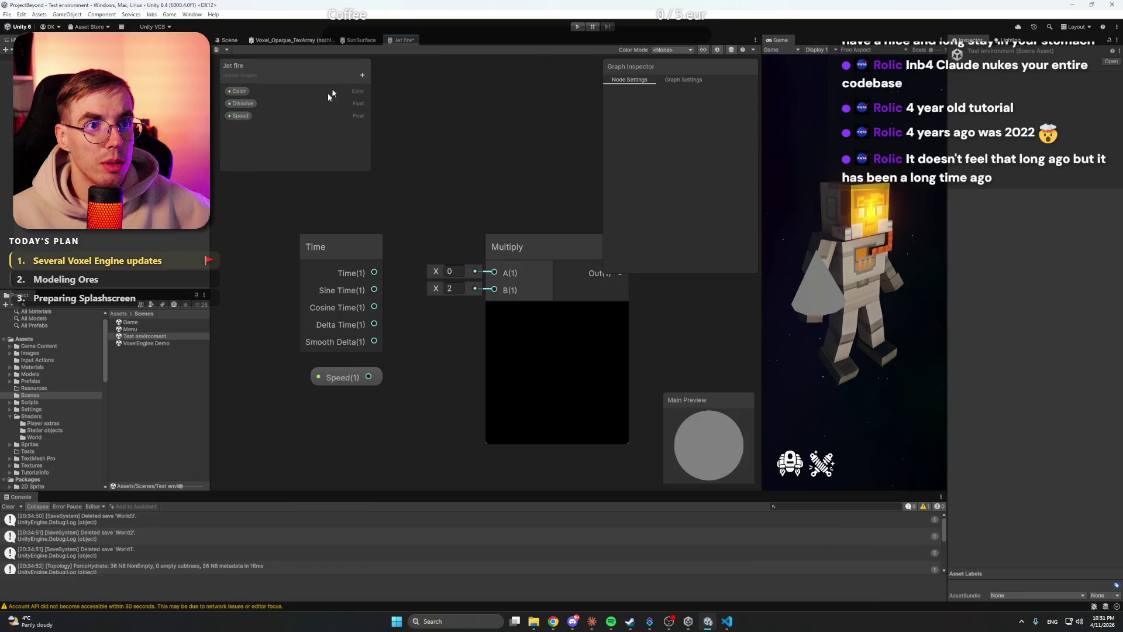
pyautogui.click(368, 75)
pyautogui.click(411, 103)
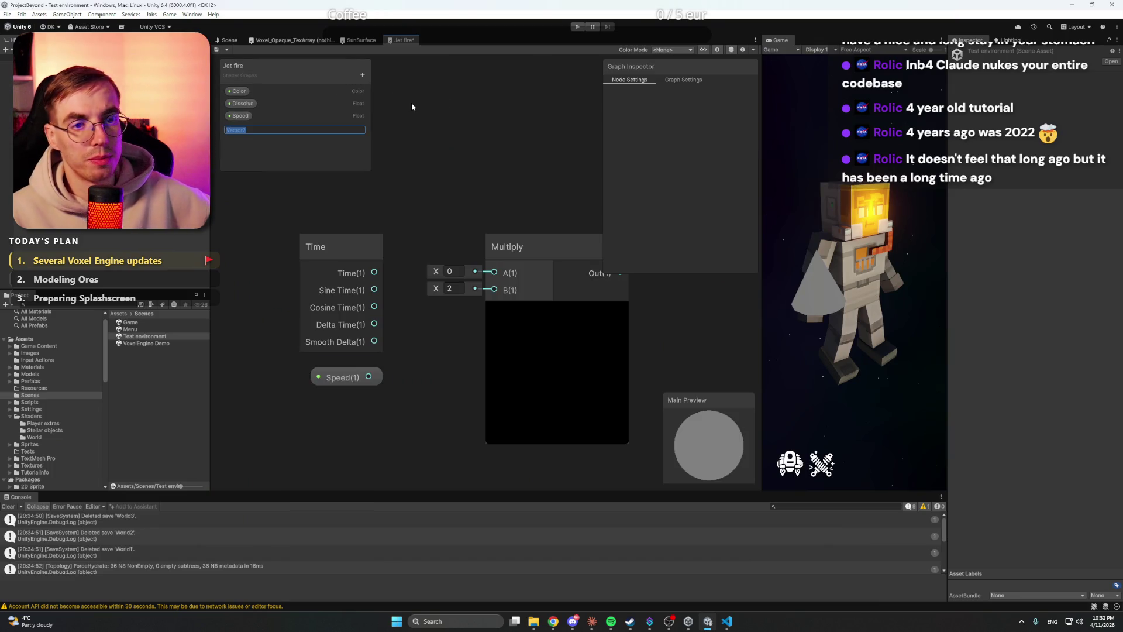
pyautogui.write('Scroll direction')
pyautogui.press('Return')
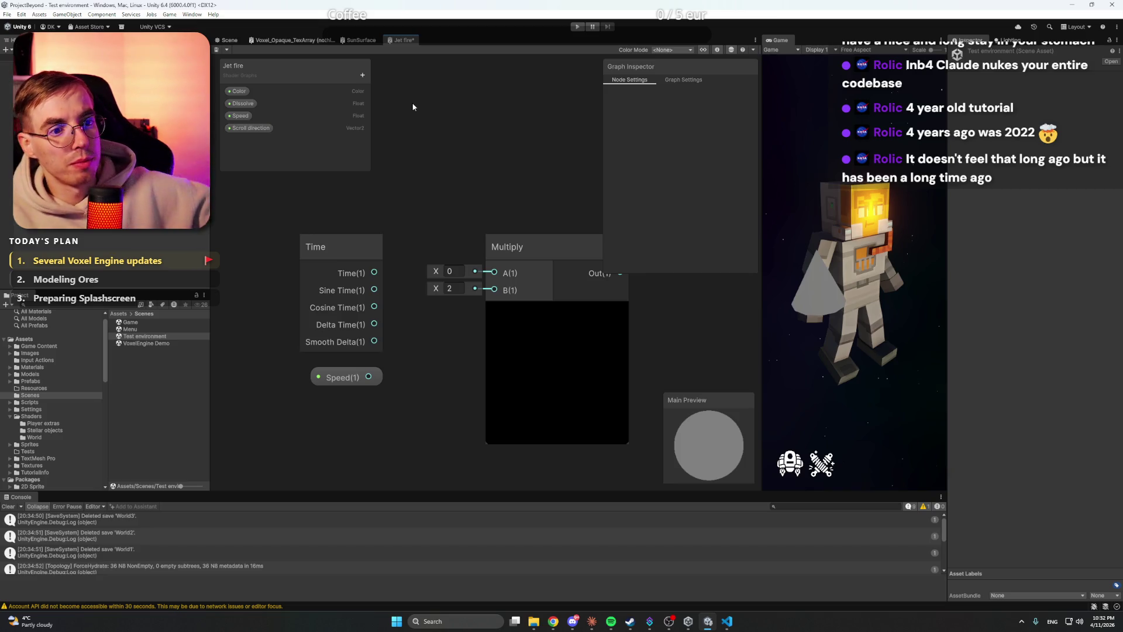
pyautogui.moveTo(250, 127)
pyautogui.mouseDown()
pyautogui.moveTo(420, 325)
pyautogui.moveTo(396, 438)
pyautogui.mouseUp()
pyautogui.scroll(-3, 395, 439)
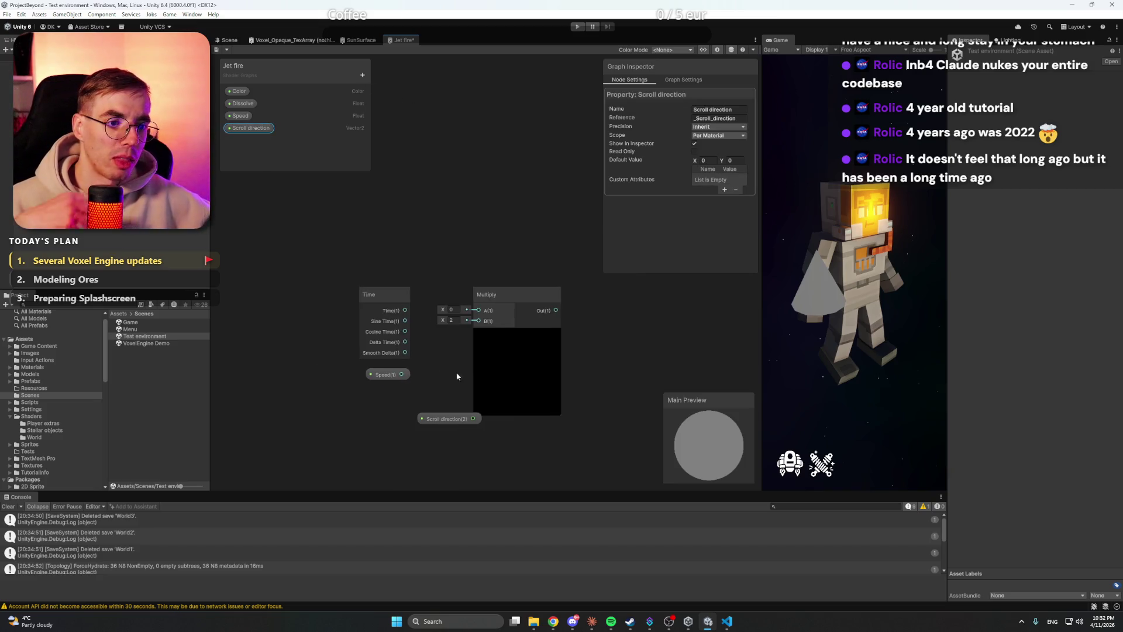
pyautogui.moveTo(398, 397); pyautogui.dragTo(471, 427)
# Step: Duplicate the Multiply node and connect Scroll direction to the copy's B input
pyautogui.moveTo(552, 621)
pyautogui.click(497, 574)
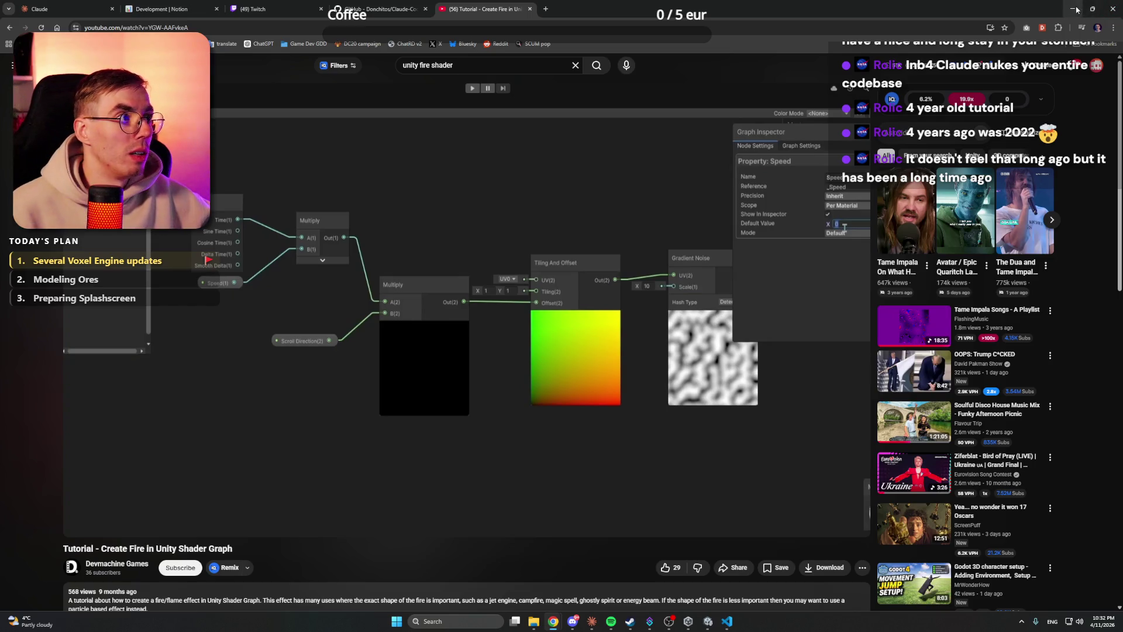
pyautogui.click(1072, 8)
pyautogui.click(465, 285)
pyautogui.hotkey('ctrl', 'd')
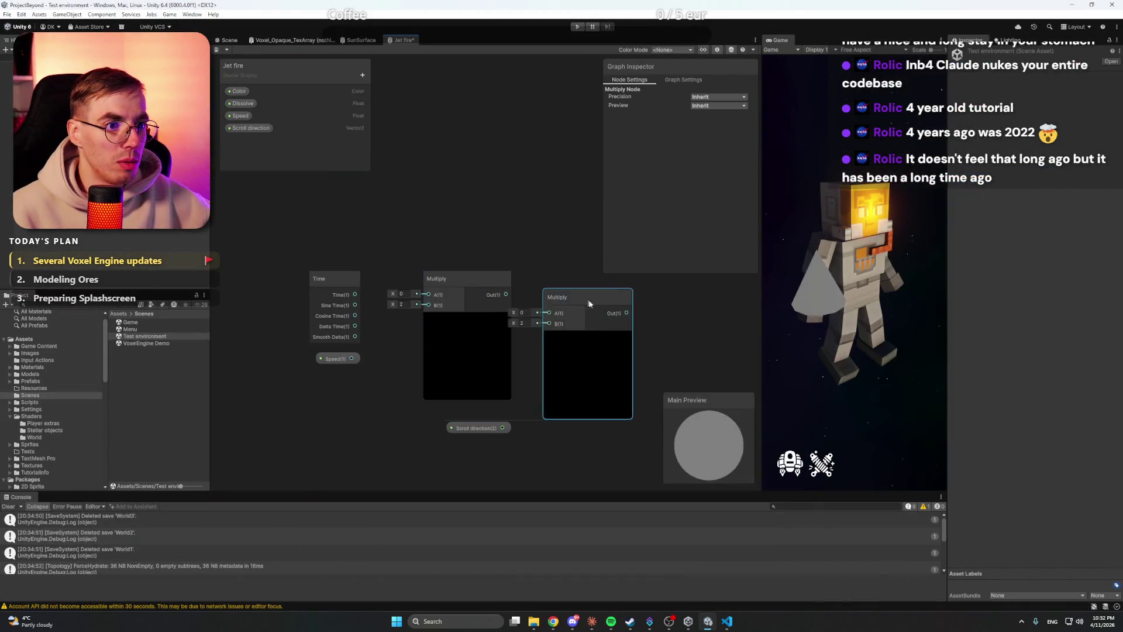
pyautogui.scroll(-2, 592, 306)
pyautogui.moveTo(393, 386); pyautogui.dragTo(469, 310)
pyautogui.scroll(1, 374, 251)
pyautogui.scroll(2, 363, 265)
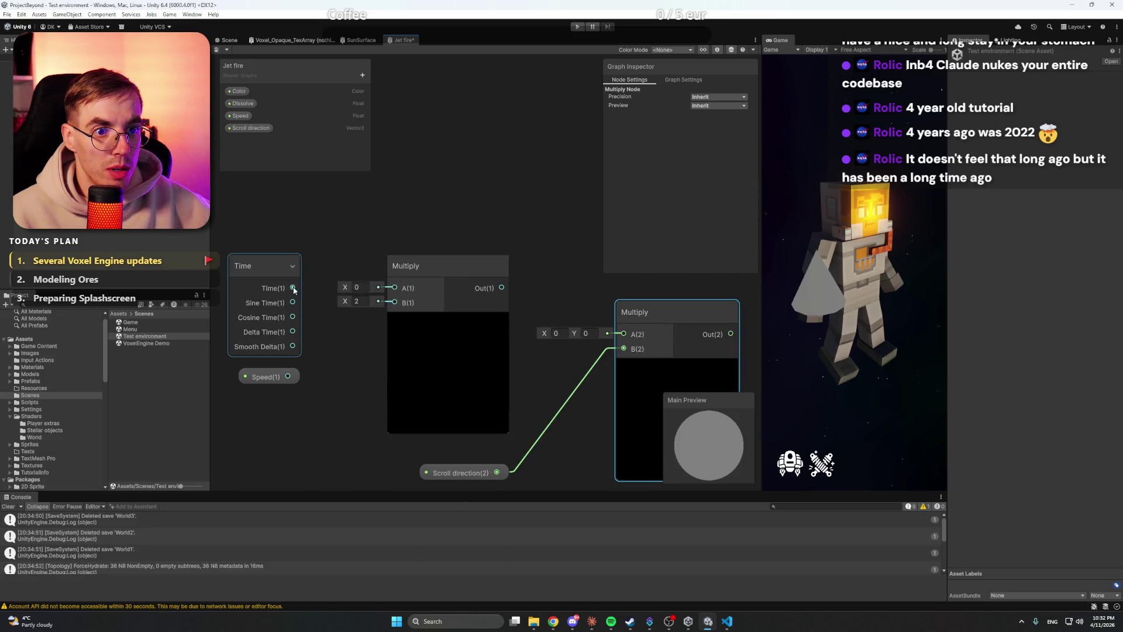
# Step: Wire Time to A and Speed to B of the first Multiply, feeding its output into the second
pyautogui.moveTo(553, 621)
pyautogui.click(517, 585)
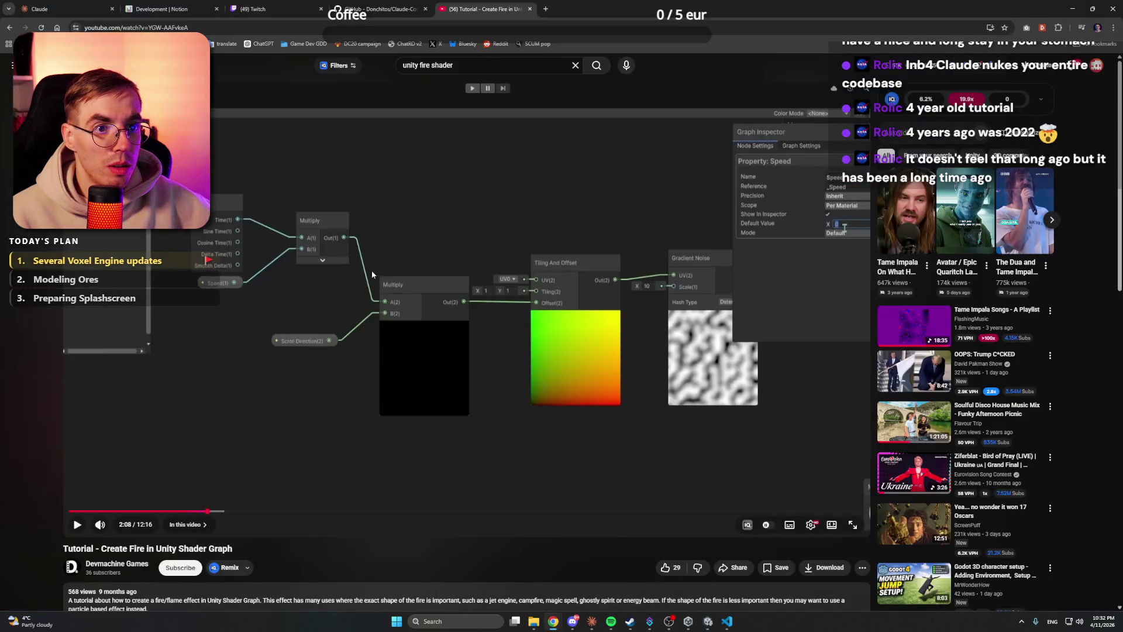
pyautogui.hotkey('alt', 'Tab')
pyautogui.scroll(2, 379, 301)
pyautogui.moveTo(379, 301); pyautogui.dragTo(387, 302)
pyautogui.moveTo(292, 288); pyautogui.dragTo(310, 291)
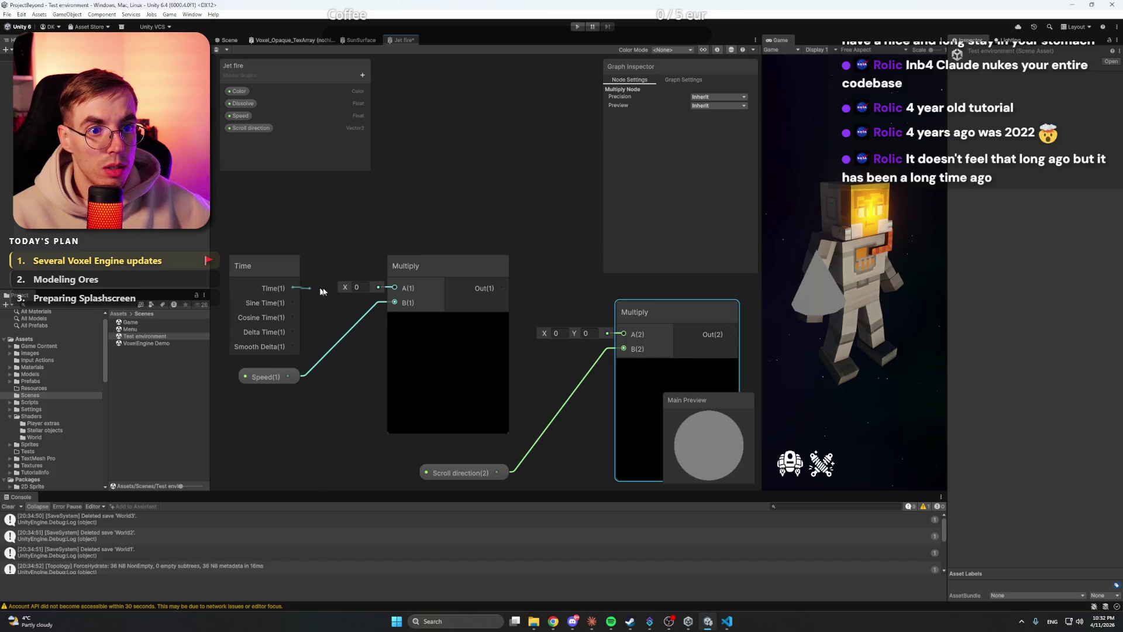
pyautogui.moveTo(390, 291); pyautogui.dragTo(539, 329)
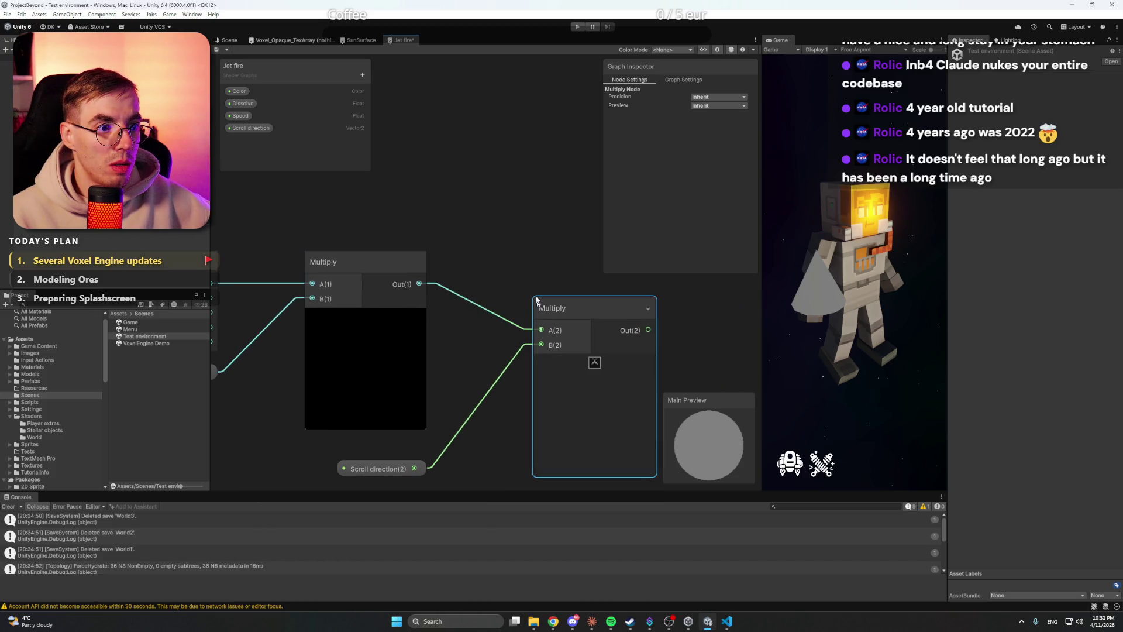
pyautogui.scroll(-2, 536, 265)
pyautogui.scroll(-1, 537, 351)
pyautogui.moveTo(552, 626)
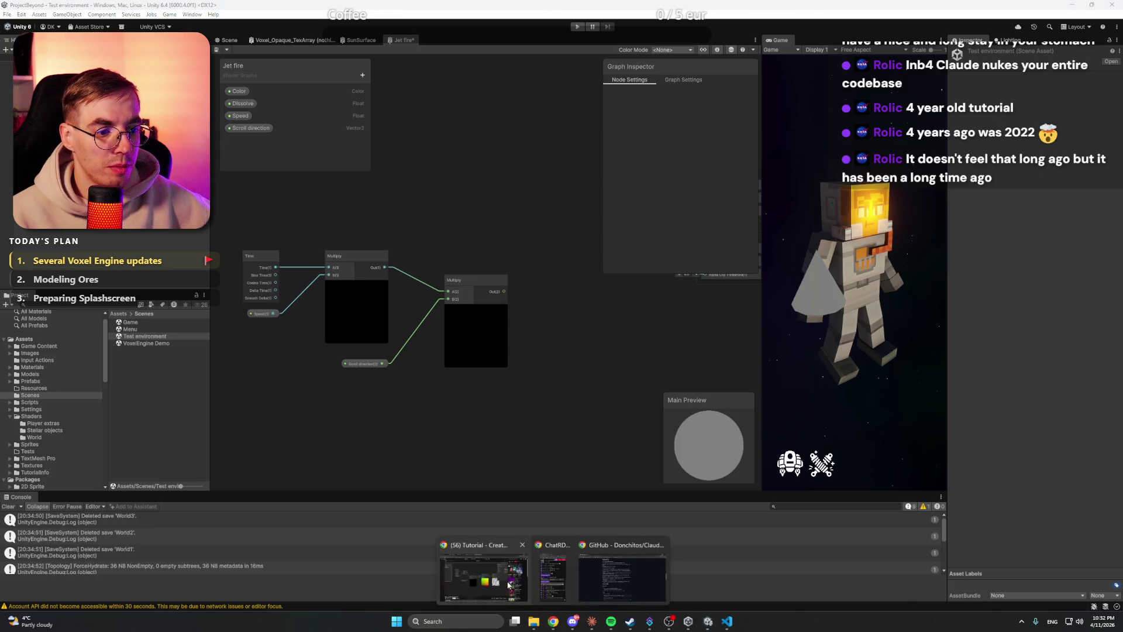
pyautogui.click(562, 576)
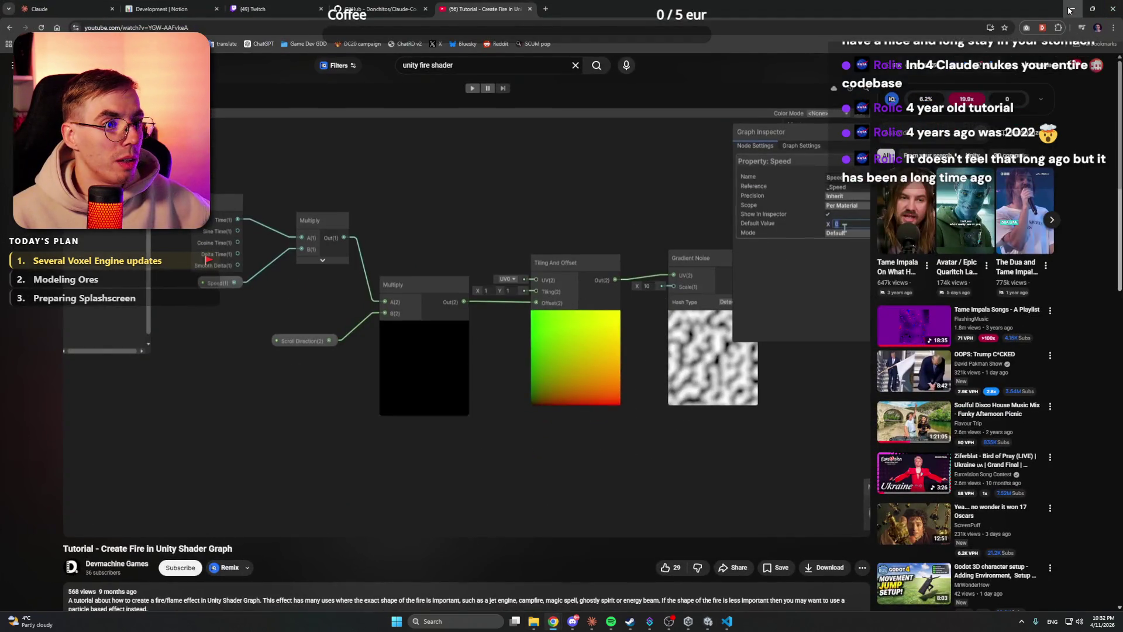
# Step: Add a Tiling And Offset node beside the second Multiply
pyautogui.click(1070, 10)
pyautogui.rightClick(493, 217)
pyautogui.click(506, 221)
pyautogui.write('tiling')
pyautogui.press('Return')
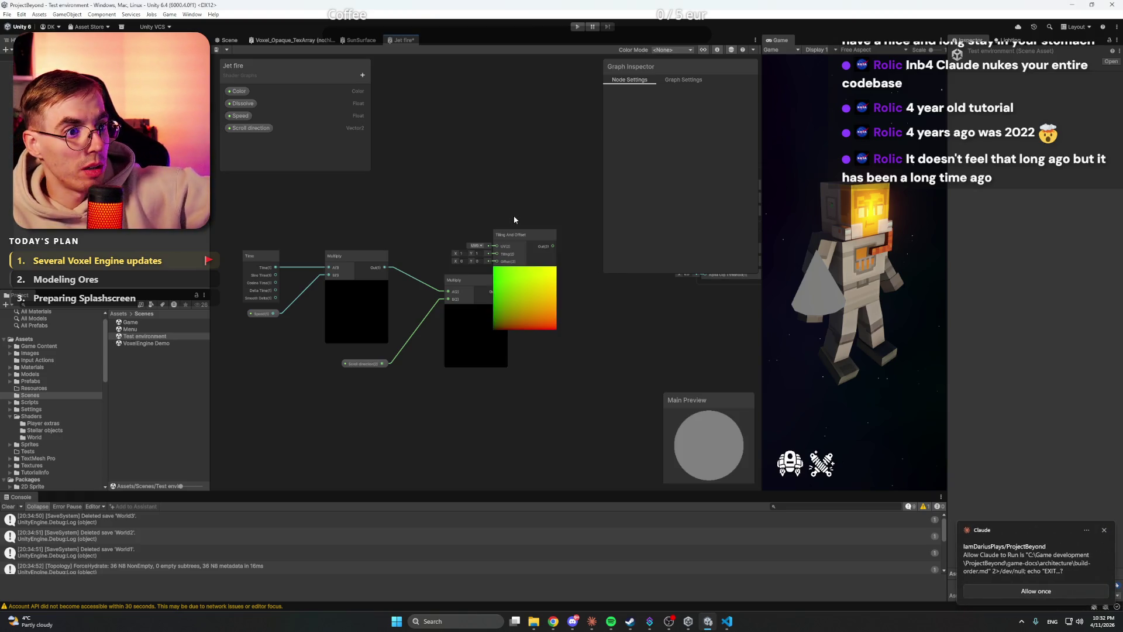
pyautogui.moveTo(514, 230); pyautogui.dragTo(580, 272)
# Step: Connect the second Multiply's output into the Tiling And Offset Offset input
pyautogui.scroll(2, 518, 252)
pyautogui.scroll(2, 518, 256)
pyautogui.moveTo(423, 318); pyautogui.dragTo(529, 348)
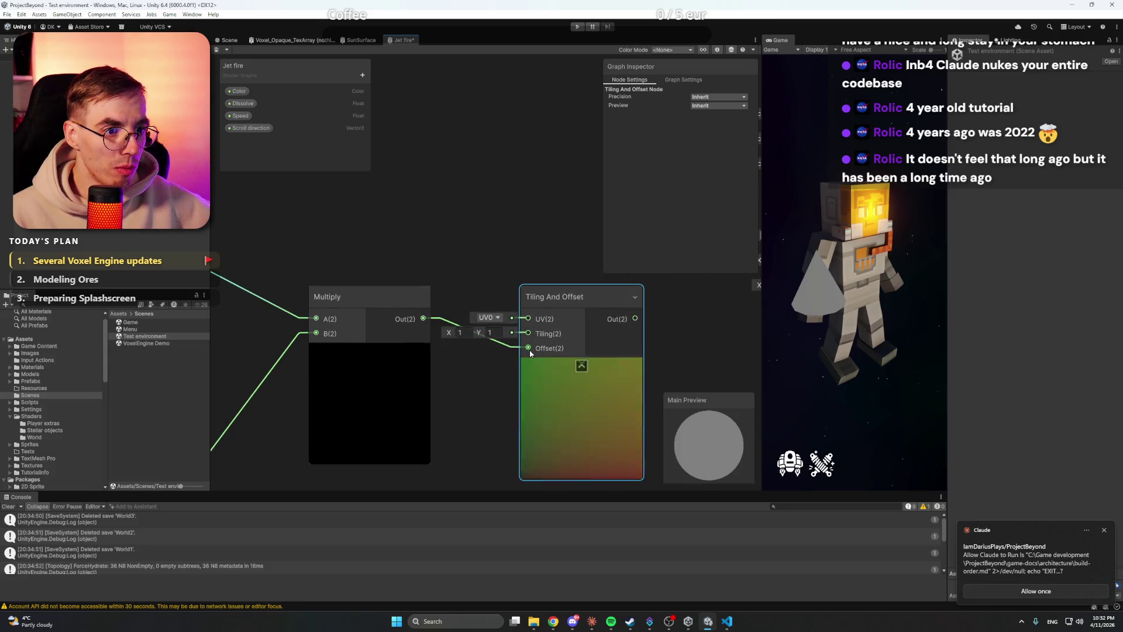
pyautogui.moveTo(553, 621)
pyautogui.click(500, 576)
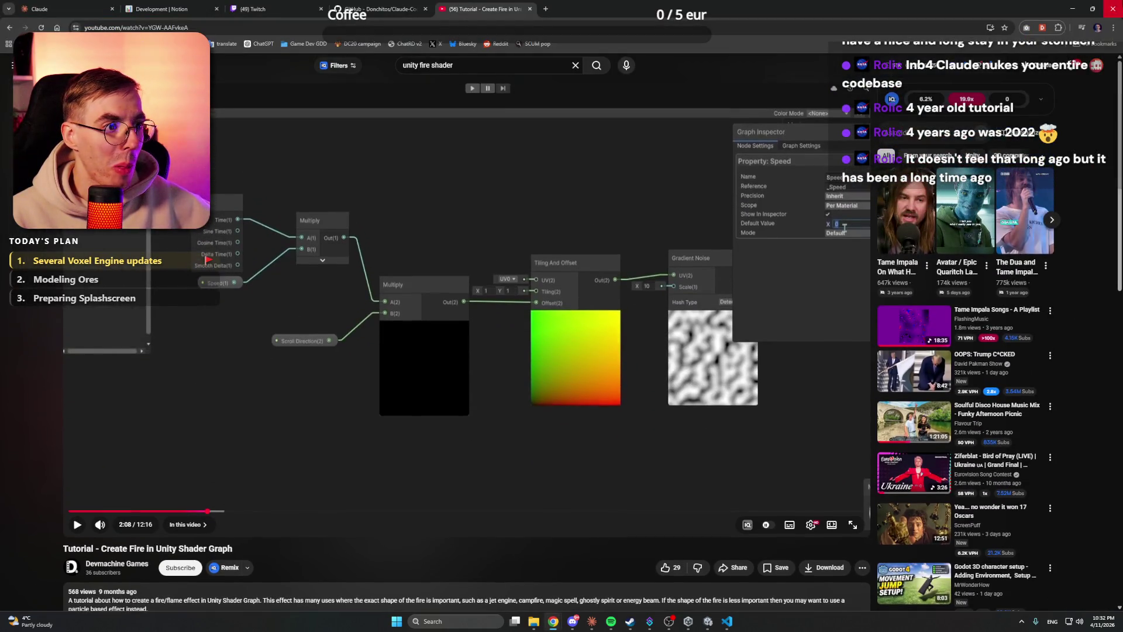
pyautogui.click(1071, 7)
pyautogui.press('space')
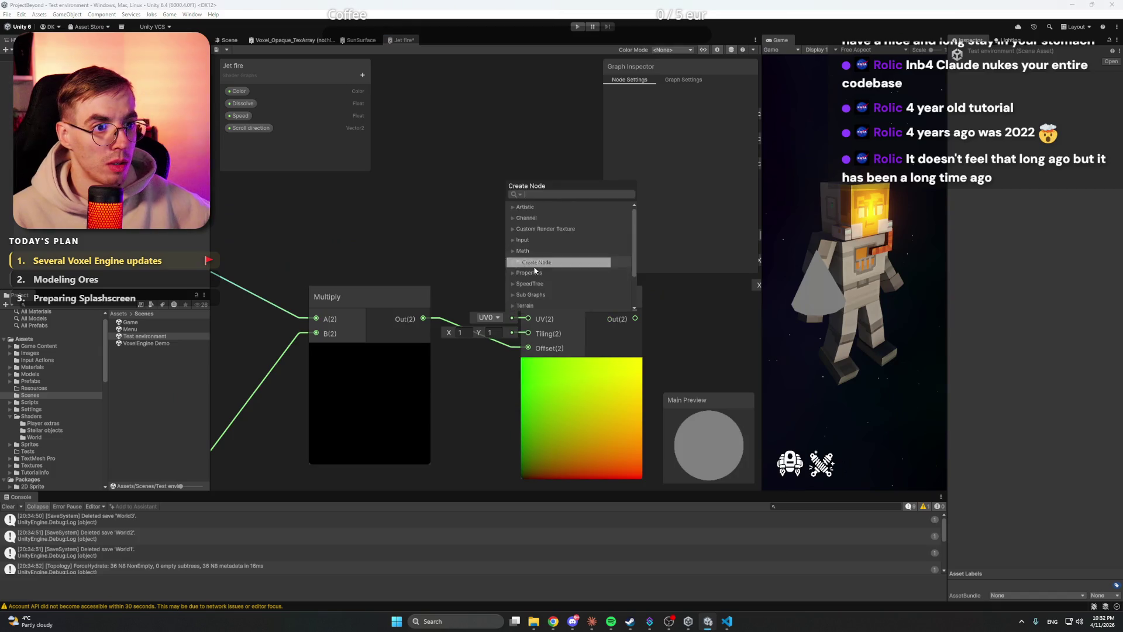
# Step: Add a Gradient Noise node to the right of Tiling And Offset
pyautogui.write('grad')
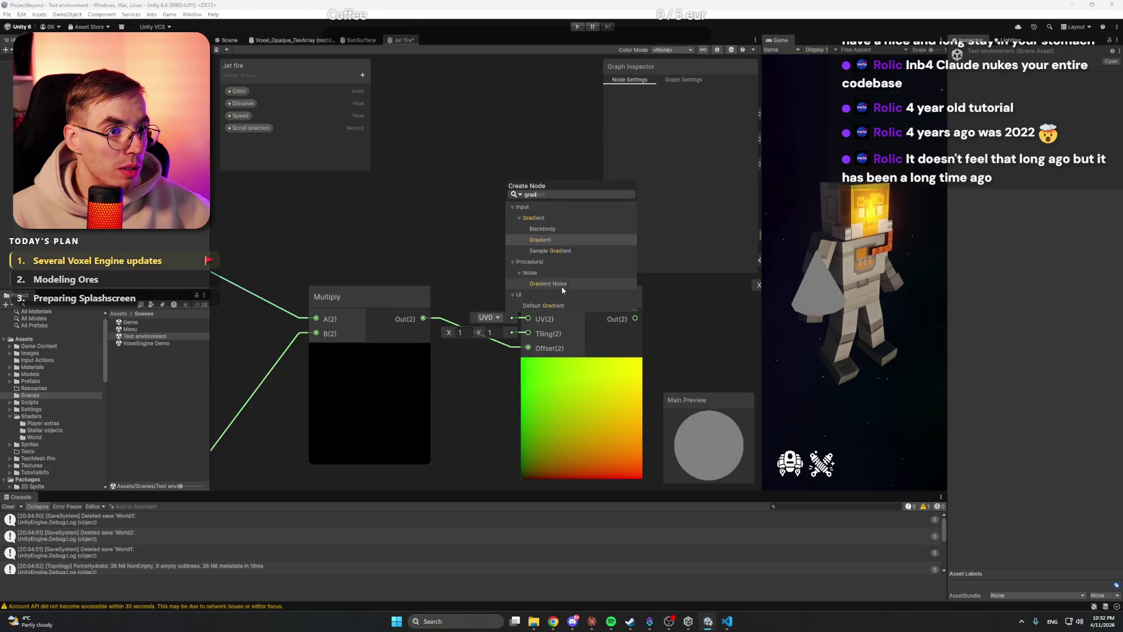
pyautogui.click(564, 285)
pyautogui.scroll(-3, 538, 255)
pyautogui.moveTo(445, 292); pyautogui.dragTo(515, 299)
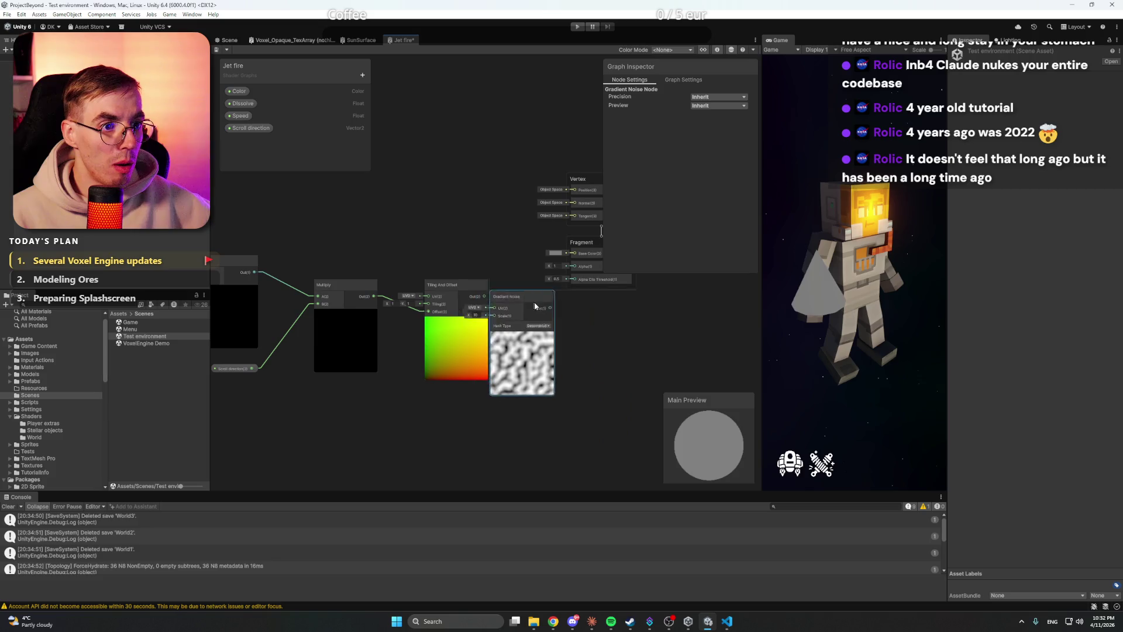
pyautogui.scroll(-2, 485, 260)
# Step: Rearrange the left-hand nodes and Gradient Noise into a tidy row, then save the graph
pyautogui.moveTo(596, 367); pyautogui.dragTo(493, 325)
pyautogui.moveTo(355, 286); pyautogui.dragTo(345, 288)
pyautogui.moveTo(522, 284); pyautogui.dragTo(399, 304)
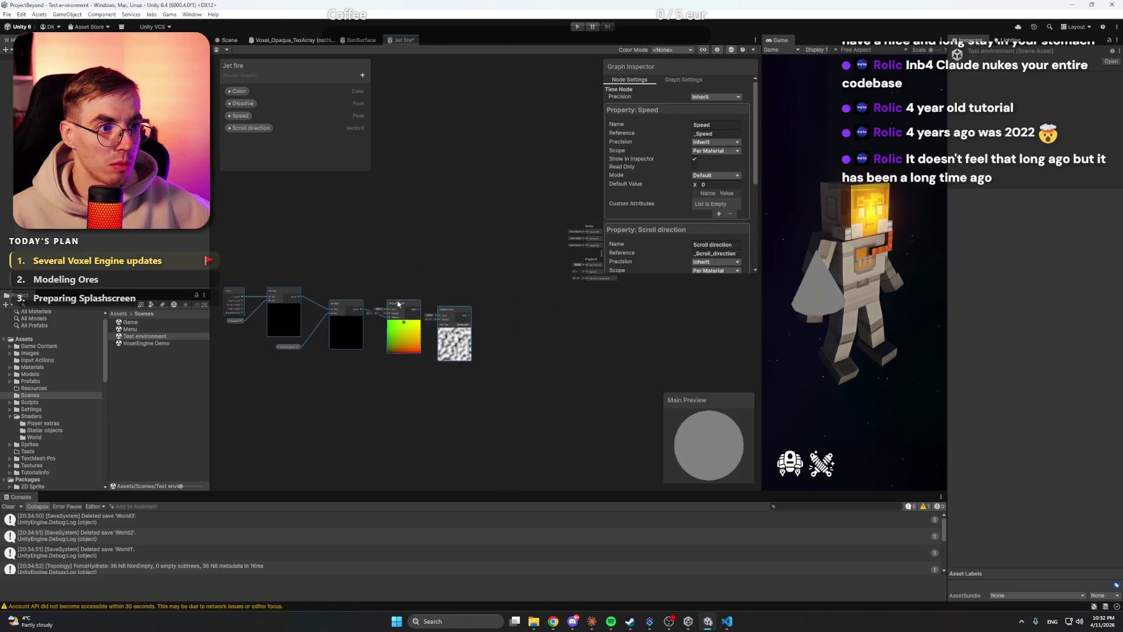
pyautogui.scroll(5, 404, 284)
pyautogui.moveTo(518, 316); pyautogui.dragTo(529, 269)
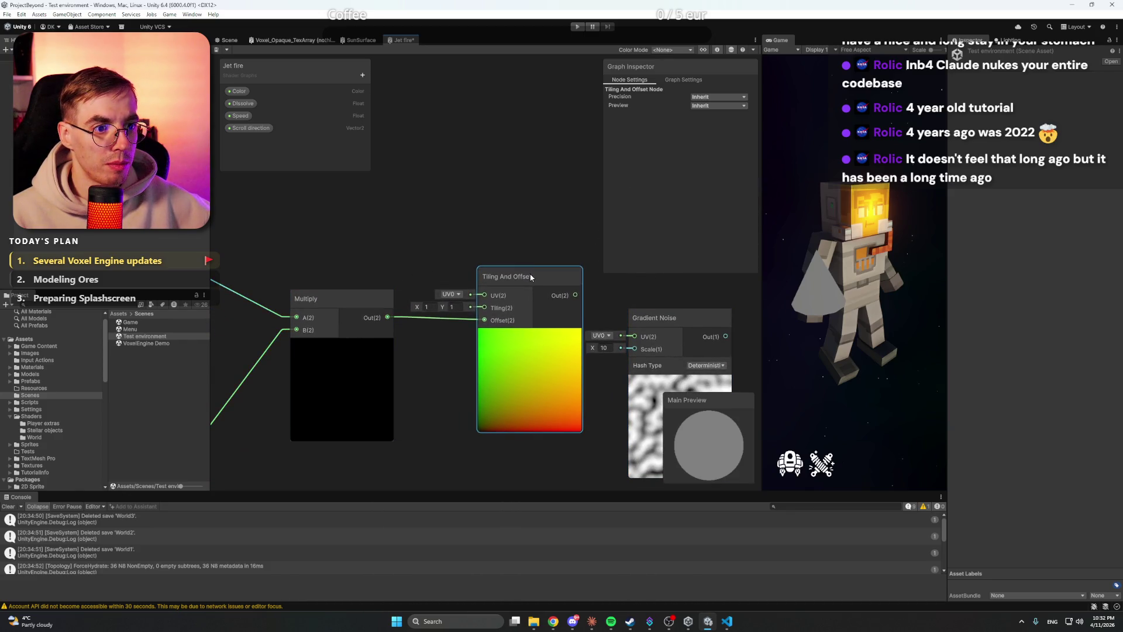
pyautogui.moveTo(530, 319); pyautogui.dragTo(559, 278)
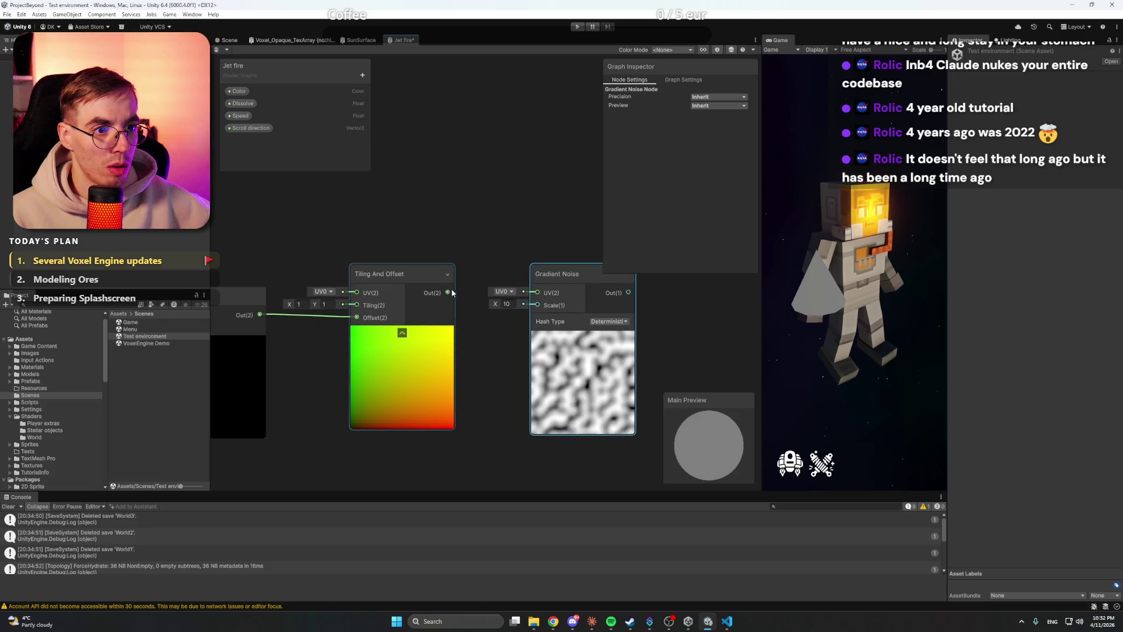
pyautogui.scroll(-3, 544, 239)
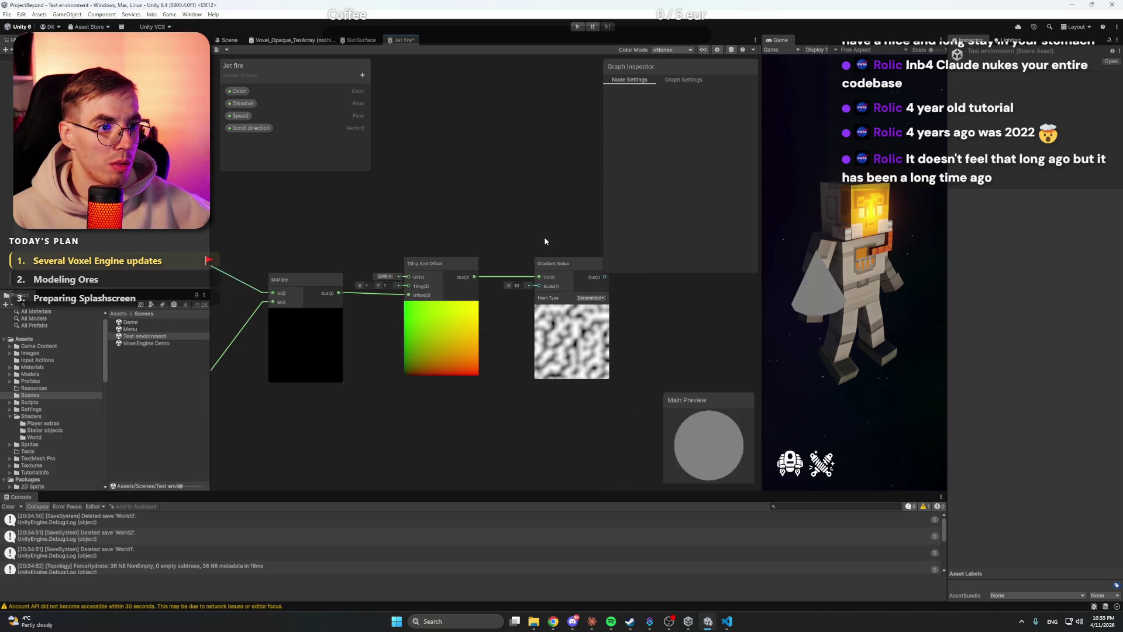
pyautogui.hotkey('ctrl', 's')
# Step: Wire Gradient Noise's output to Base Color and pan back to the Time and Multiply nodes
pyautogui.moveTo(530, 241); pyautogui.dragTo(311, 318)
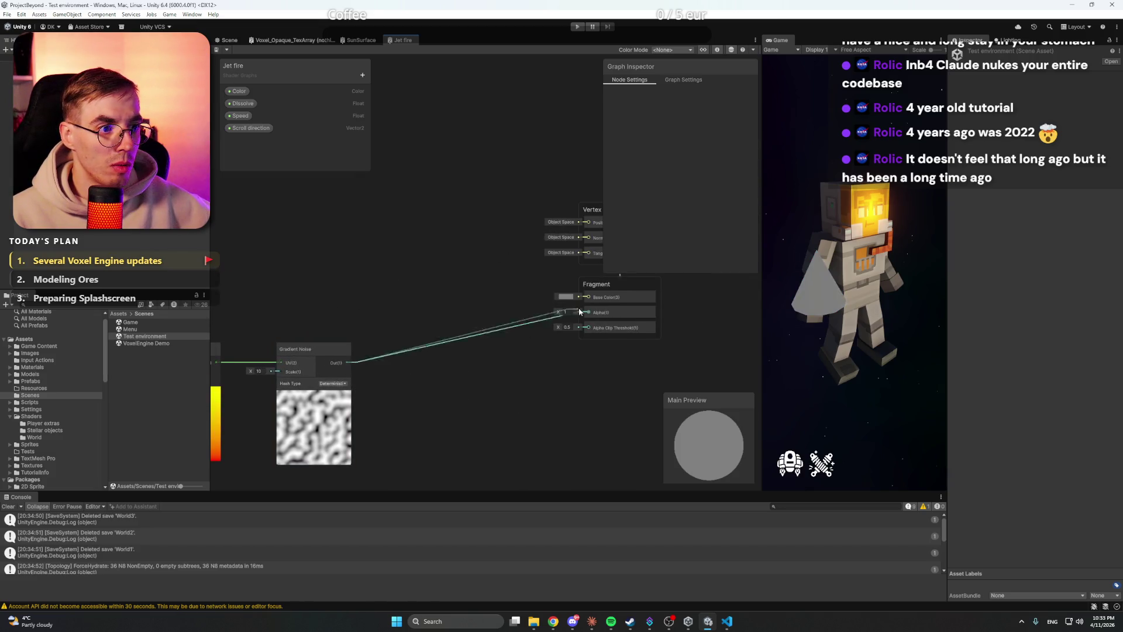
pyautogui.moveTo(590, 300); pyautogui.dragTo(589, 298)
pyautogui.moveTo(369, 296); pyautogui.dragTo(514, 290)
pyautogui.moveTo(293, 167); pyautogui.dragTo(461, 275)
pyautogui.moveTo(348, 190); pyautogui.dragTo(402, 192)
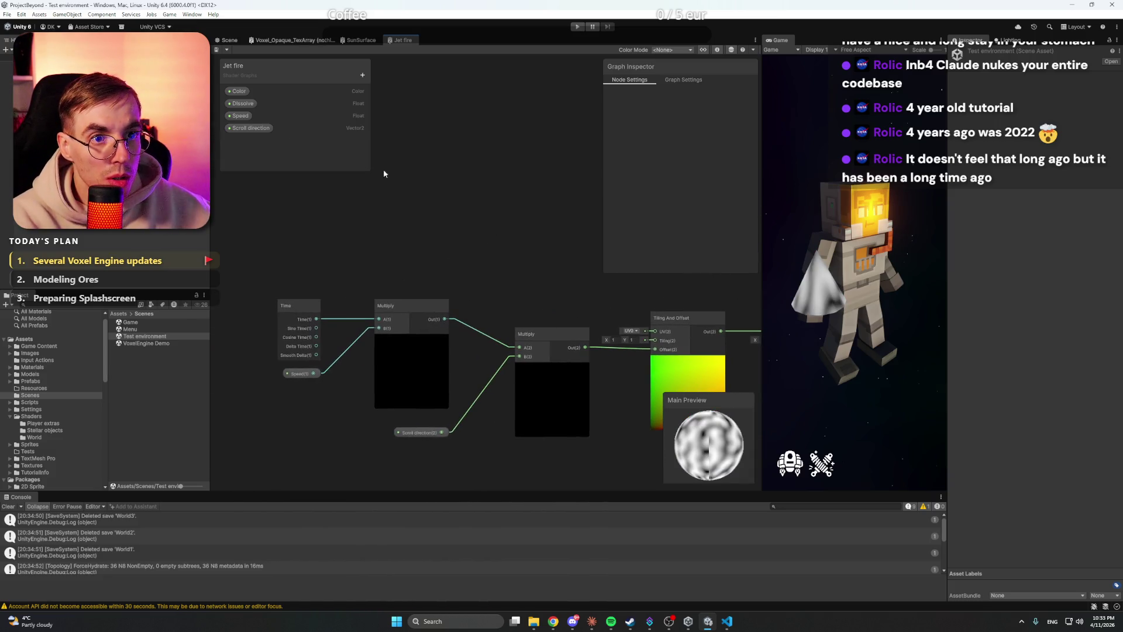
pyautogui.click(252, 120)
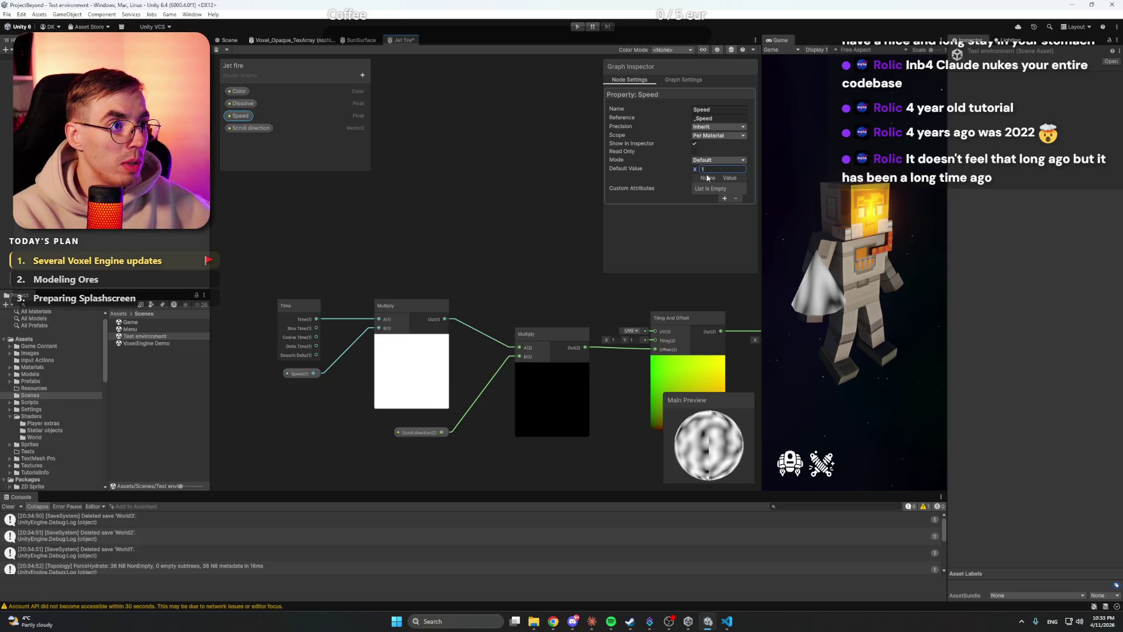
# Step: Set the Speed default to 1 and Scroll direction defaults to X 1, Y 1
pyautogui.click(475, 225)
pyautogui.hotkey('ctrl', 's')
pyautogui.click(422, 434)
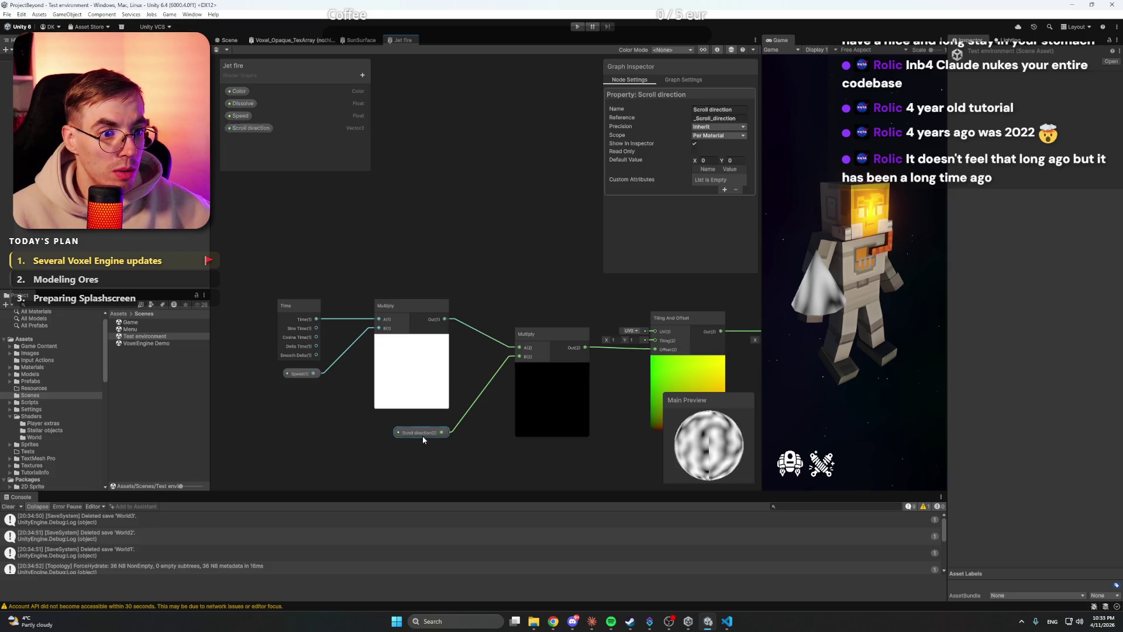
pyautogui.write('1')
pyautogui.click(734, 160)
pyautogui.write('1')
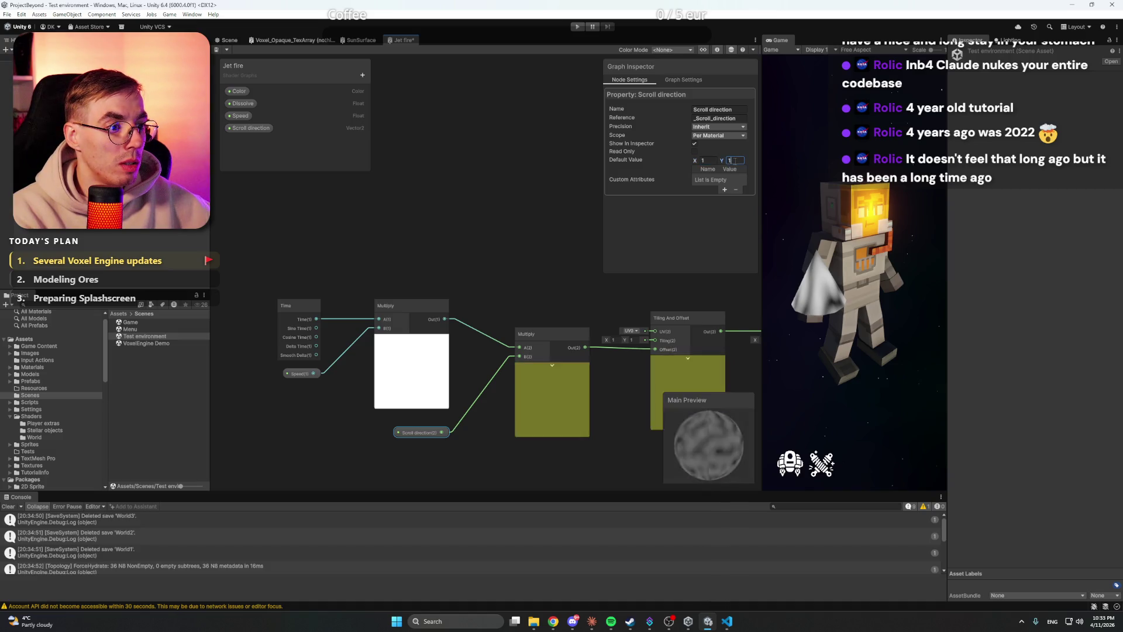
pyautogui.click(503, 221)
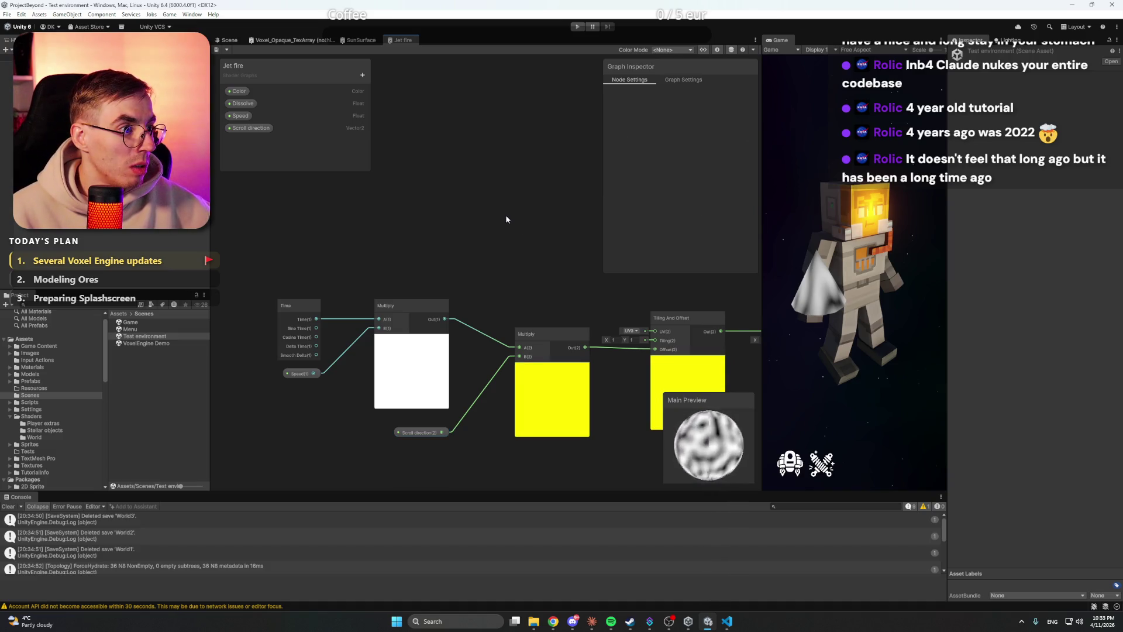
# Step: Pan along the whole node chain to review it, then answer Claude's run-permission prompt
pyautogui.press('a')
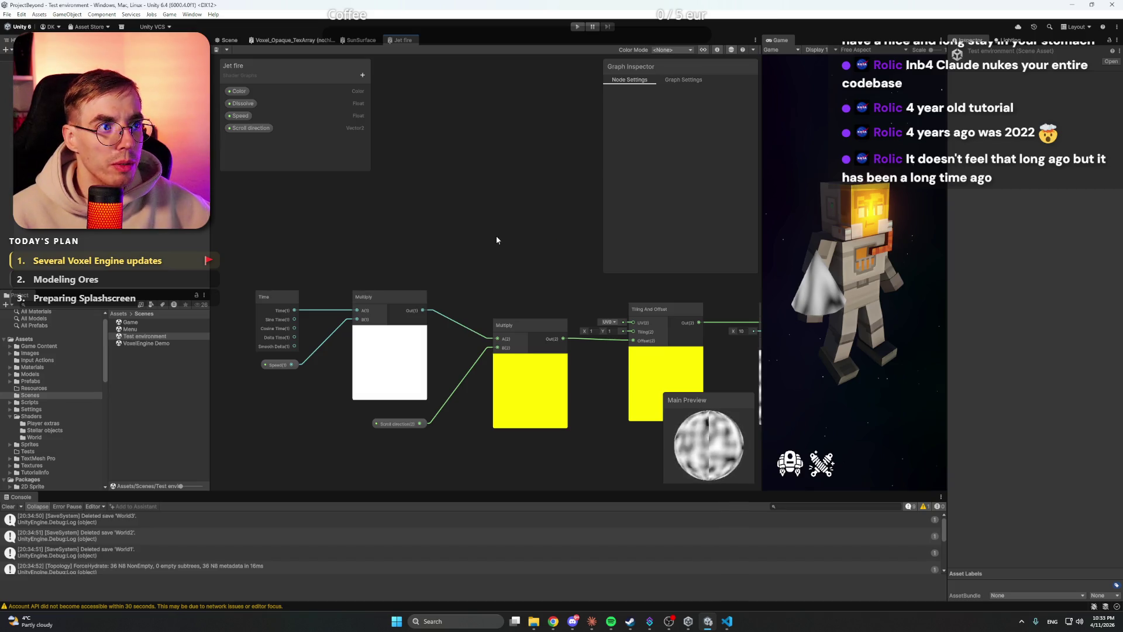
pyautogui.hscroll(10, 499, 233)
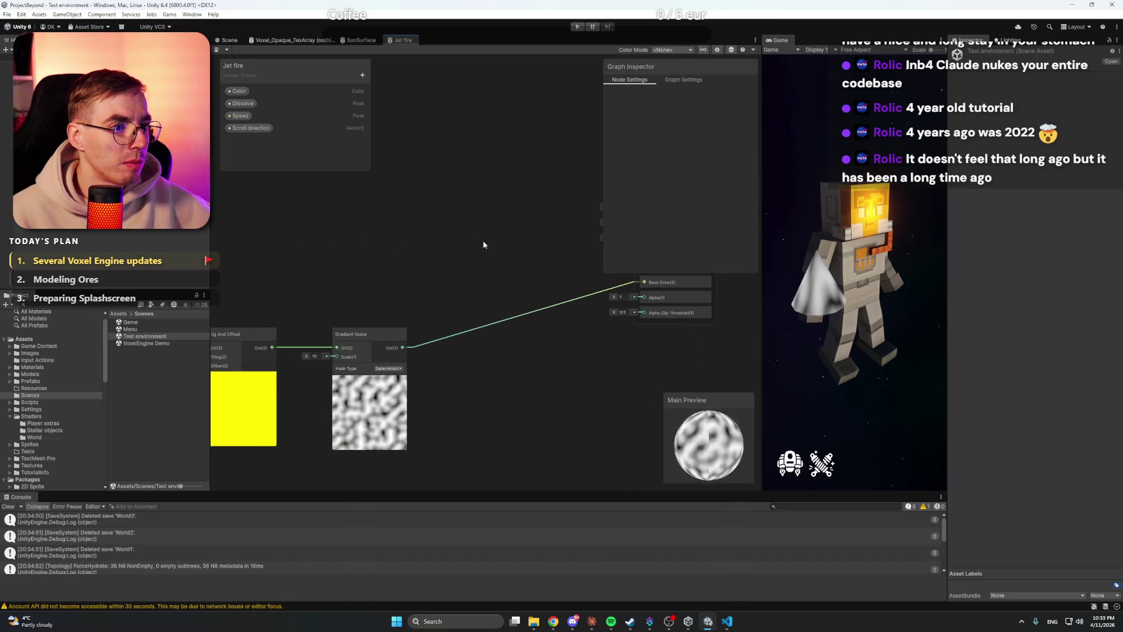
pyautogui.hscroll(2, 437, 261)
pyautogui.hscroll(-2, 449, 272)
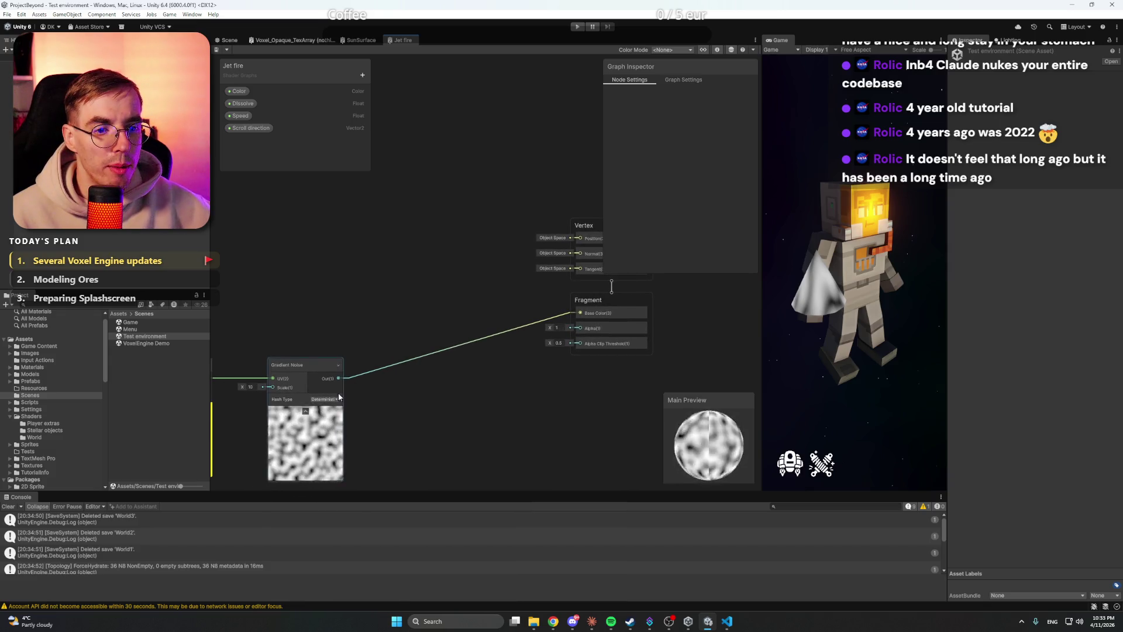
pyautogui.hscroll(-3, 420, 289)
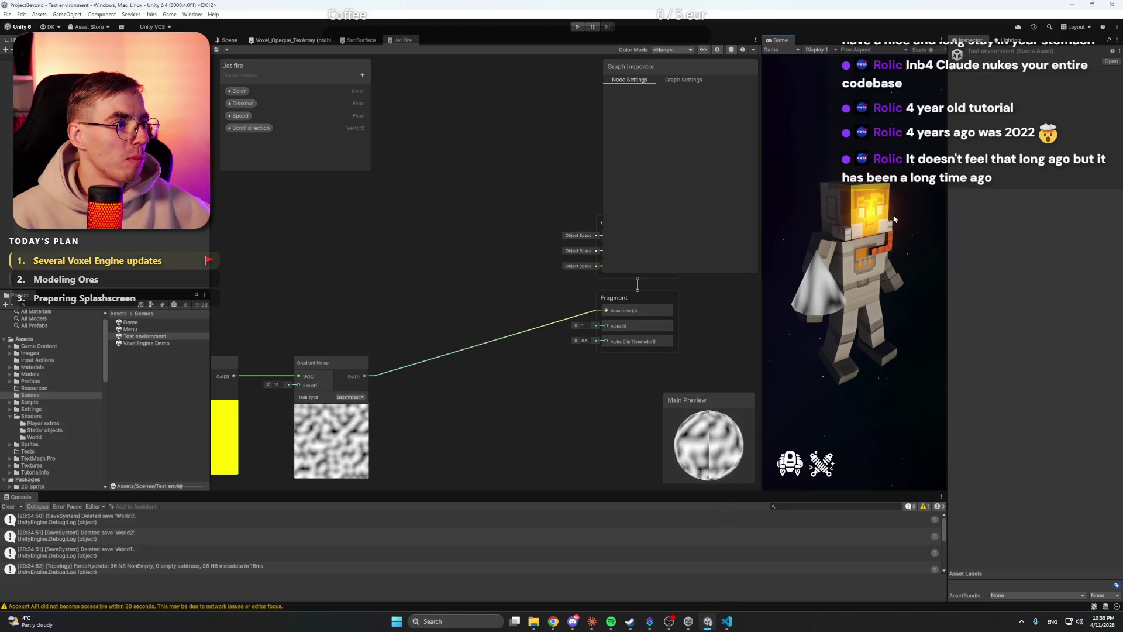
pyautogui.moveTo(524, 216); pyautogui.dragTo(391, 263)
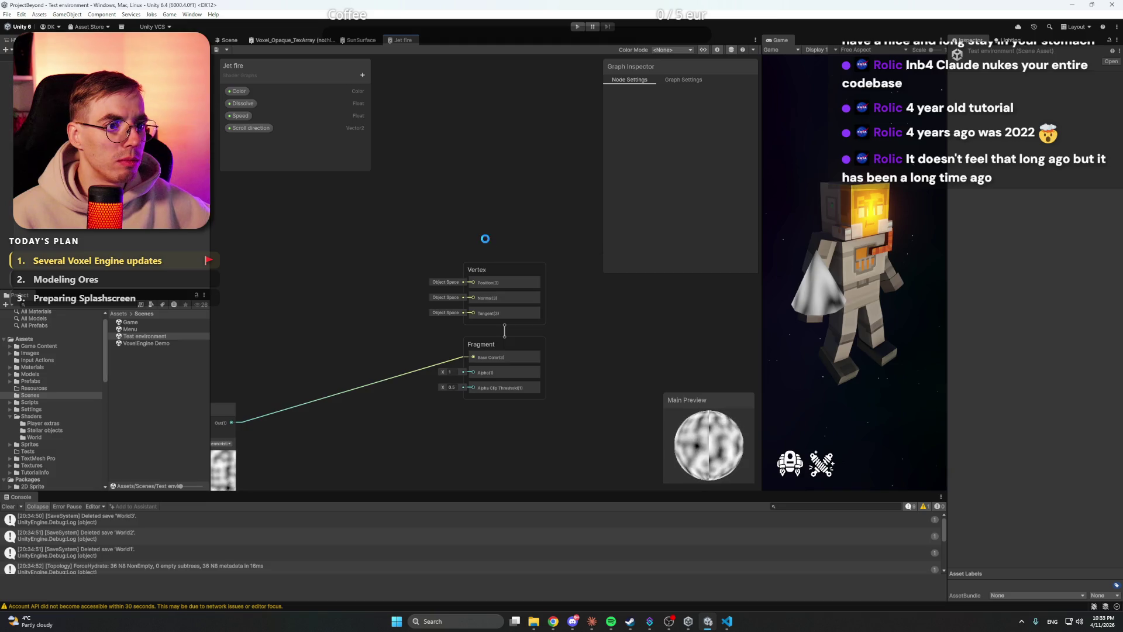
pyautogui.hscroll(-3, 409, 252)
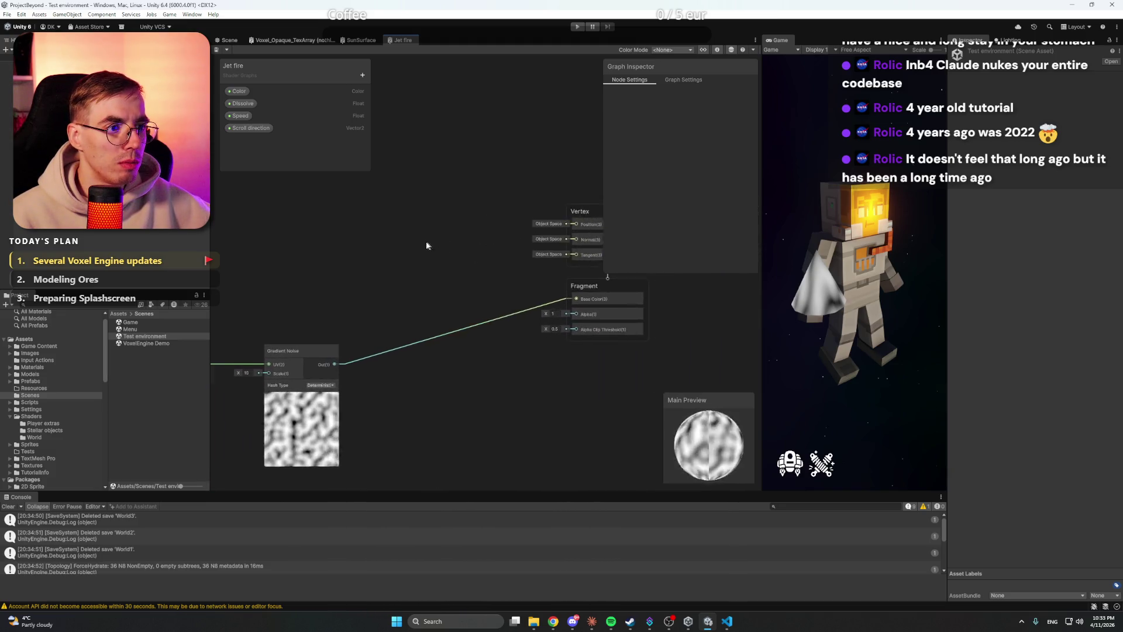
pyautogui.moveTo(381, 279); pyautogui.dragTo(555, 284)
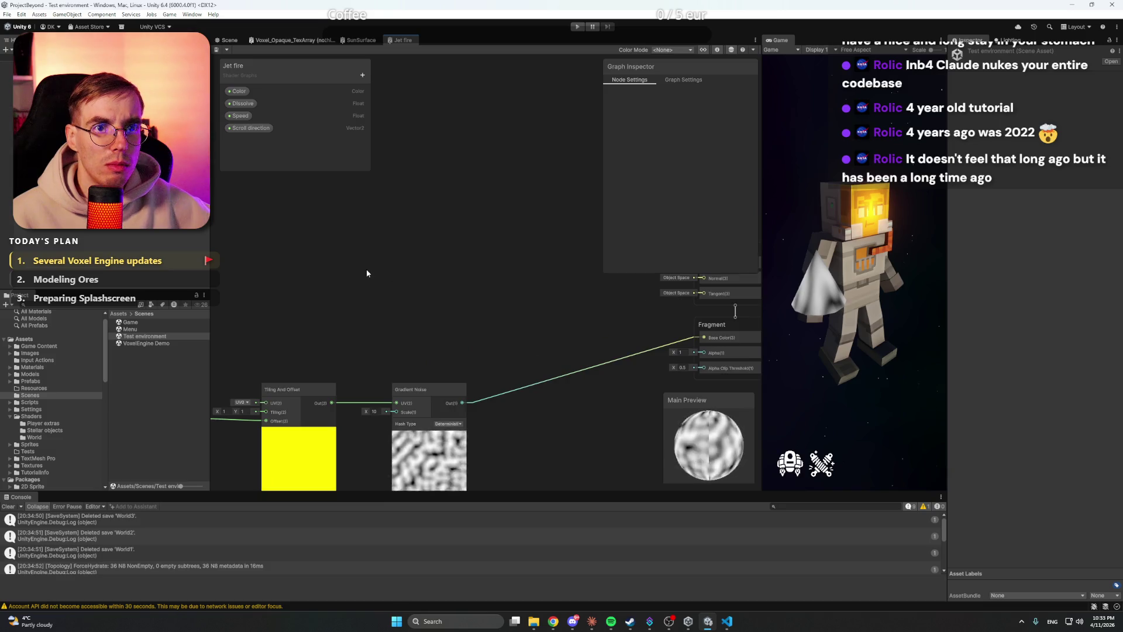
pyautogui.scroll(-2, 367, 271)
pyautogui.moveTo(368, 273); pyautogui.dragTo(518, 275)
pyautogui.scroll(1, 525, 281)
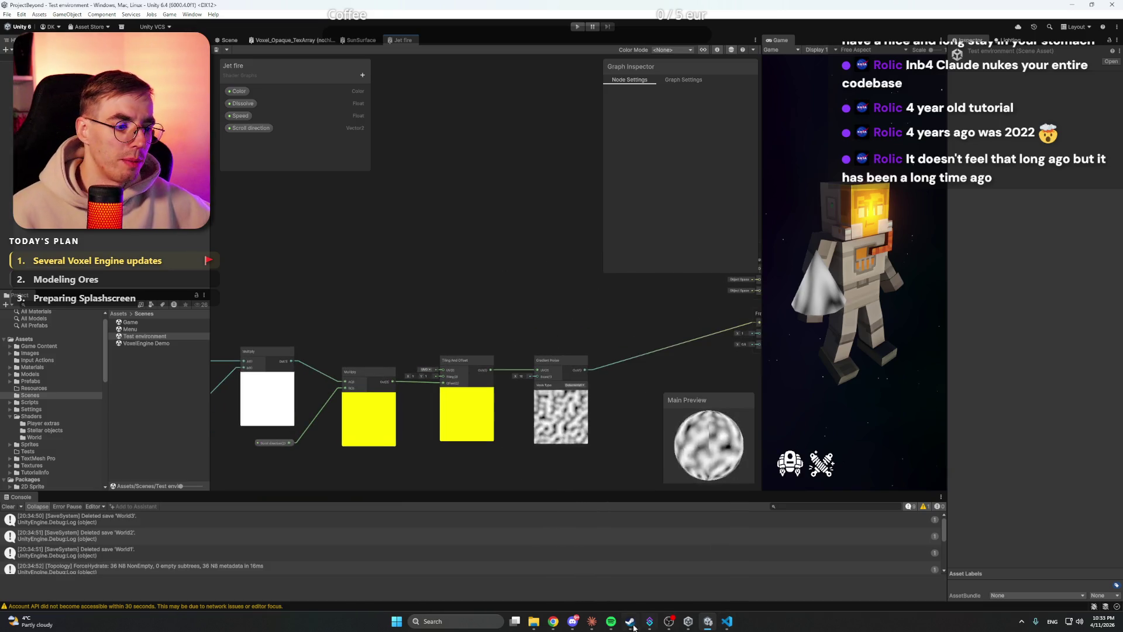
pyautogui.click(591, 622)
pyautogui.click(655, 588)
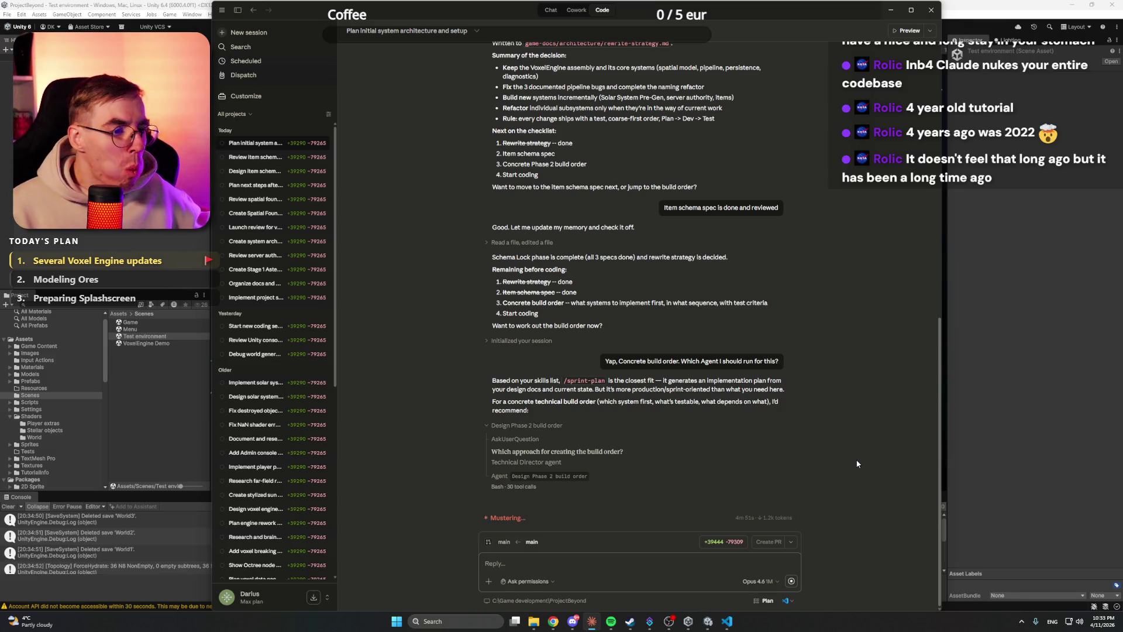
# Step: Bring Steam to the front while Claude's Technical Director agent keeps planning the build order
pyautogui.click(627, 624)
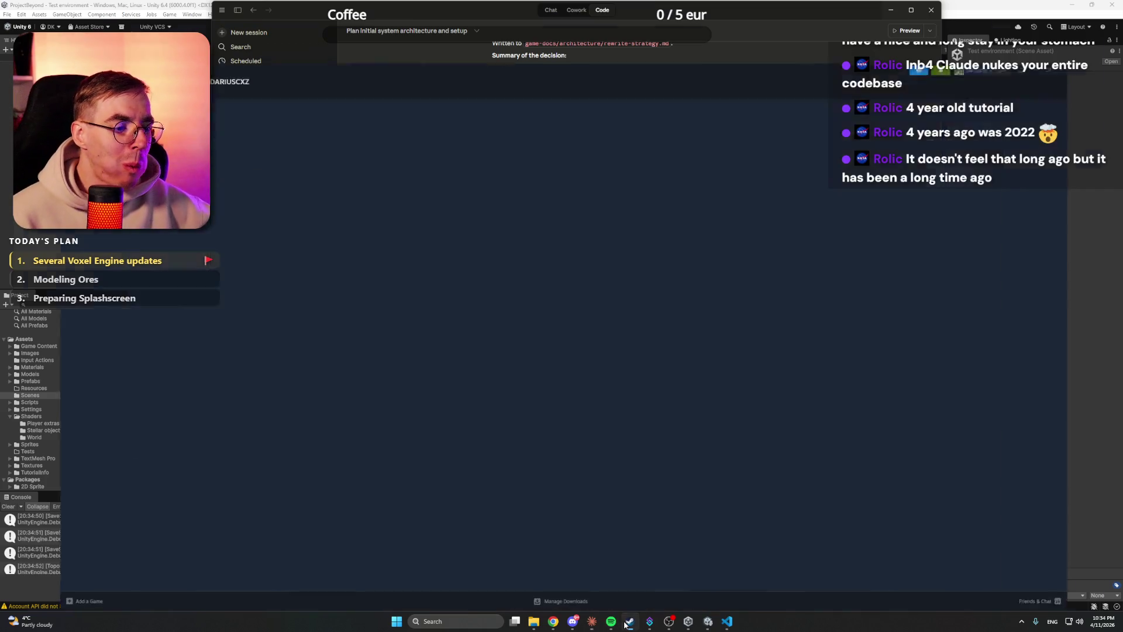
# Step: Open Everwind's screenshot viewer, step to trailer 20 of 21, and seek it to about 0:12
pyautogui.scroll(-4, 454, 363)
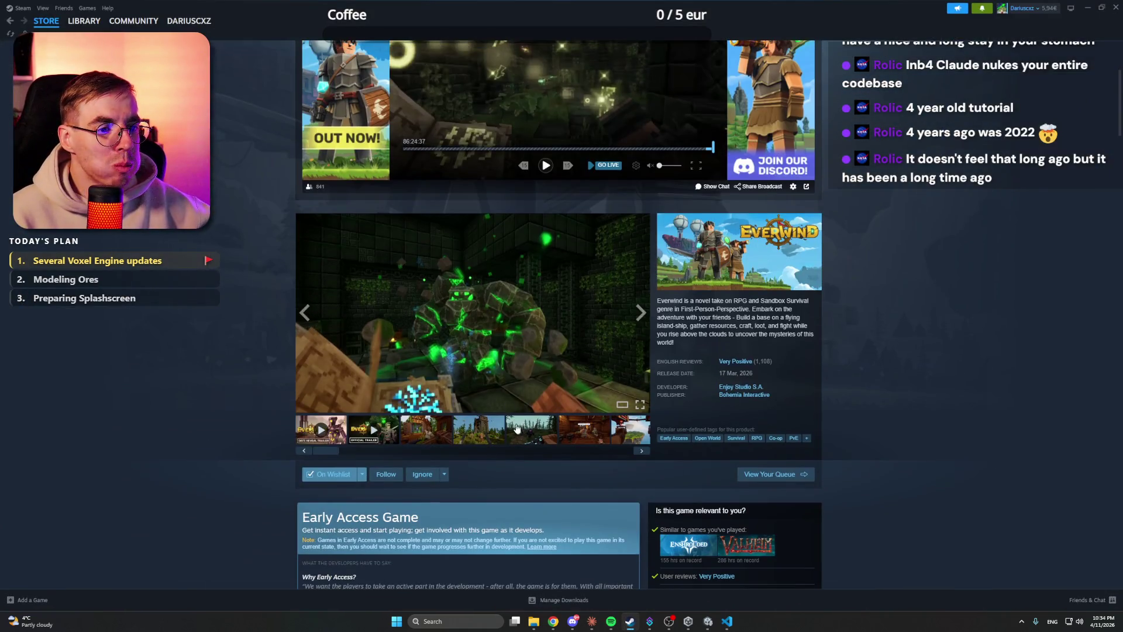
pyautogui.click(462, 342)
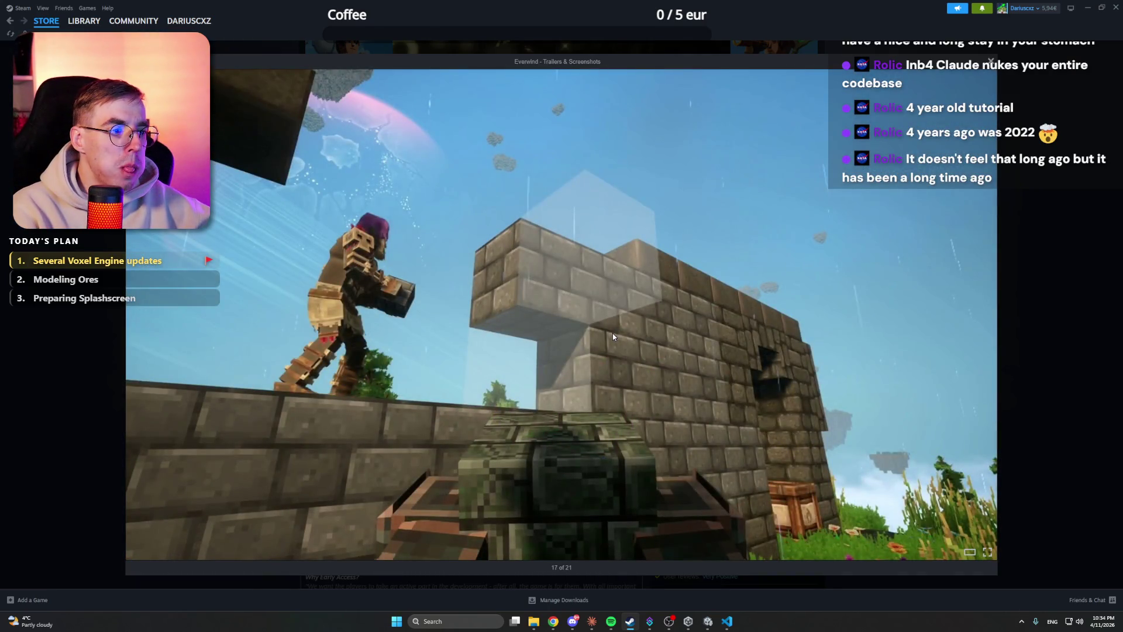
pyautogui.click(612, 332)
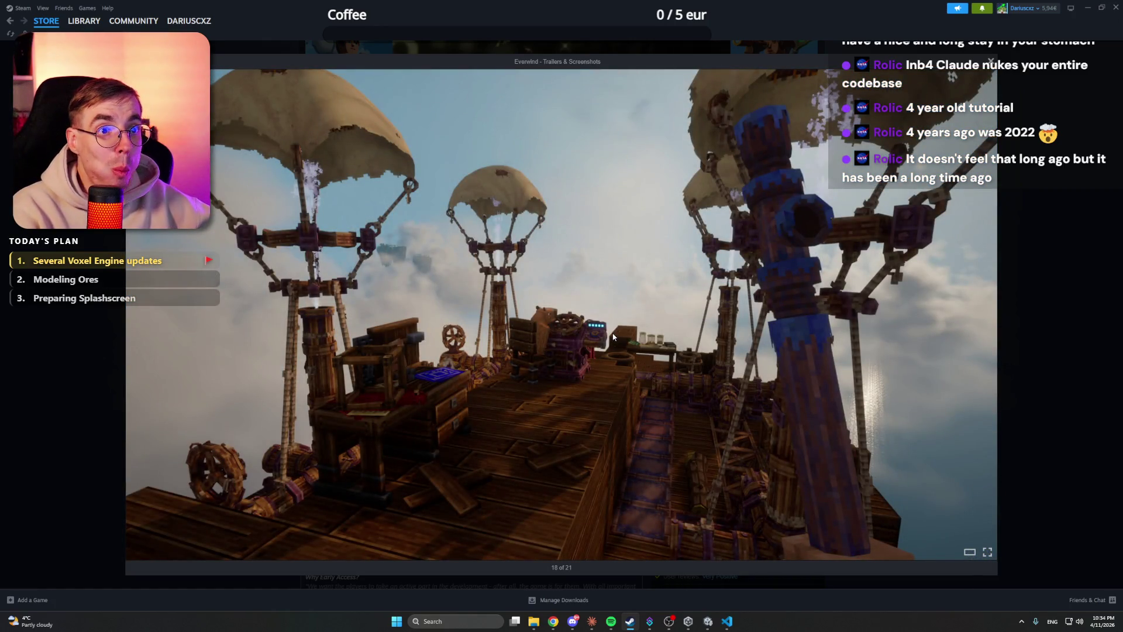
pyautogui.click(613, 337)
pyautogui.click(613, 337)
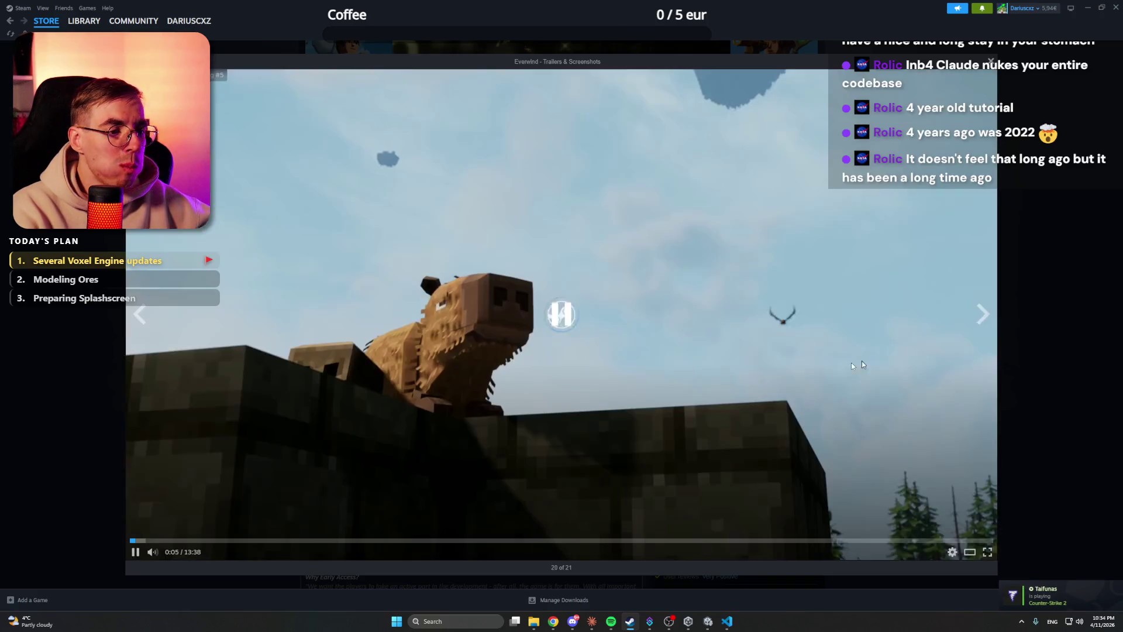
pyautogui.click(983, 319)
pyautogui.click(141, 316)
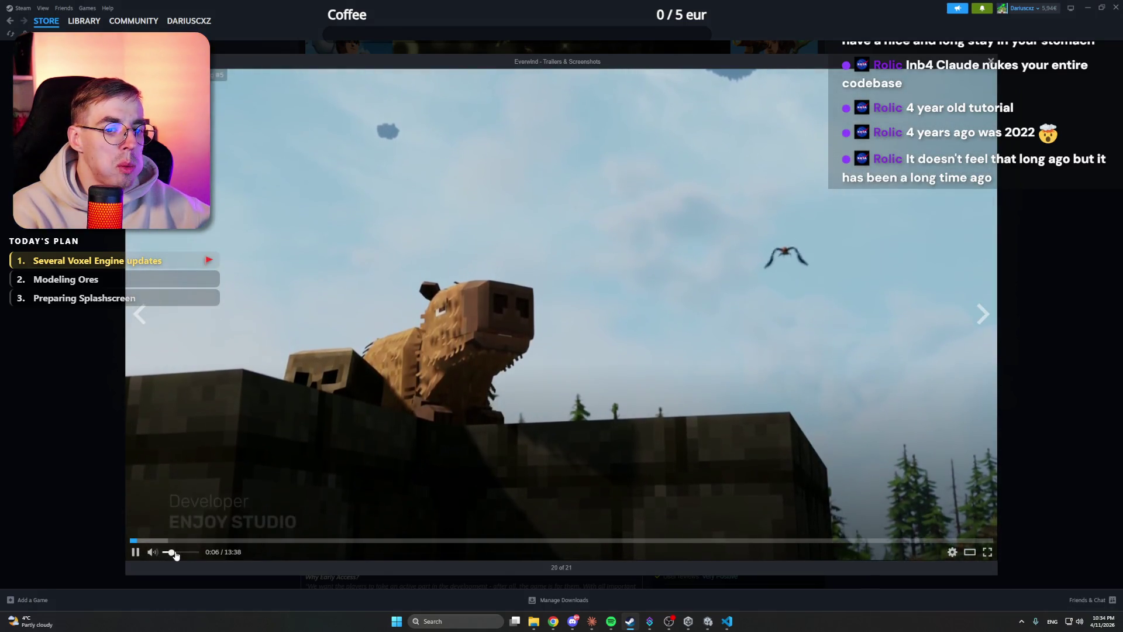
pyautogui.click(155, 541)
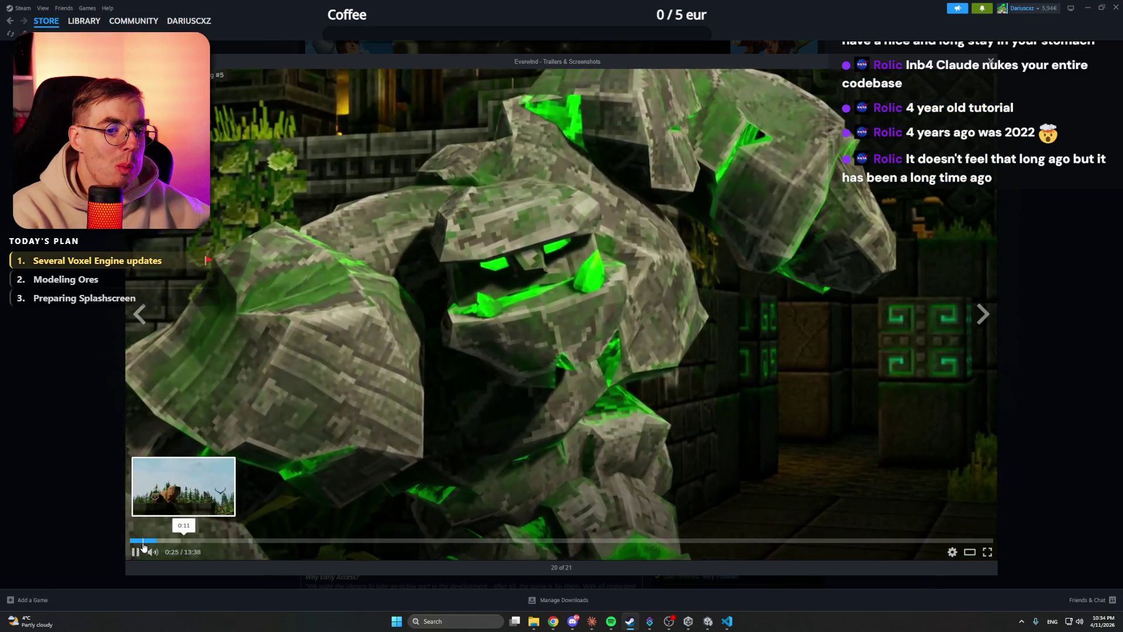
pyautogui.click(143, 540)
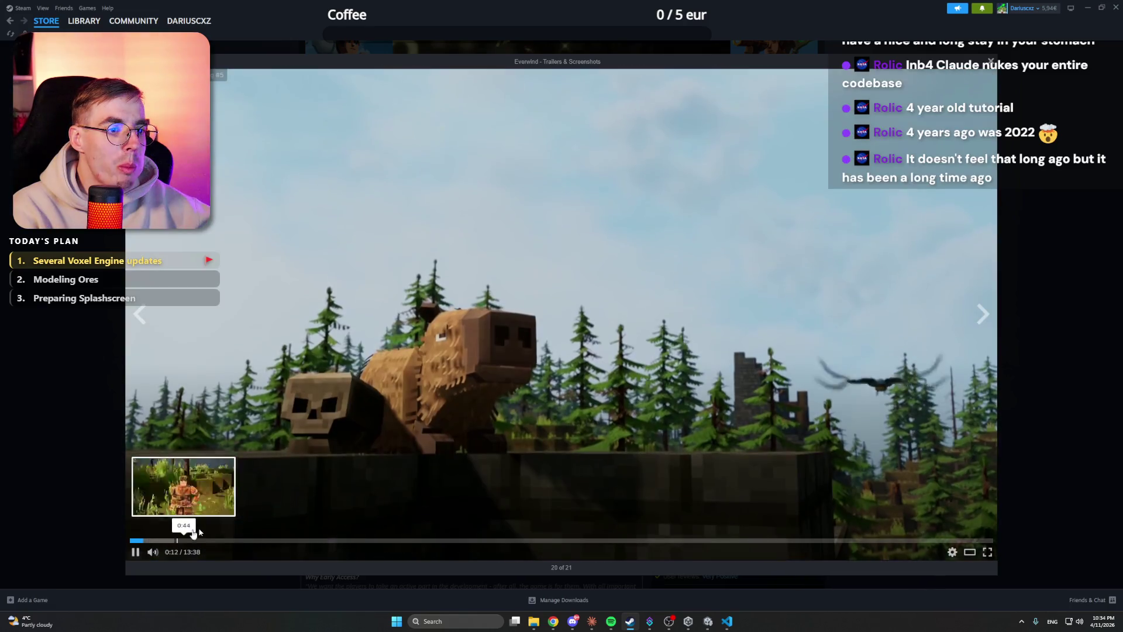
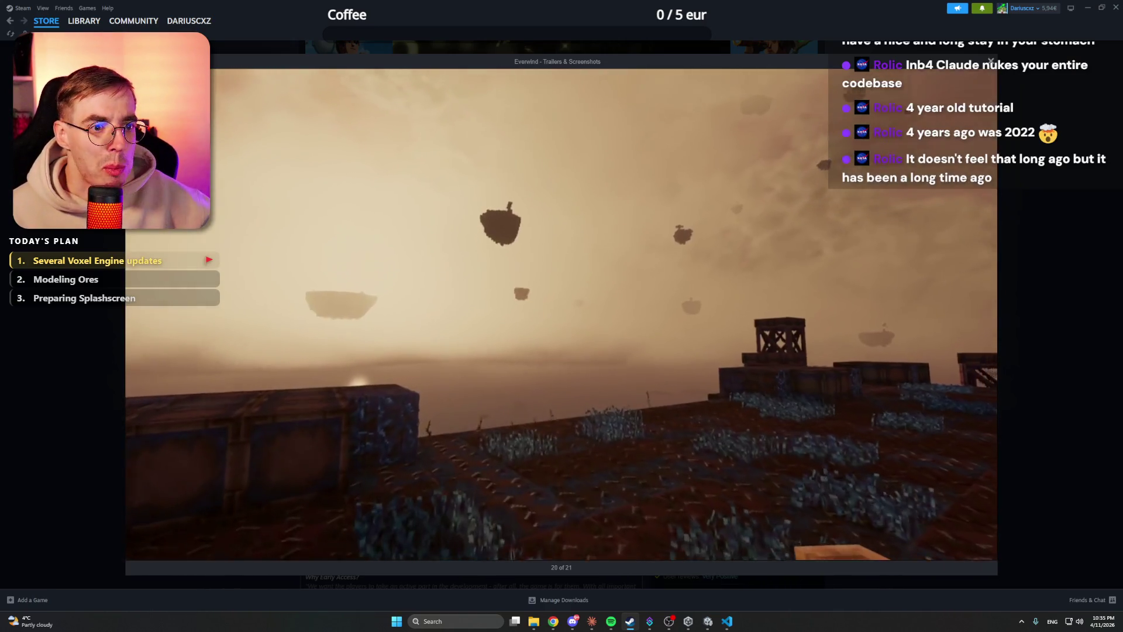
# Step: Pause and close the Everwind trailer viewer, then minimize the Steam store window
pyautogui.moveTo(909, 319)
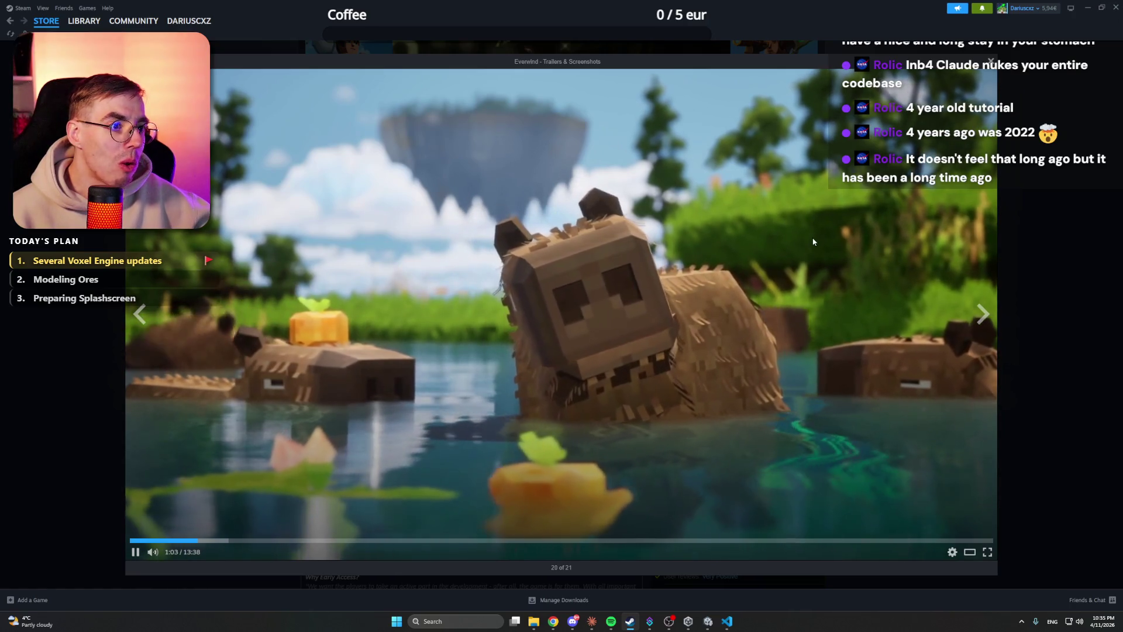
pyautogui.click(836, 237)
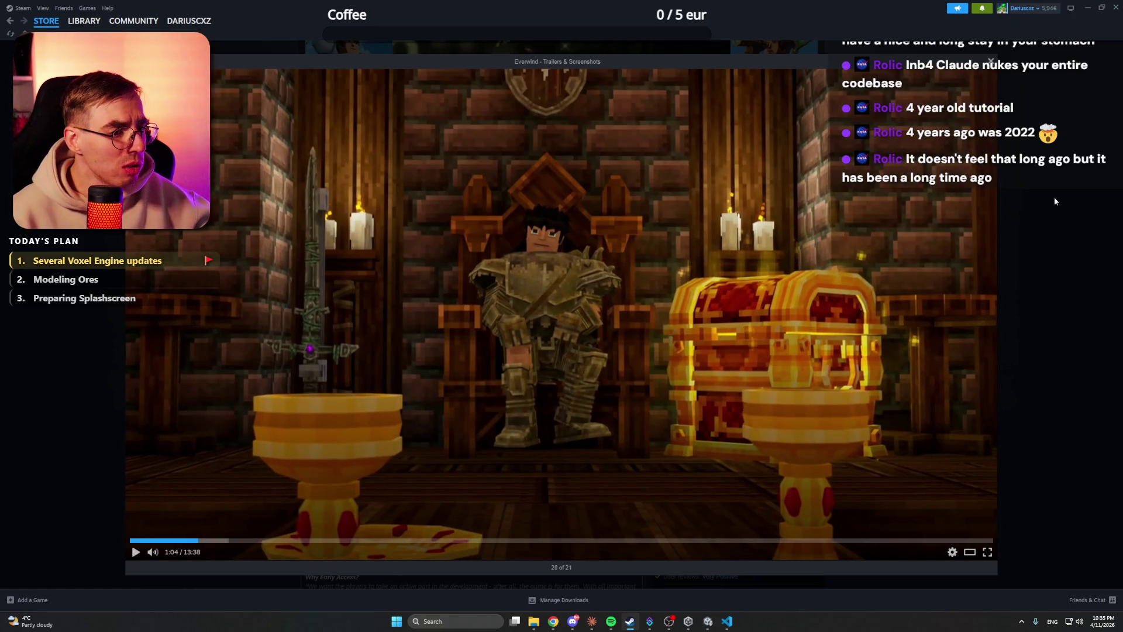
pyautogui.click(1054, 196)
pyautogui.scroll(-12, 842, 282)
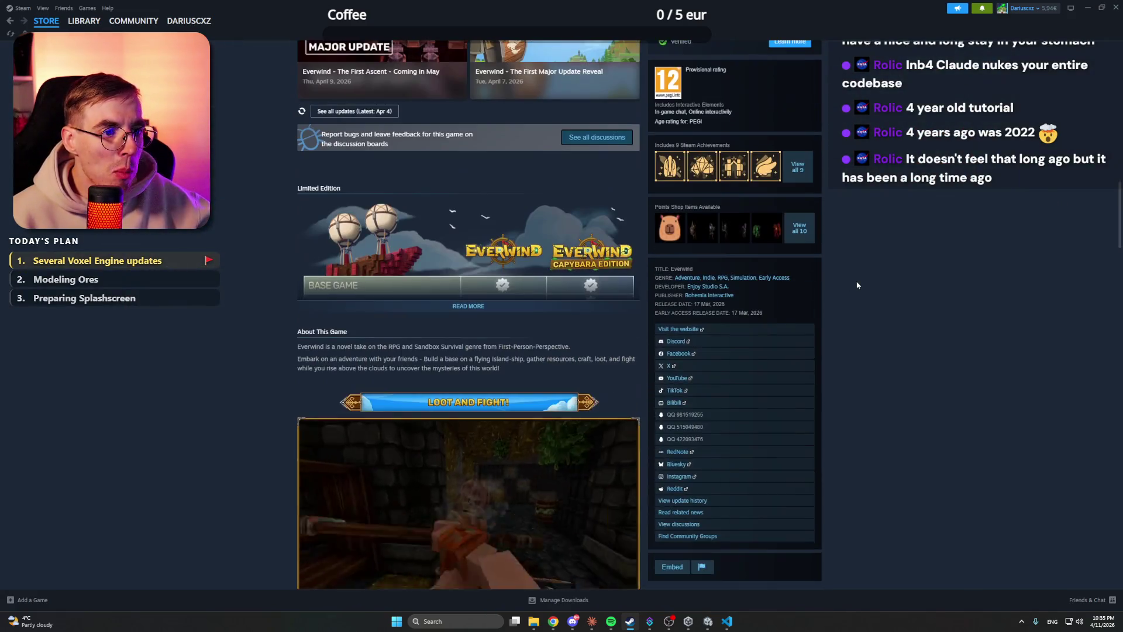
pyautogui.scroll(-5, 857, 285)
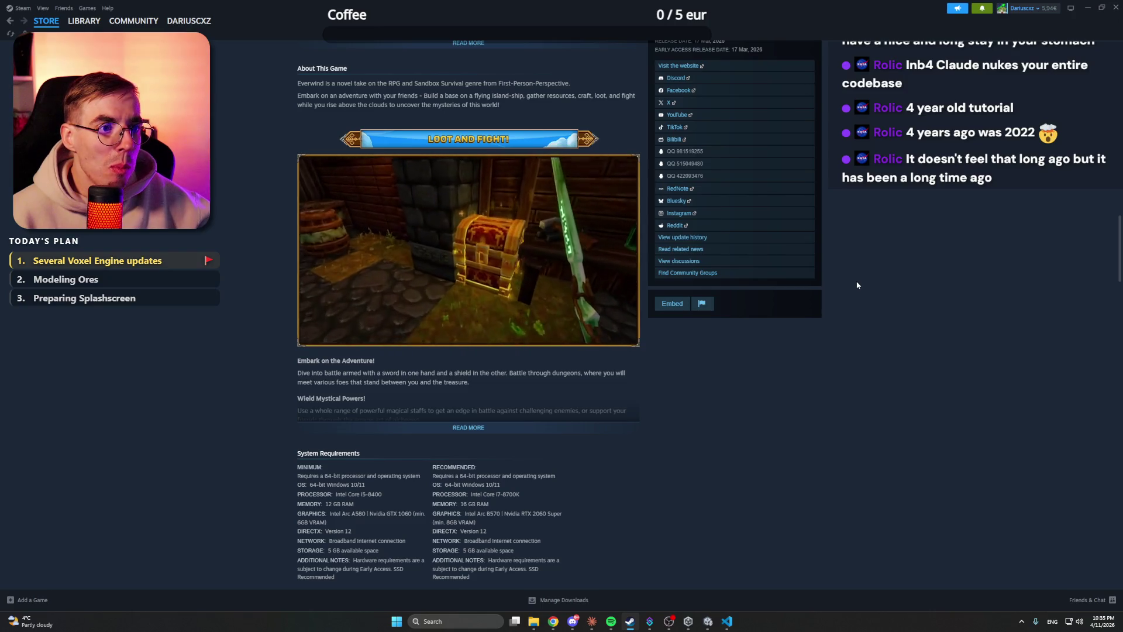
pyautogui.scroll(-1, 857, 285)
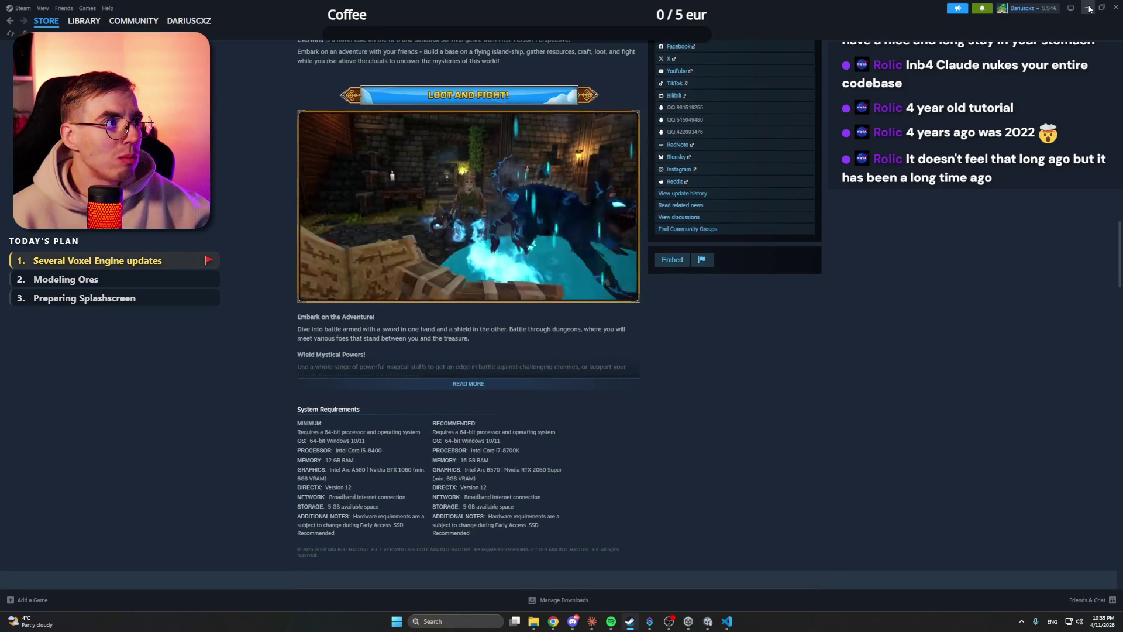
pyautogui.click(1089, 9)
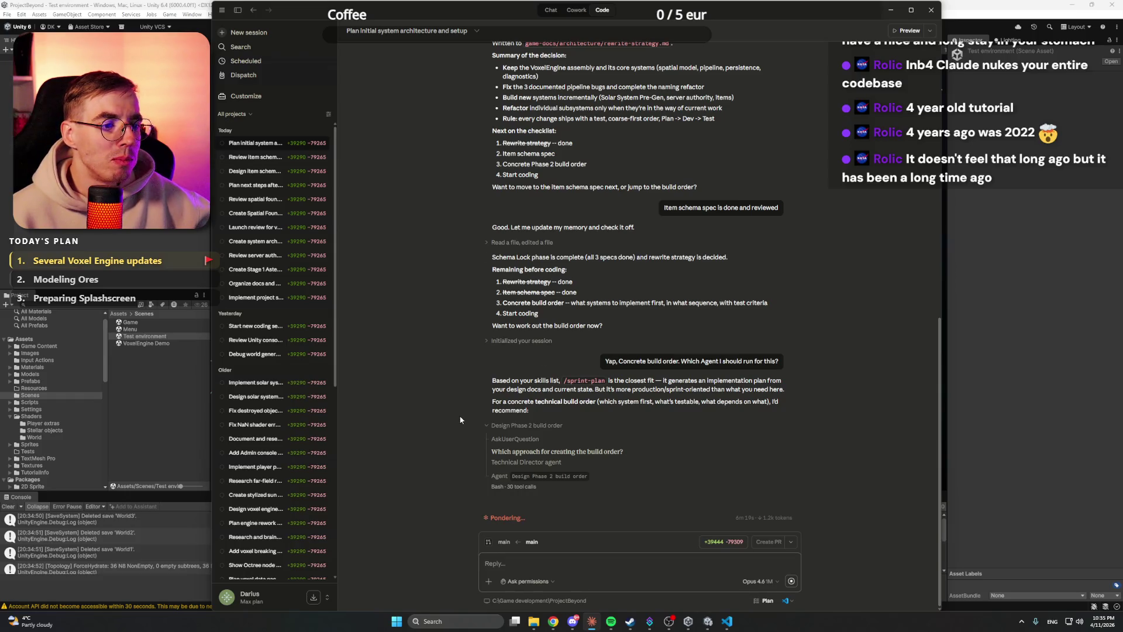
# Step: Focus the Unity editor and pan the Jet fire shader graph to reveal more nodes
pyautogui.click(890, 10)
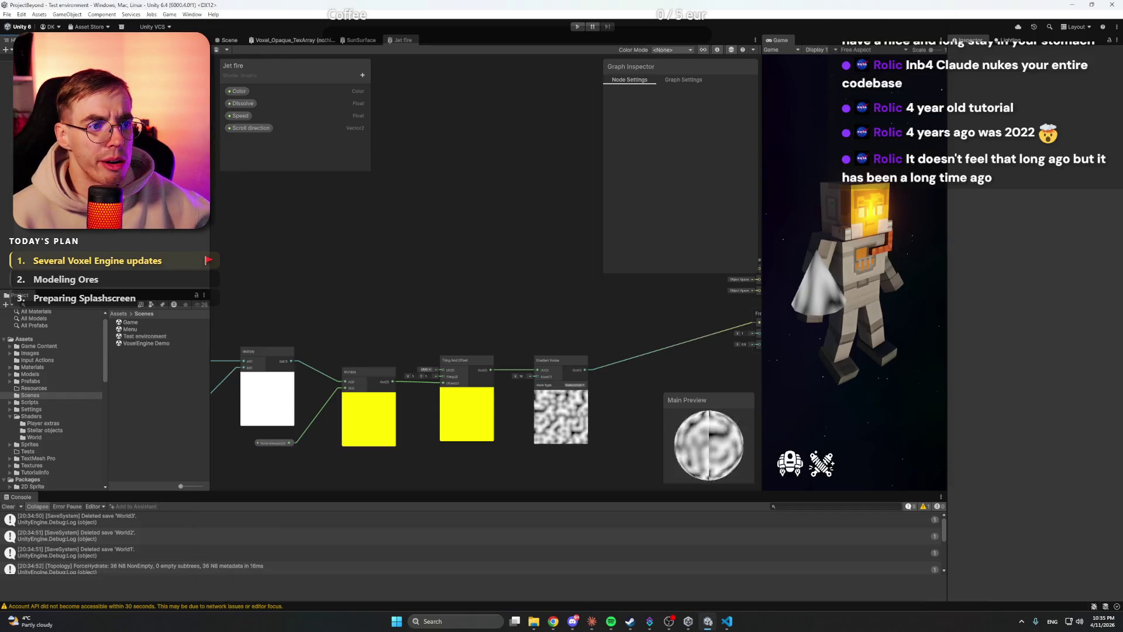
pyautogui.moveTo(501, 244)
pyautogui.mouseDown()
pyautogui.moveTo(368, 233)
pyautogui.moveTo(486, 261)
pyautogui.moveTo(472, 268)
pyautogui.moveTo(571, 258)
pyautogui.moveTo(445, 273)
pyautogui.moveTo(441, 259)
pyautogui.mouseUp()
pyautogui.moveTo(559, 626)
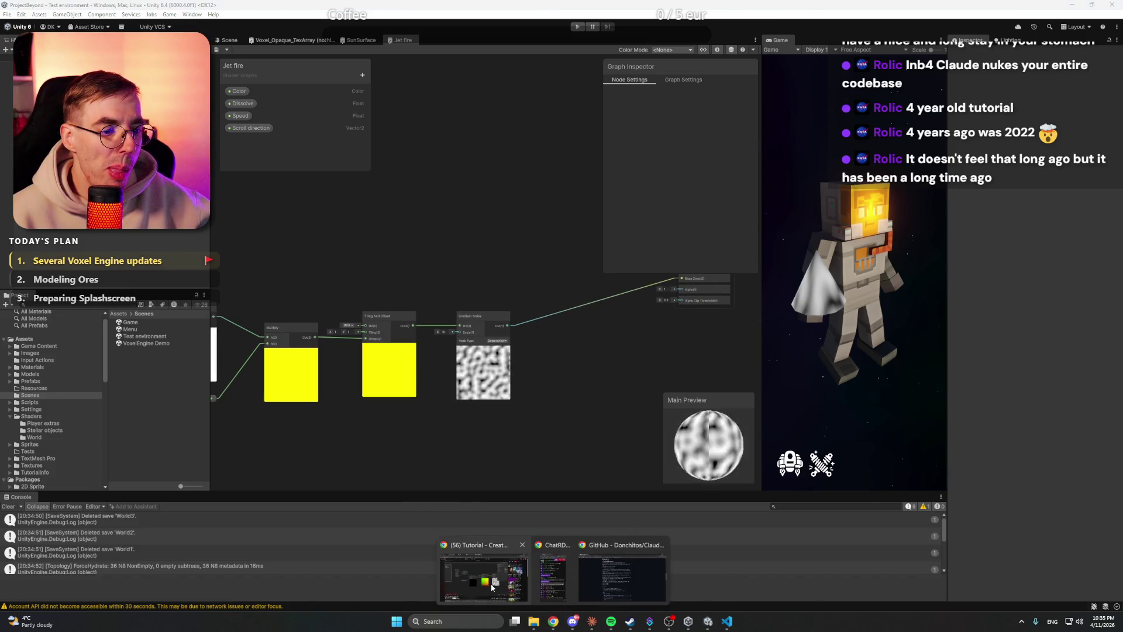
pyautogui.click(614, 576)
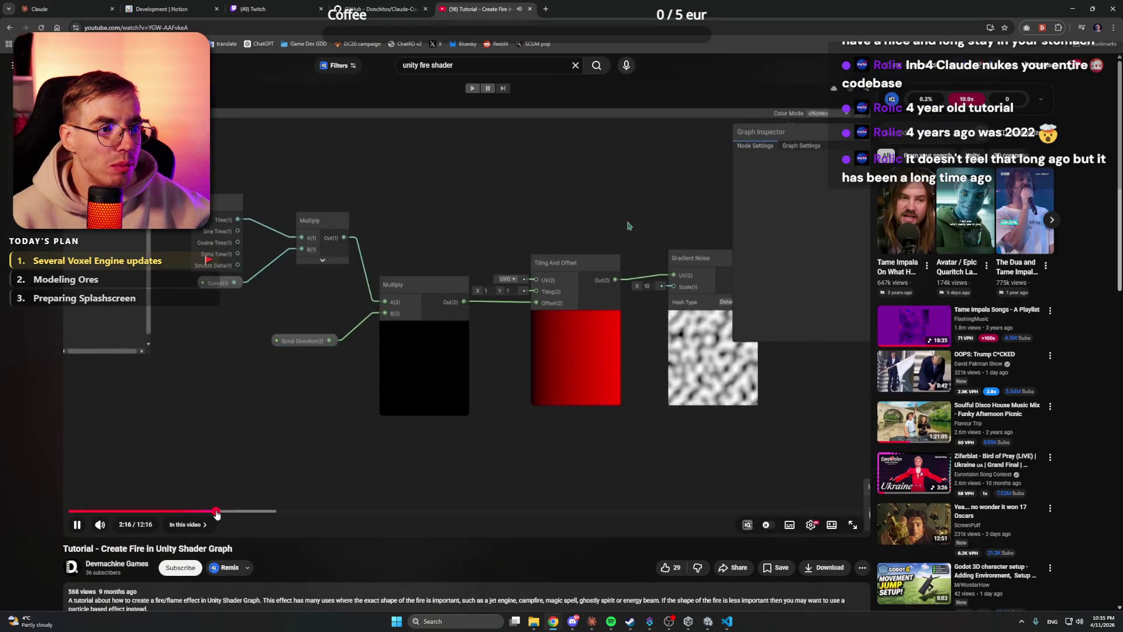
# Step: Replay the fire tutorial's graph section between 2:14 and 2:17, then pause and return to Unity
pyautogui.click(215, 511)
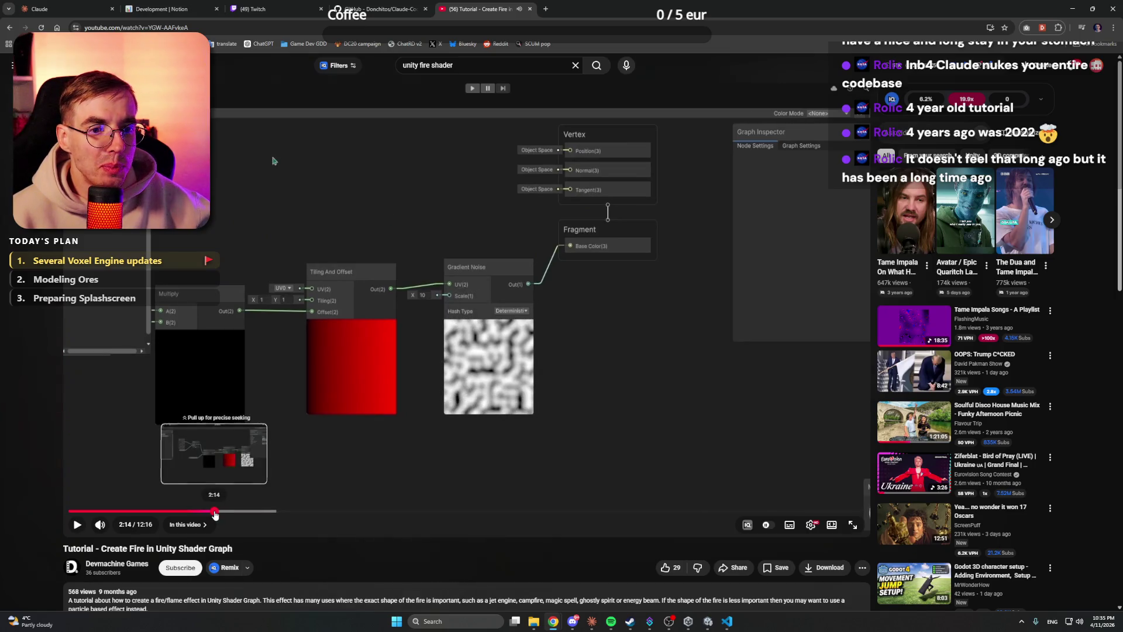
pyautogui.click(214, 511)
pyautogui.click(430, 443)
pyautogui.click(468, 432)
pyautogui.click(501, 411)
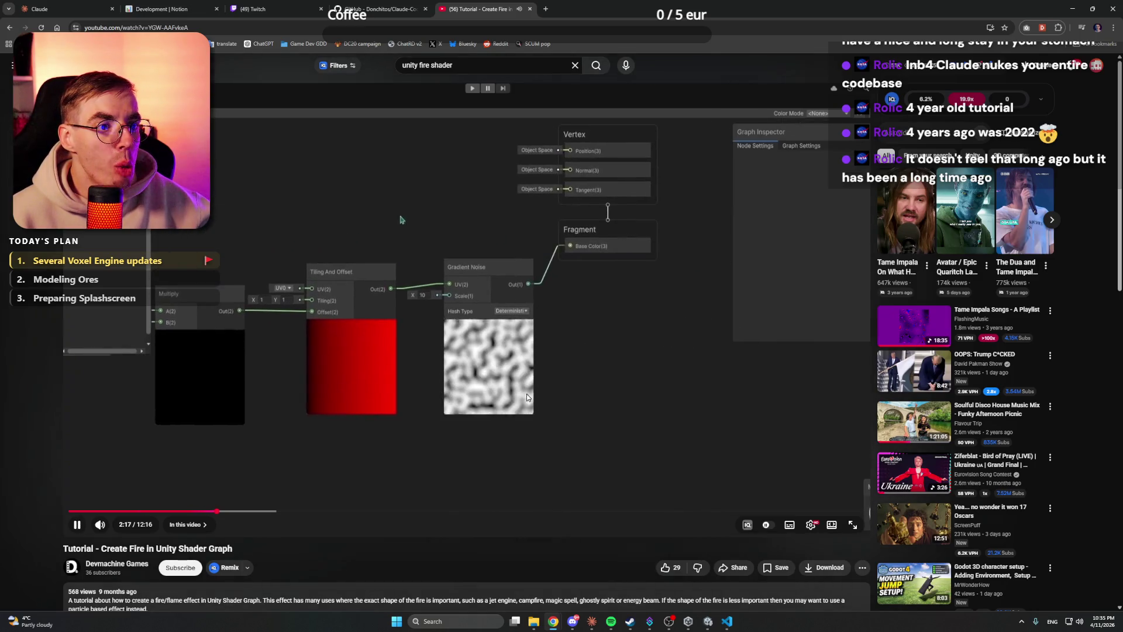
pyautogui.click(627, 376)
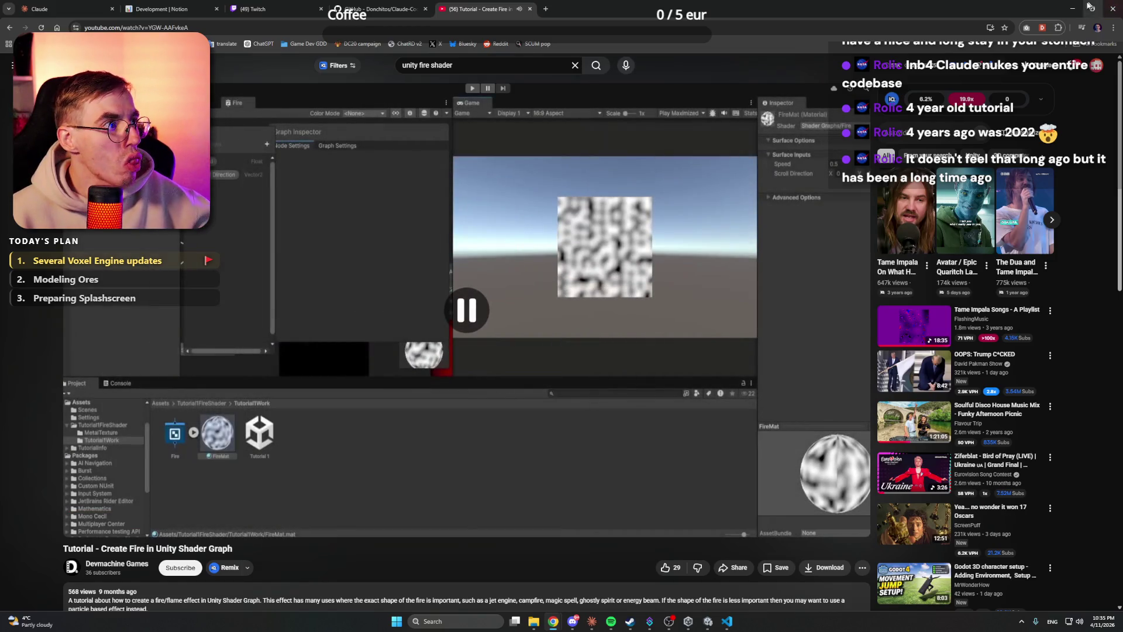
pyautogui.hotkey('alt', 'Tab')
pyautogui.scroll(3, 549, 254)
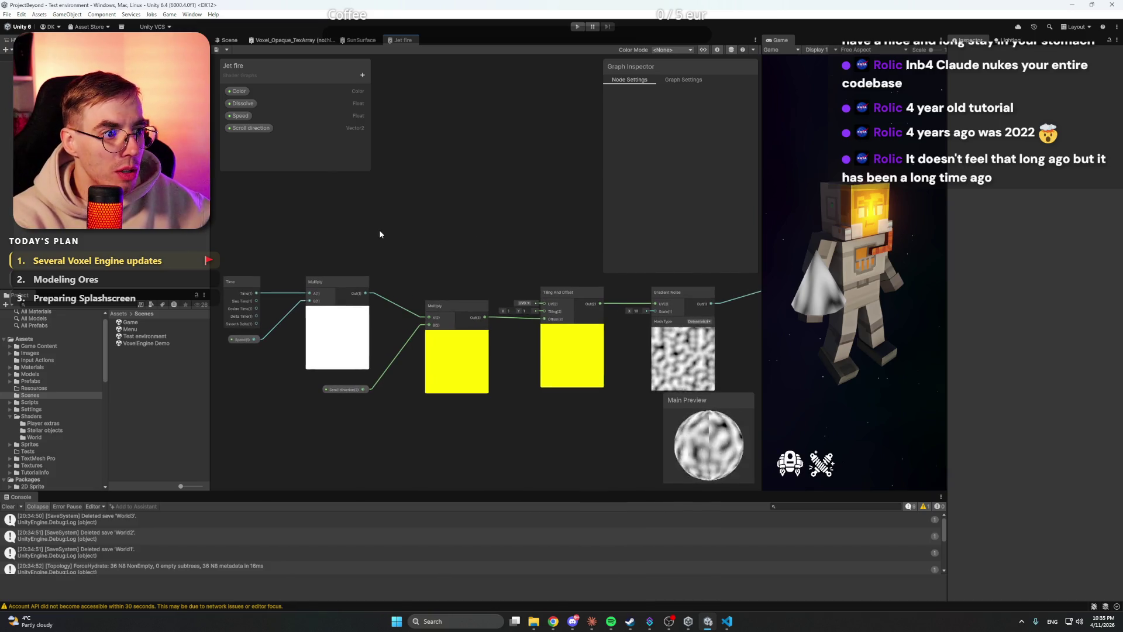
# Step: Set the Scroll direction property's default to X 0, Y 1 and save the graph
pyautogui.moveTo(351, 370)
pyautogui.click(351, 390)
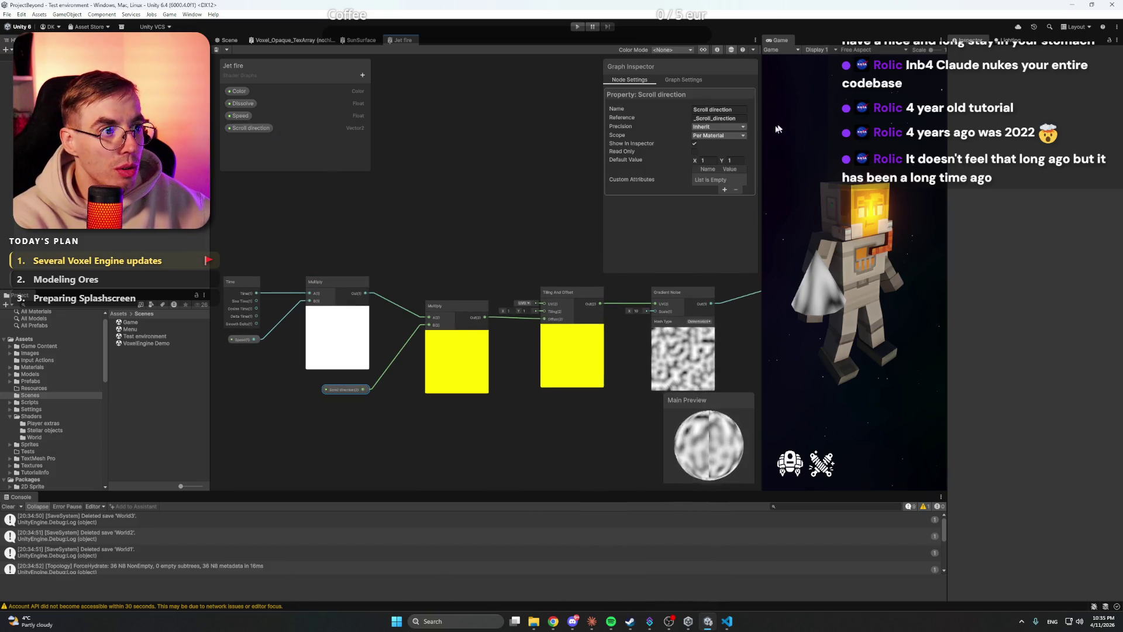
pyautogui.write('0')
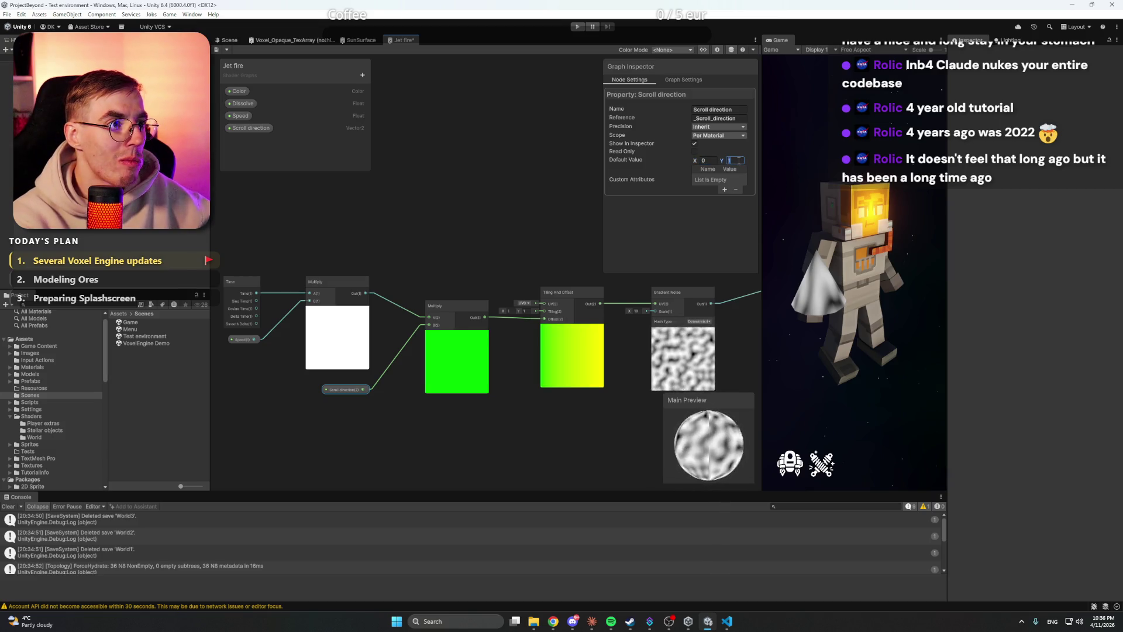
pyautogui.write('1')
pyautogui.click(538, 199)
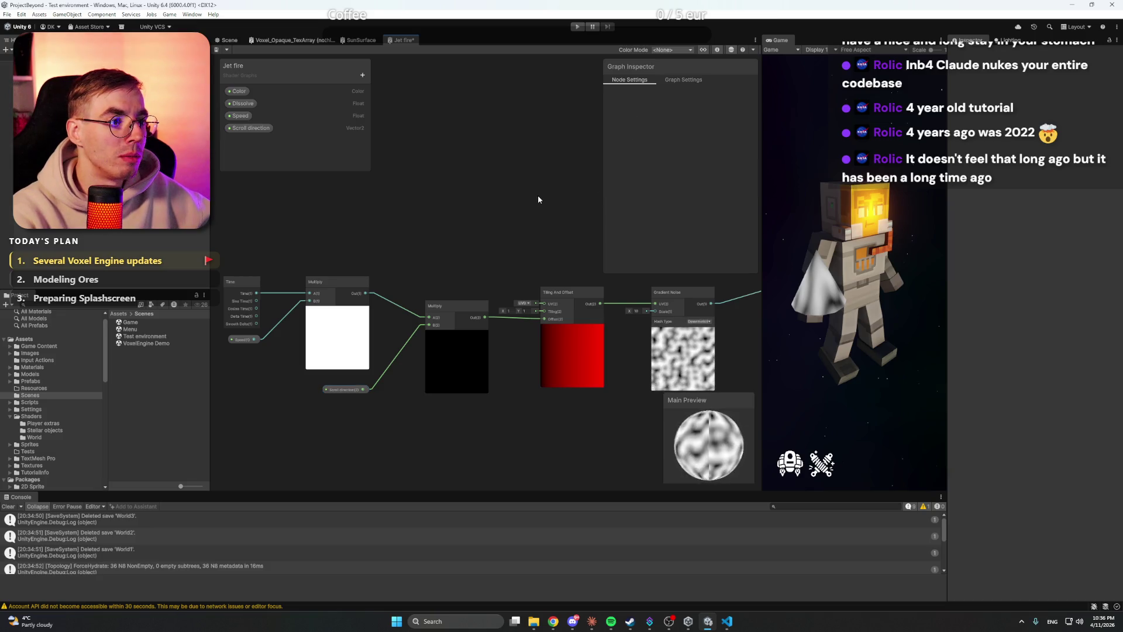
pyautogui.hotkey('ctrl', 's')
# Step: Pan the graph to bring the Vertex and Fragment output nodes into view
pyautogui.moveTo(564, 209); pyautogui.dragTo(435, 217)
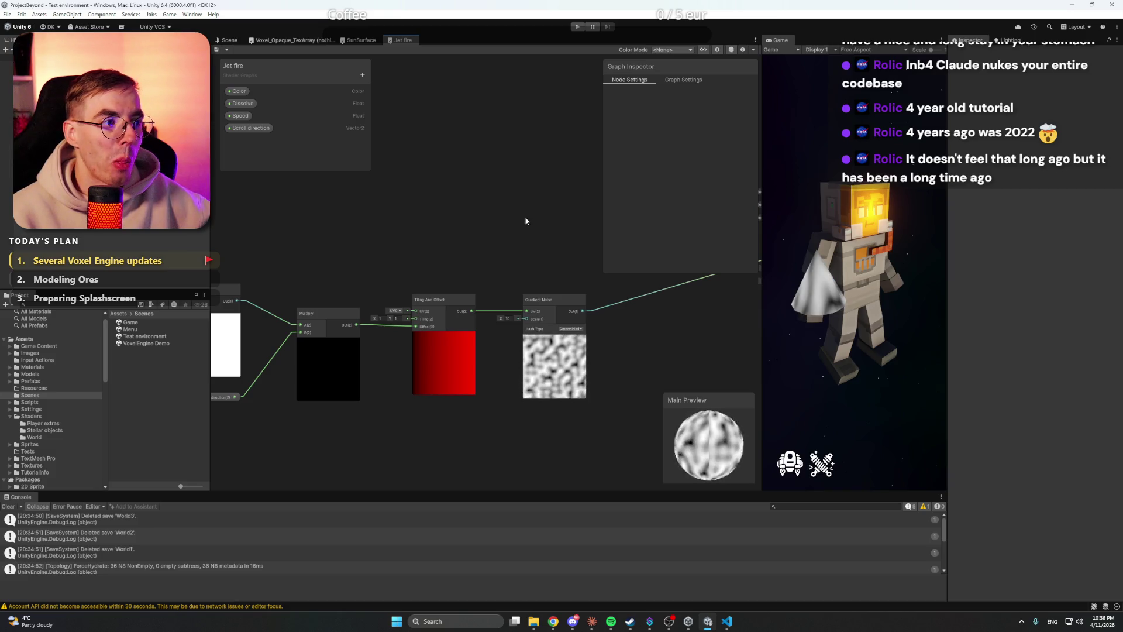
pyautogui.moveTo(526, 221); pyautogui.dragTo(418, 232)
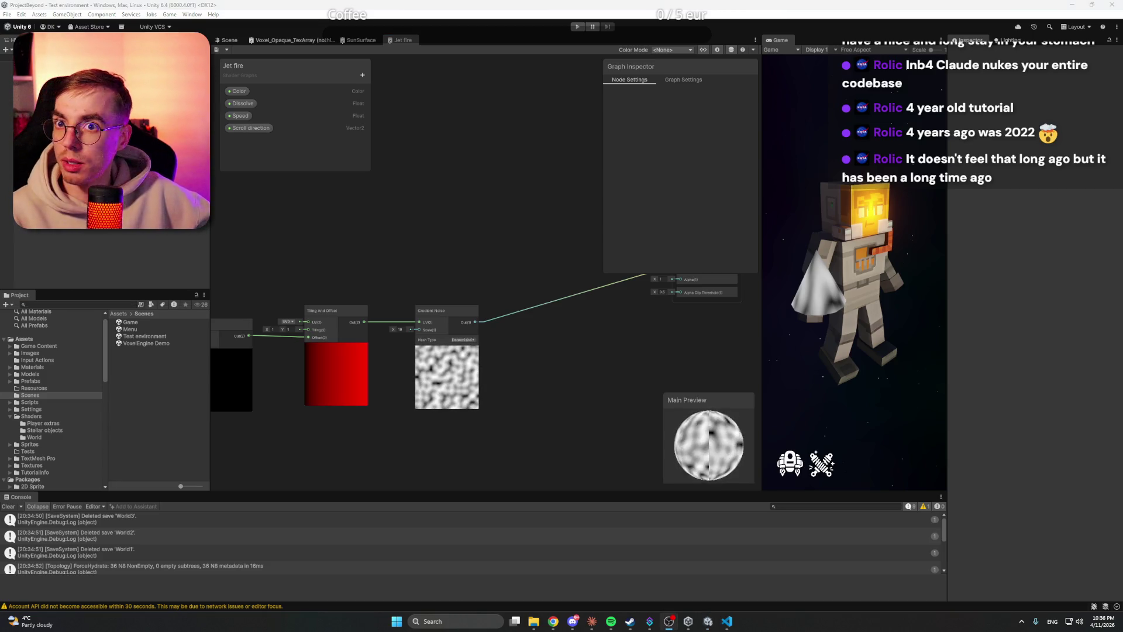
pyautogui.click(531, 214)
pyautogui.press('a')
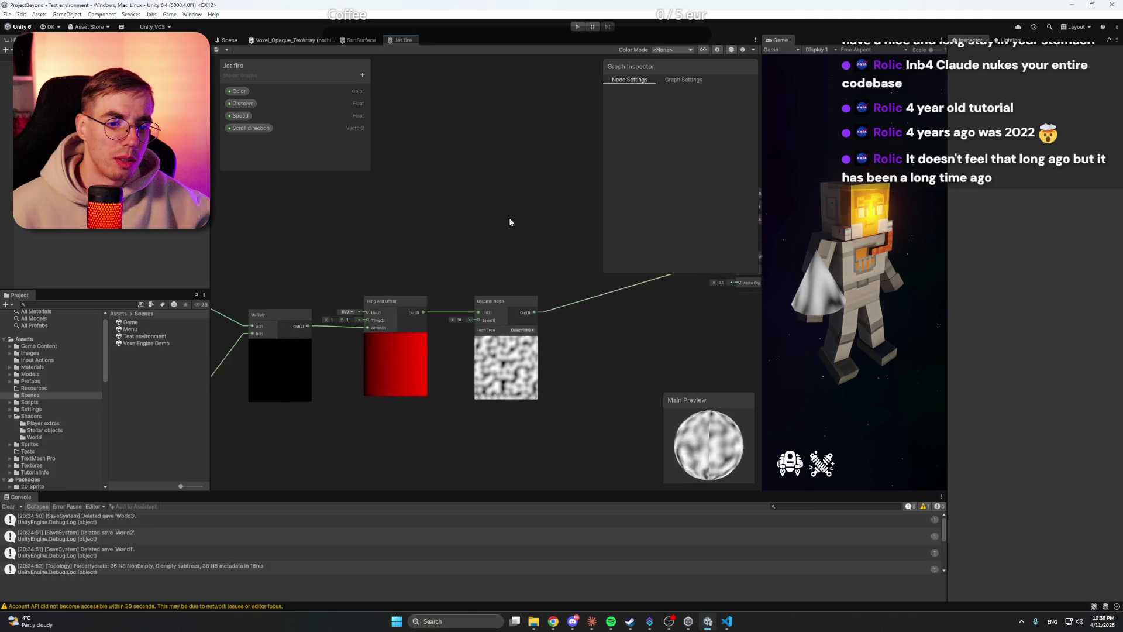
pyautogui.moveTo(513, 221); pyautogui.dragTo(367, 317)
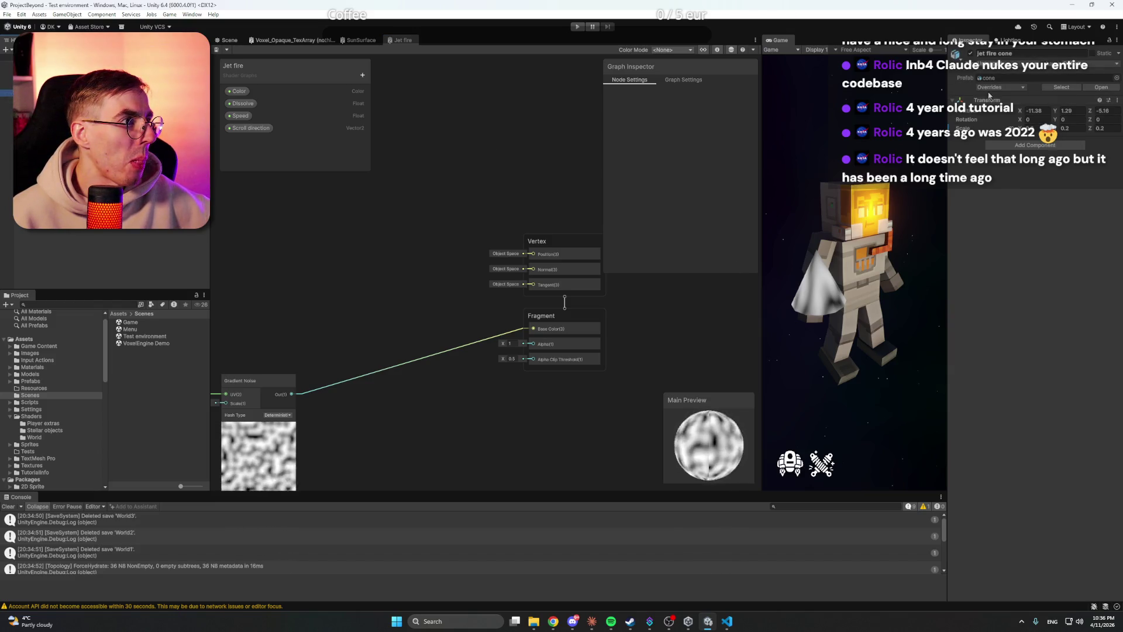
# Step: Review the jet fire cone prefab overrides, then zoom in on the Tiling And Offset and Gradient Noise nodes
pyautogui.click(990, 88)
pyautogui.click(525, 192)
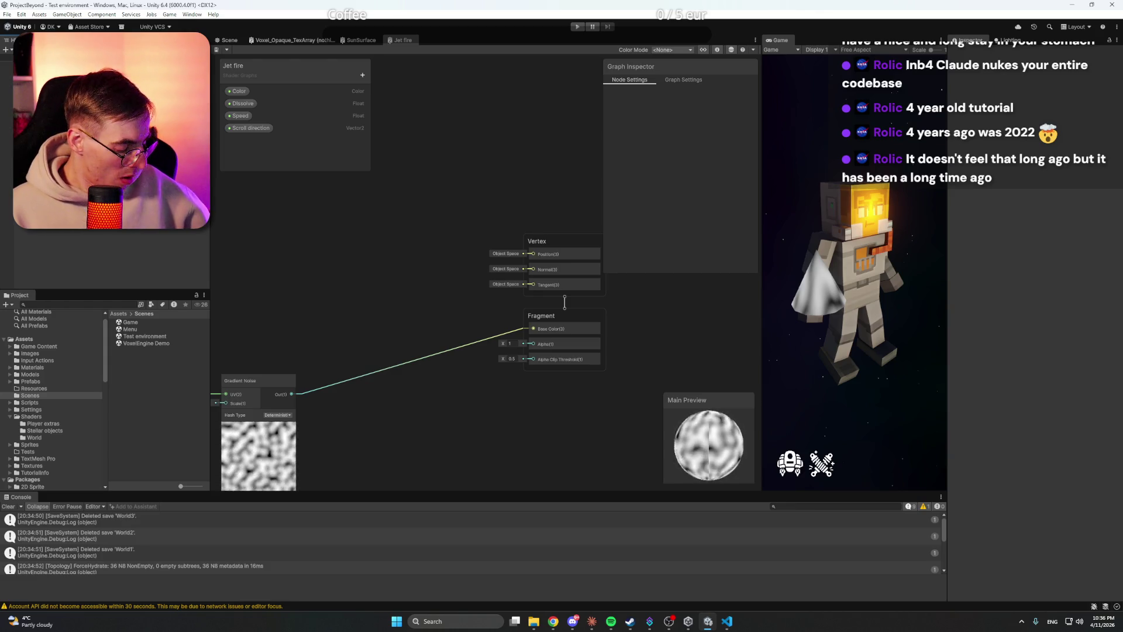
pyautogui.moveTo(270, 274); pyautogui.dragTo(446, 243)
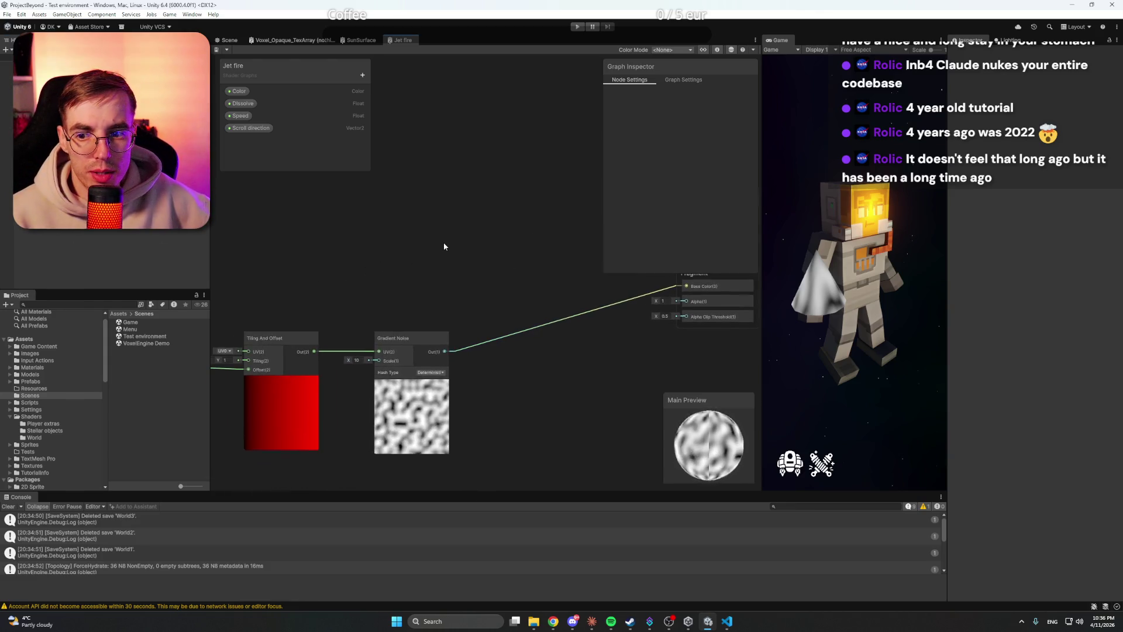
pyautogui.scroll(3, 451, 275)
pyautogui.moveTo(553, 622)
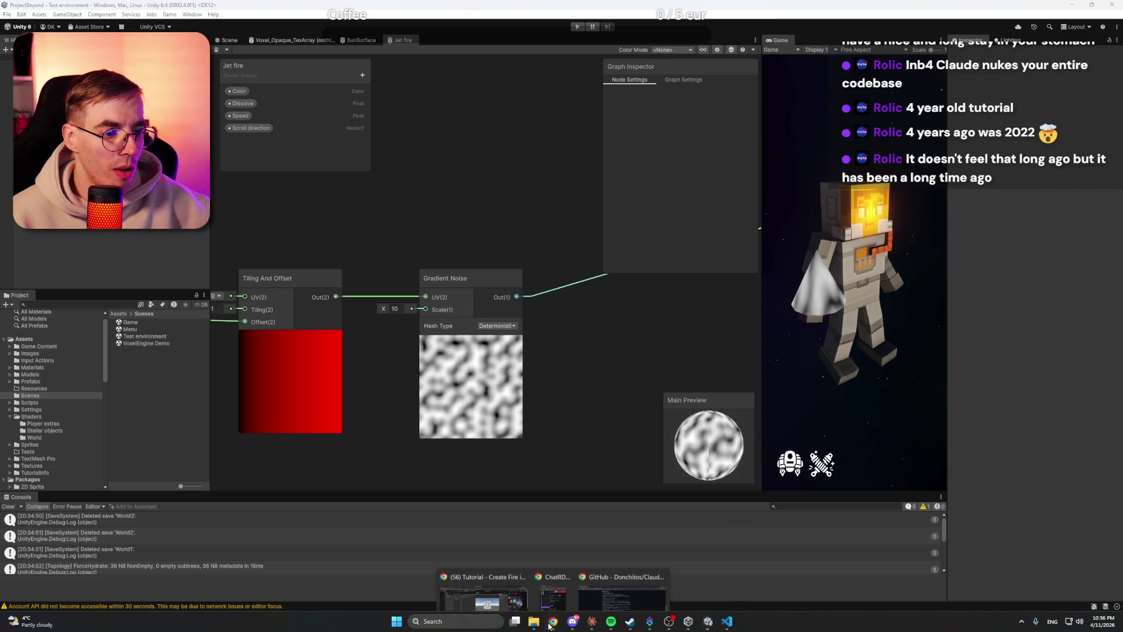
pyautogui.click(489, 579)
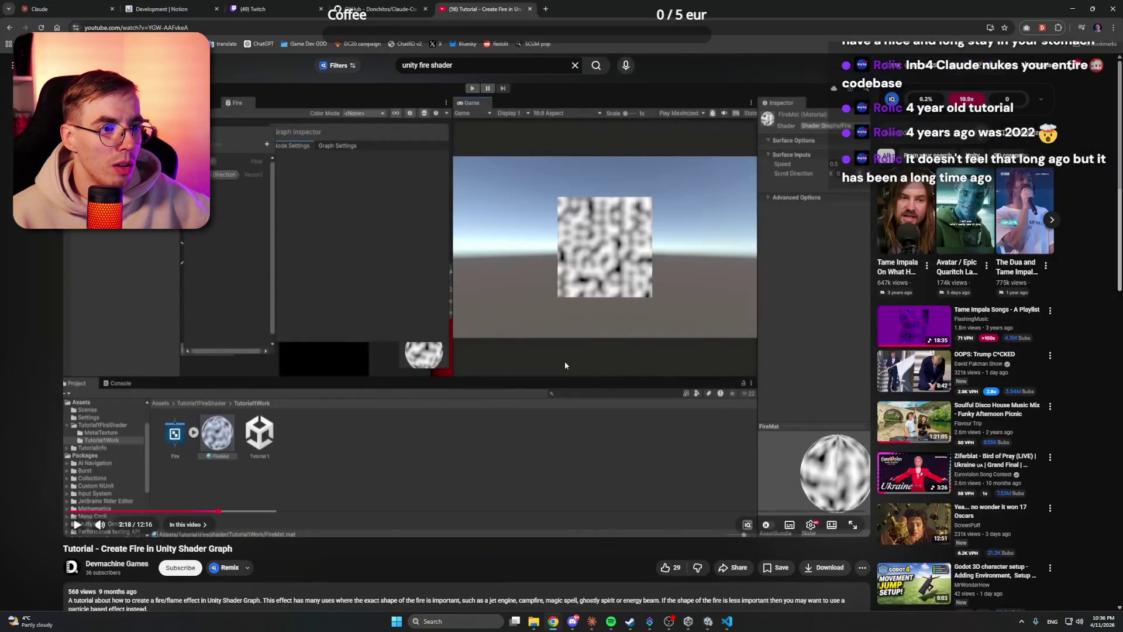
# Step: Seek the fire tutorial to about 2:49, then return to Unity to add a node
pyautogui.click(243, 512)
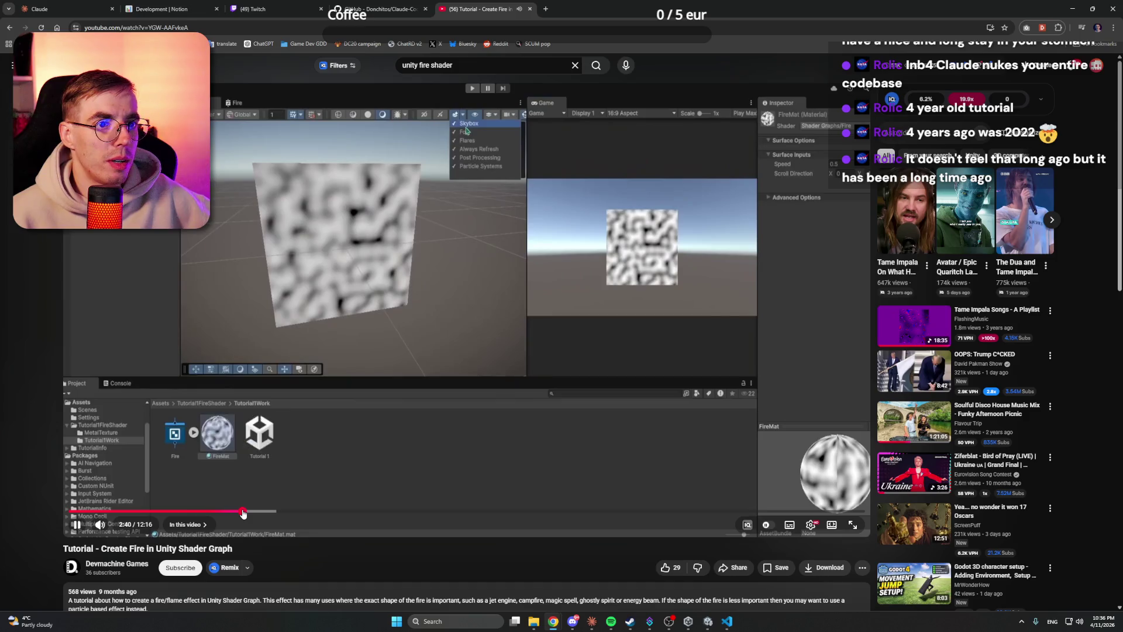
pyautogui.moveTo(243, 513)
pyautogui.mouseDown()
pyautogui.moveTo(259, 512)
pyautogui.moveTo(249, 514)
pyautogui.mouseUp()
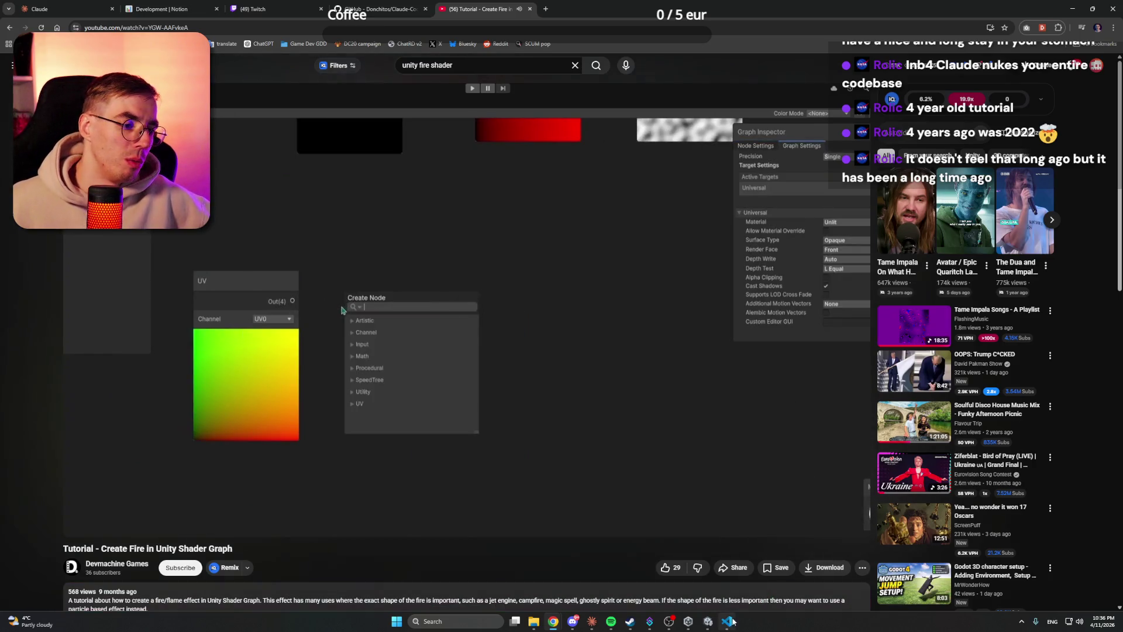
pyautogui.click(707, 620)
pyautogui.rightClick(464, 249)
pyautogui.scroll(-2, 416, 253)
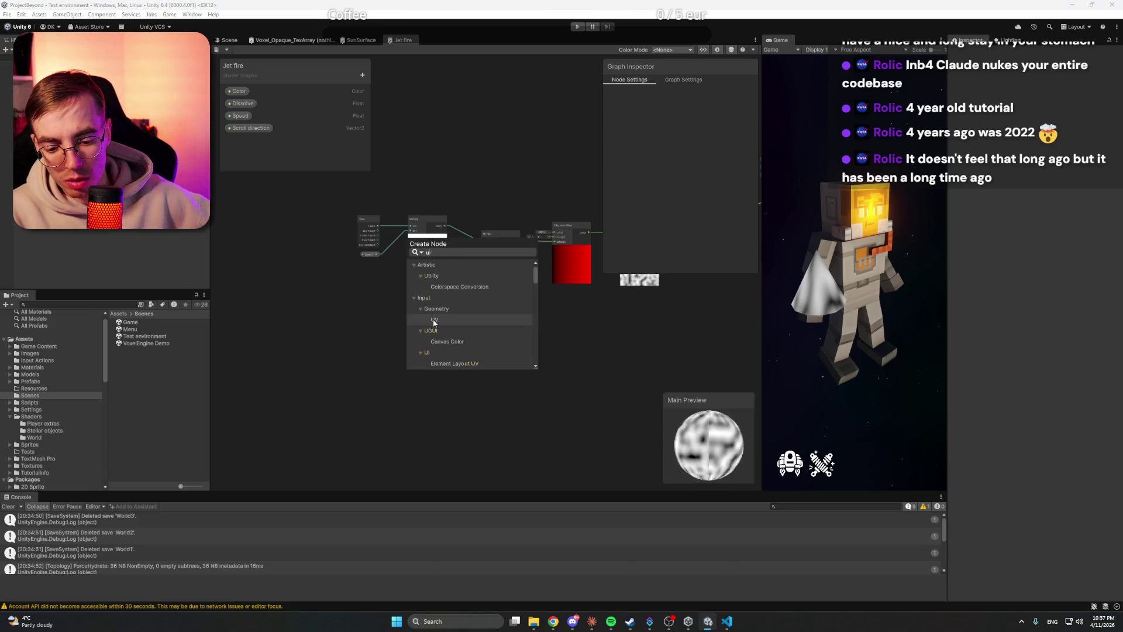
# Step: Add a UV node to the Jet fire graph and nudge it into place
pyautogui.write('v')
pyautogui.click(456, 289)
pyautogui.moveTo(431, 331); pyautogui.dragTo(421, 331)
pyautogui.scroll(3, 428, 331)
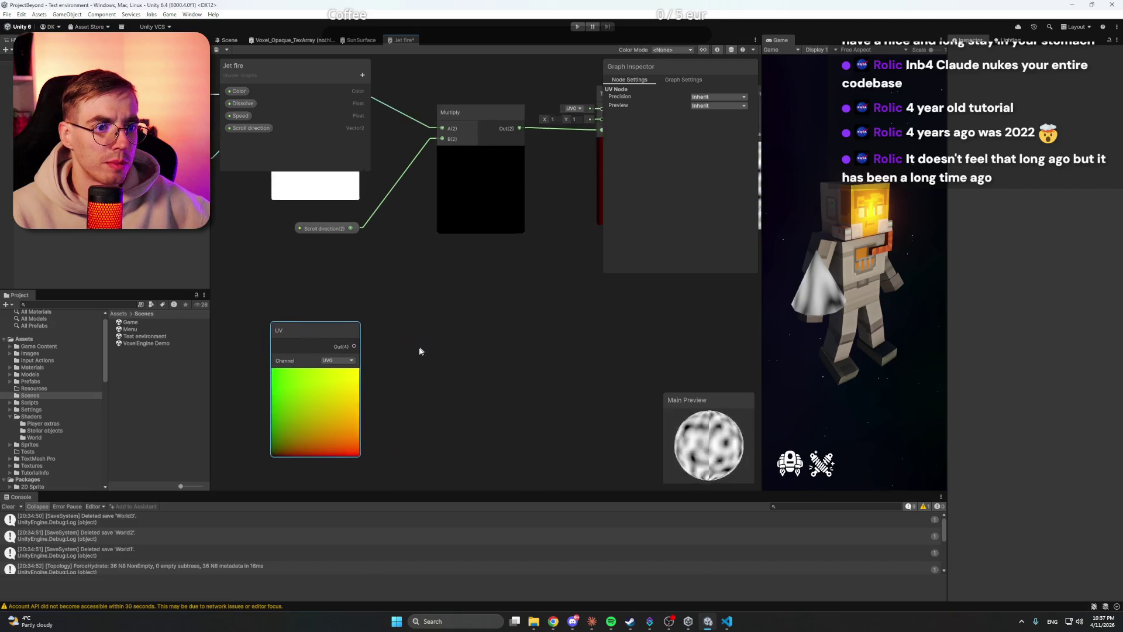
pyautogui.click(449, 342)
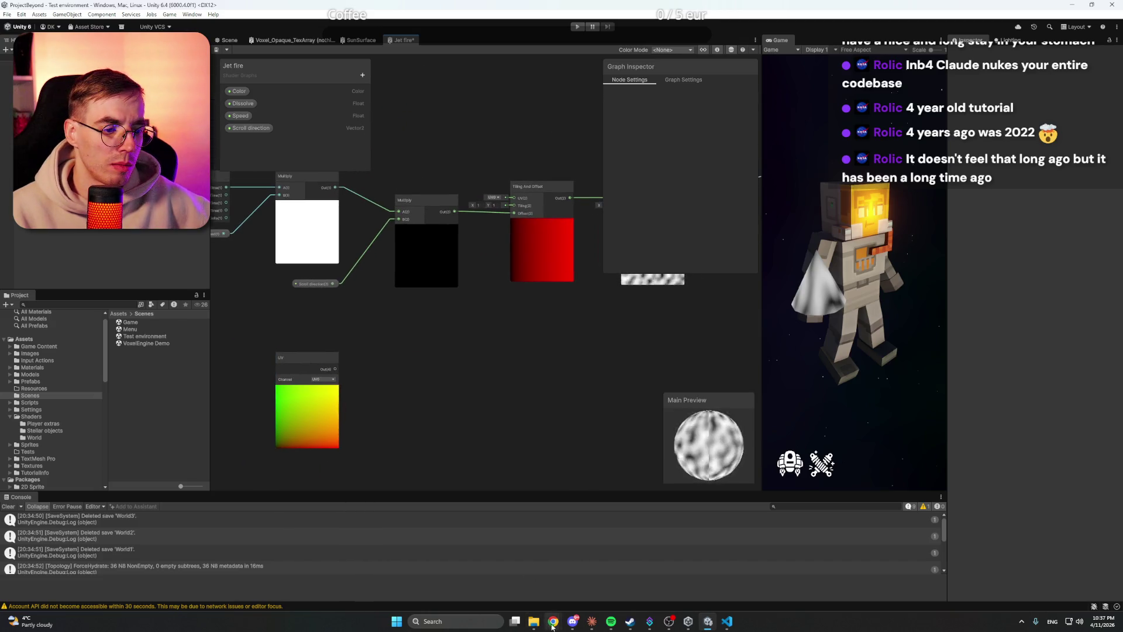
# Step: Play a little more of the fire tutorial, then pause it and return to Unity
pyautogui.moveTo(552, 621)
pyautogui.click(535, 587)
pyautogui.click(492, 460)
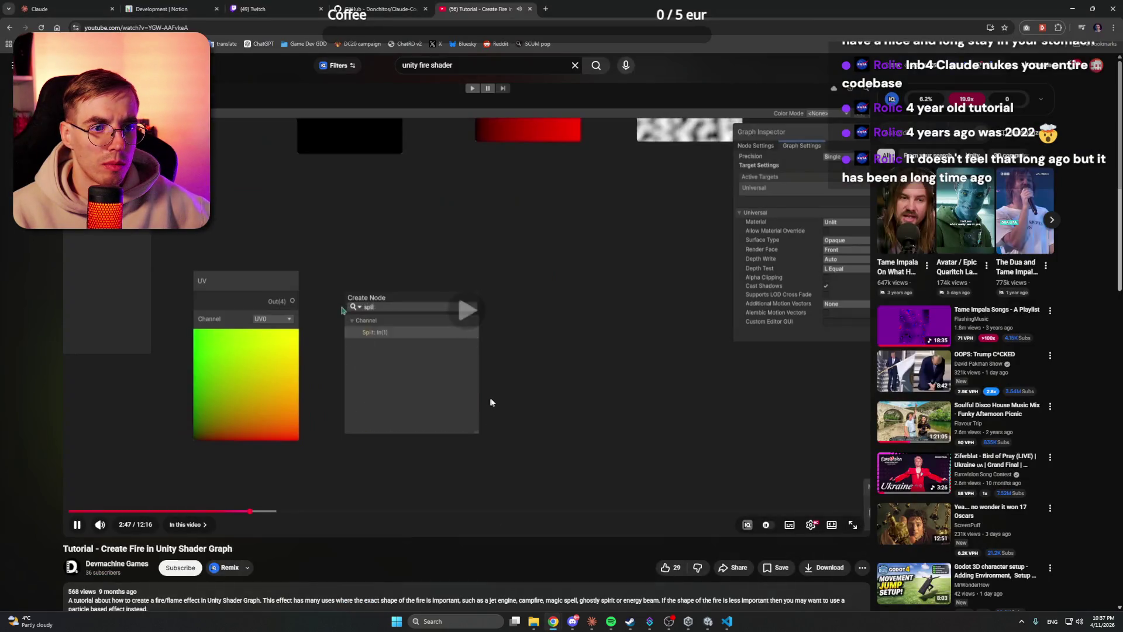
pyautogui.click(550, 379)
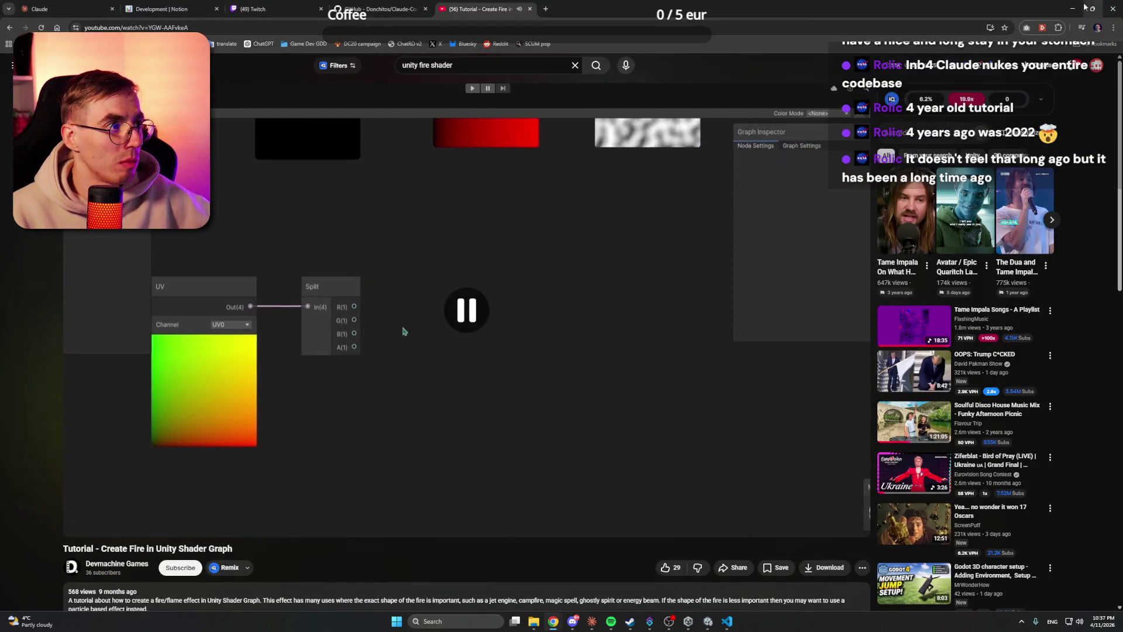
pyautogui.hotkey('alt', 'Tab')
# Step: Add a Split node beside the UV node to take its output
pyautogui.rightClick(422, 368)
pyautogui.click(443, 372)
pyautogui.write('s')
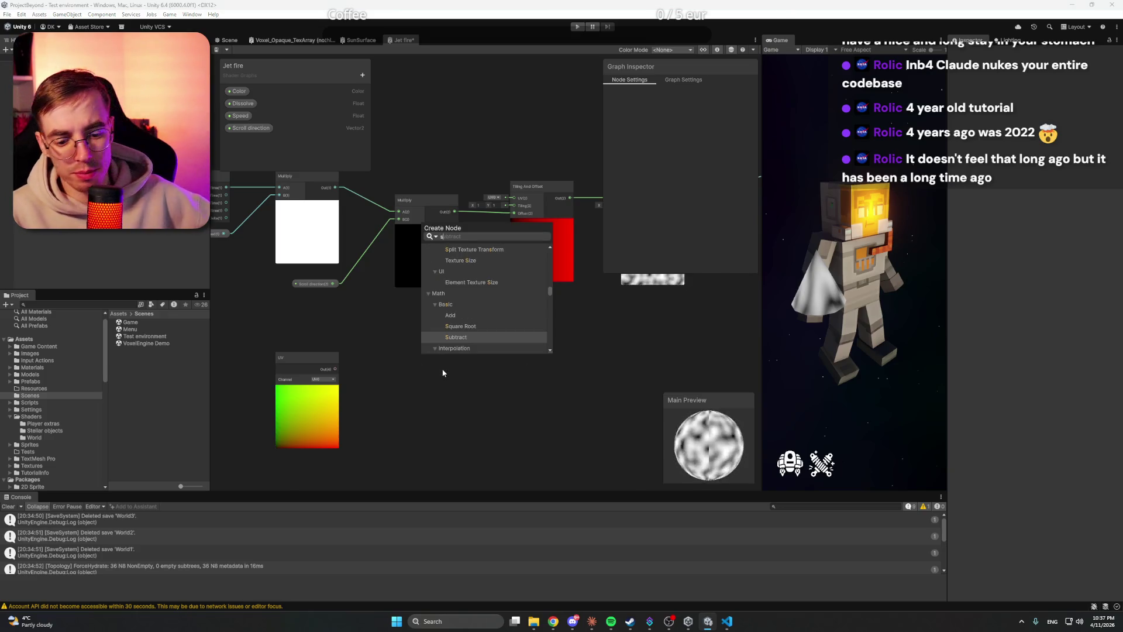
pyautogui.write('plit')
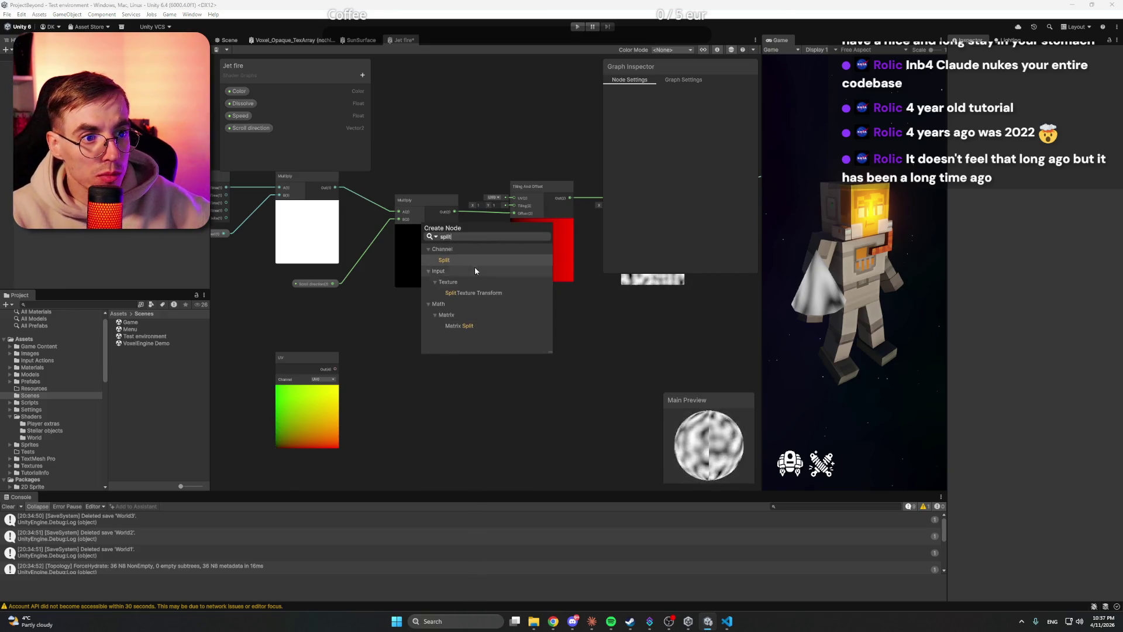
pyautogui.click(463, 257)
pyautogui.moveTo(421, 383); pyautogui.dragTo(378, 363)
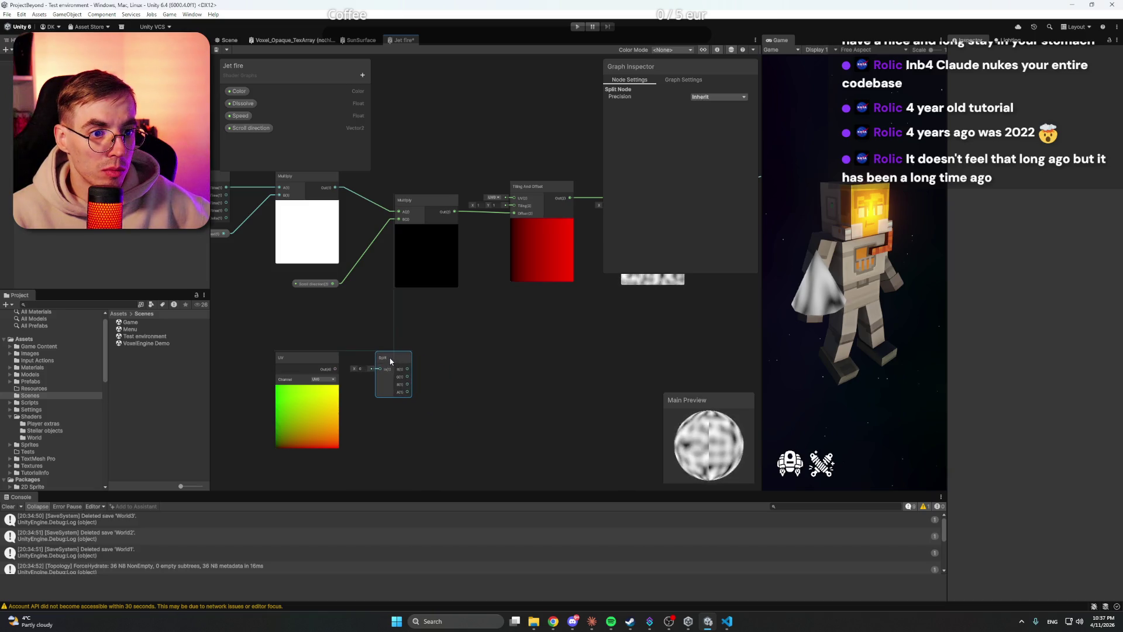
pyautogui.scroll(3, 333, 377)
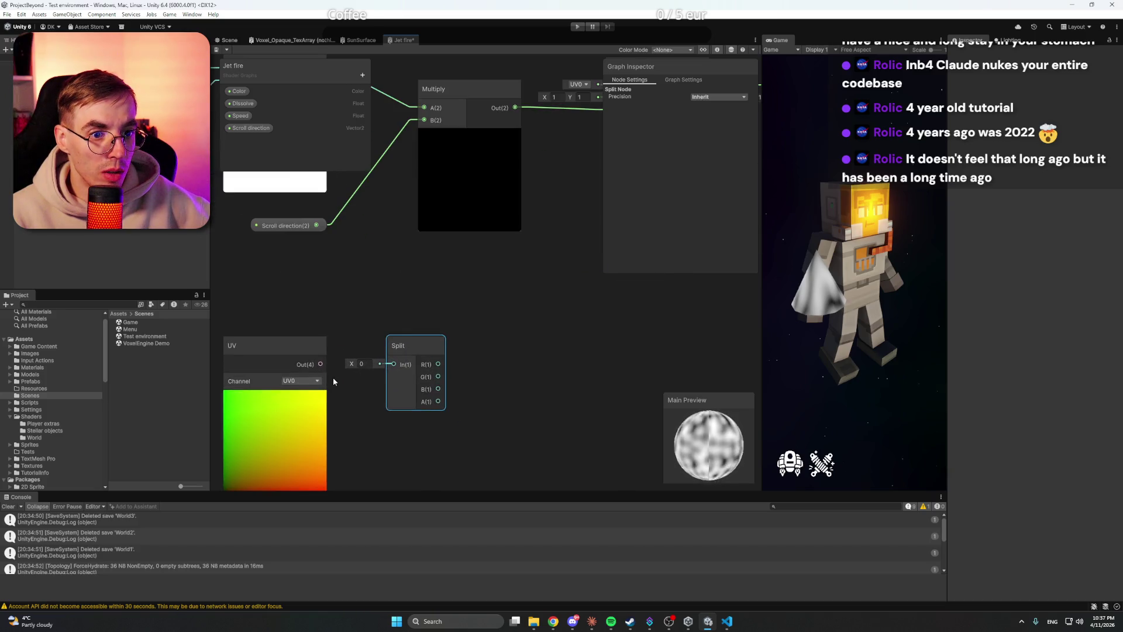
pyautogui.click(463, 366)
pyautogui.scroll(-5, 514, 360)
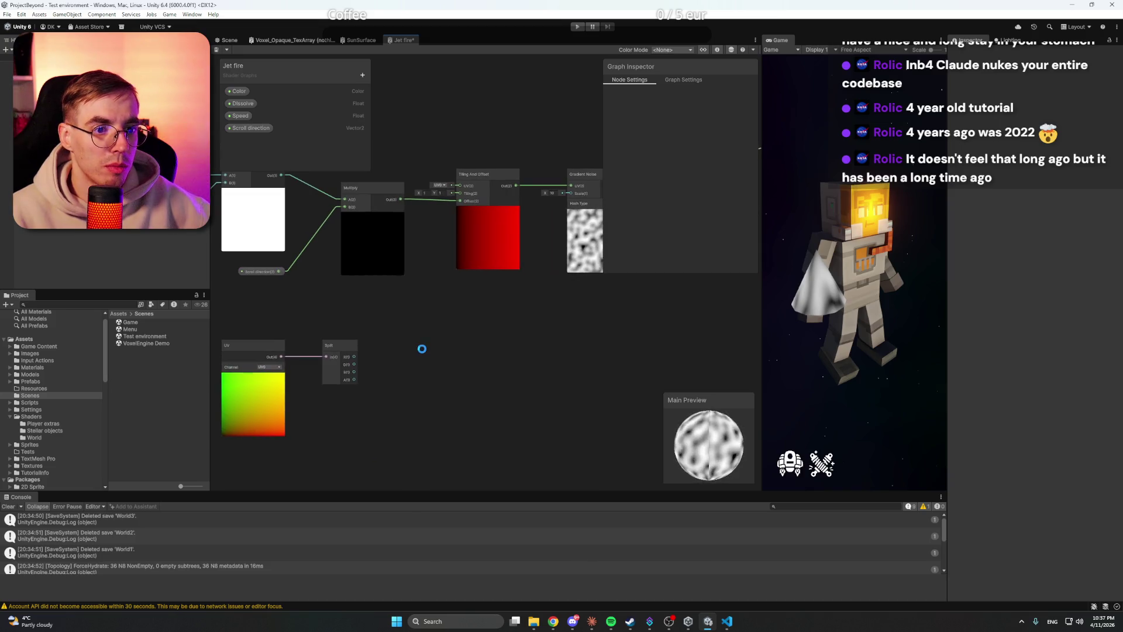
# Step: Watch the next part of the tutorial, then go back to the shader graph
pyautogui.moveTo(553, 621)
pyautogui.click(497, 582)
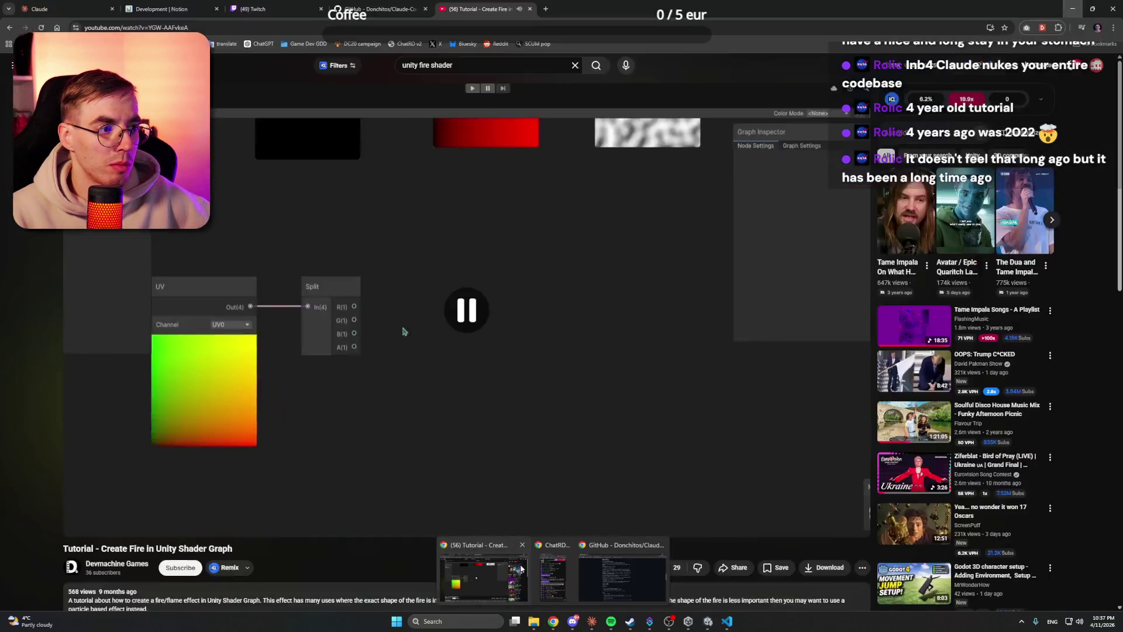
pyautogui.click(520, 412)
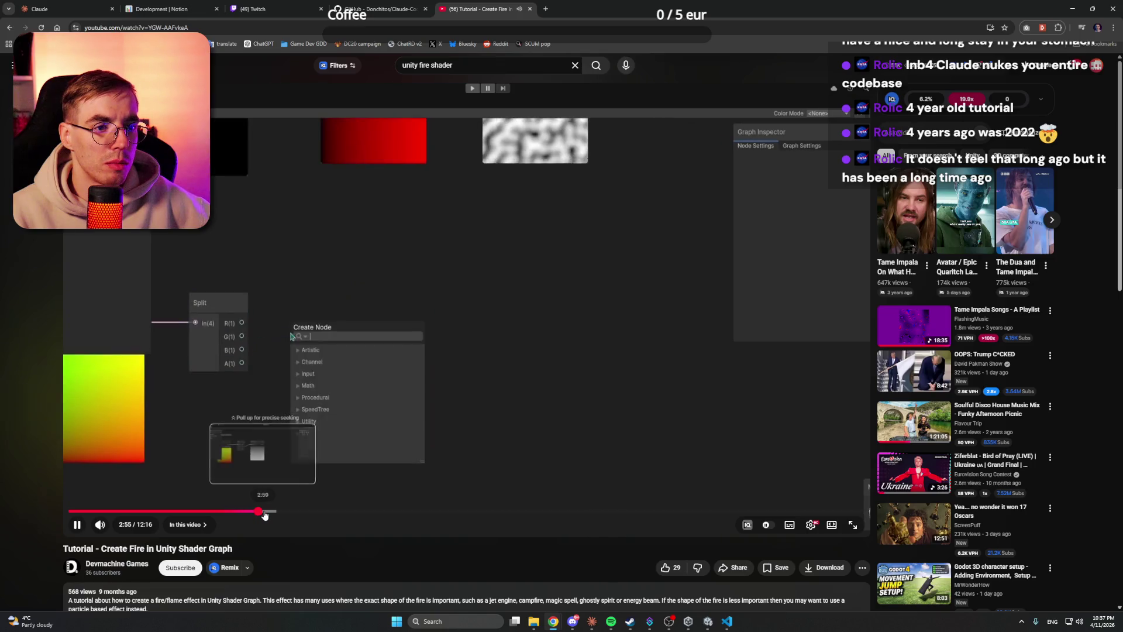
pyautogui.click(525, 404)
pyautogui.click(1073, 8)
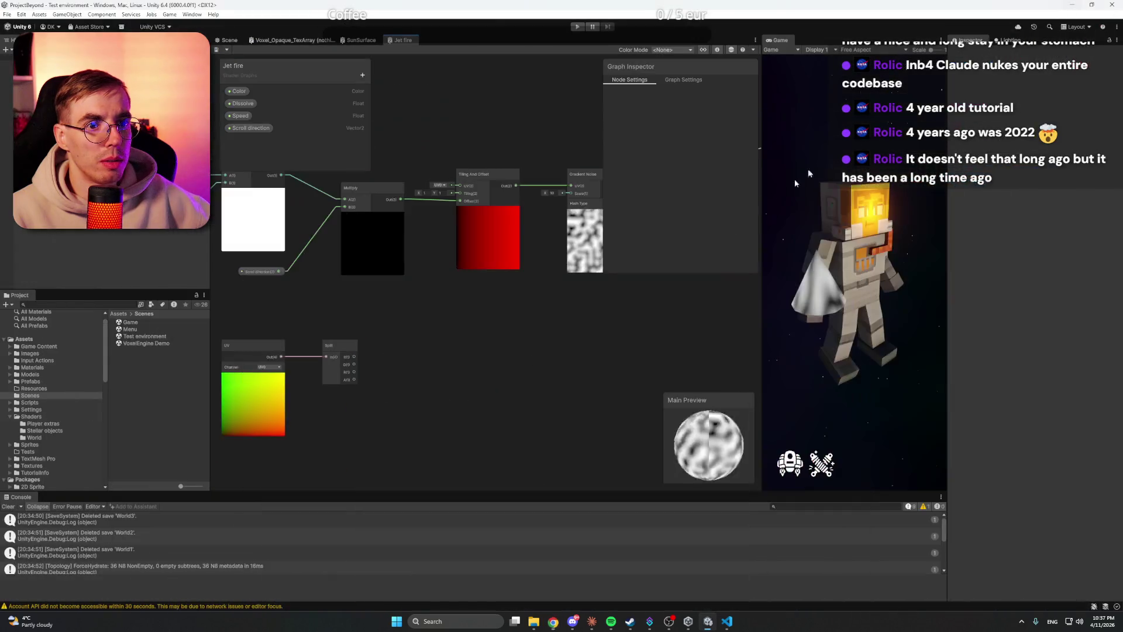
# Step: Add a One Minus node fed by the Split node's G output
pyautogui.rightClick(555, 328)
pyautogui.click(577, 333)
pyautogui.write('one')
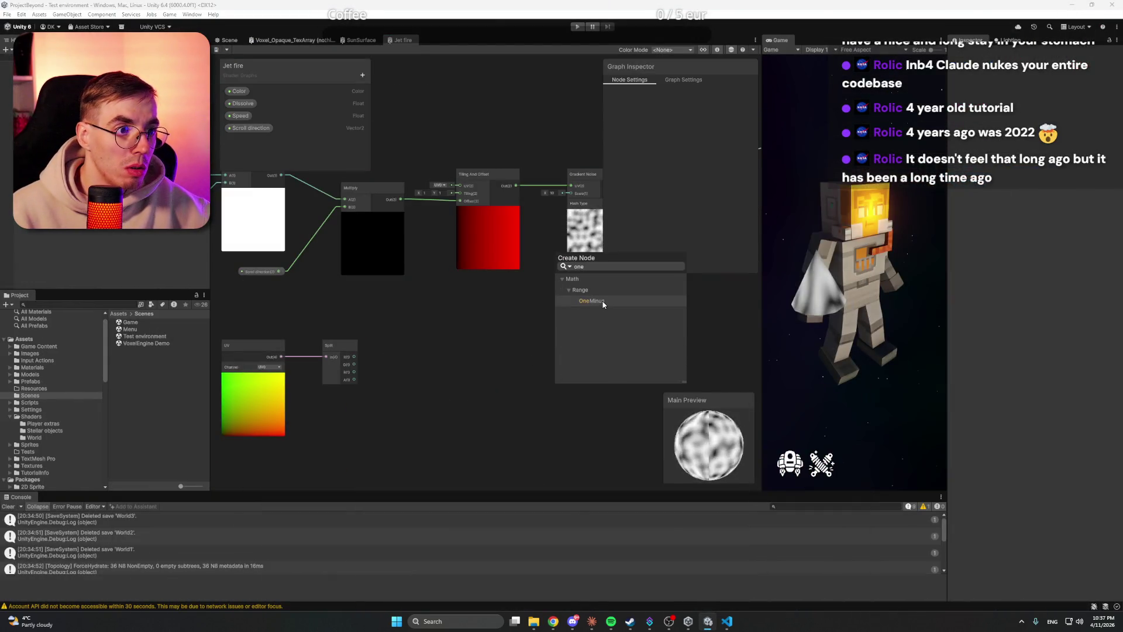
pyautogui.click(592, 301)
pyautogui.moveTo(592, 342)
pyautogui.mouseDown()
pyautogui.moveTo(423, 345)
pyautogui.moveTo(445, 366)
pyautogui.mouseUp()
pyautogui.scroll(5, 369, 365)
pyautogui.scroll(-1, 362, 285)
pyautogui.moveTo(325, 323); pyautogui.dragTo(404, 308)
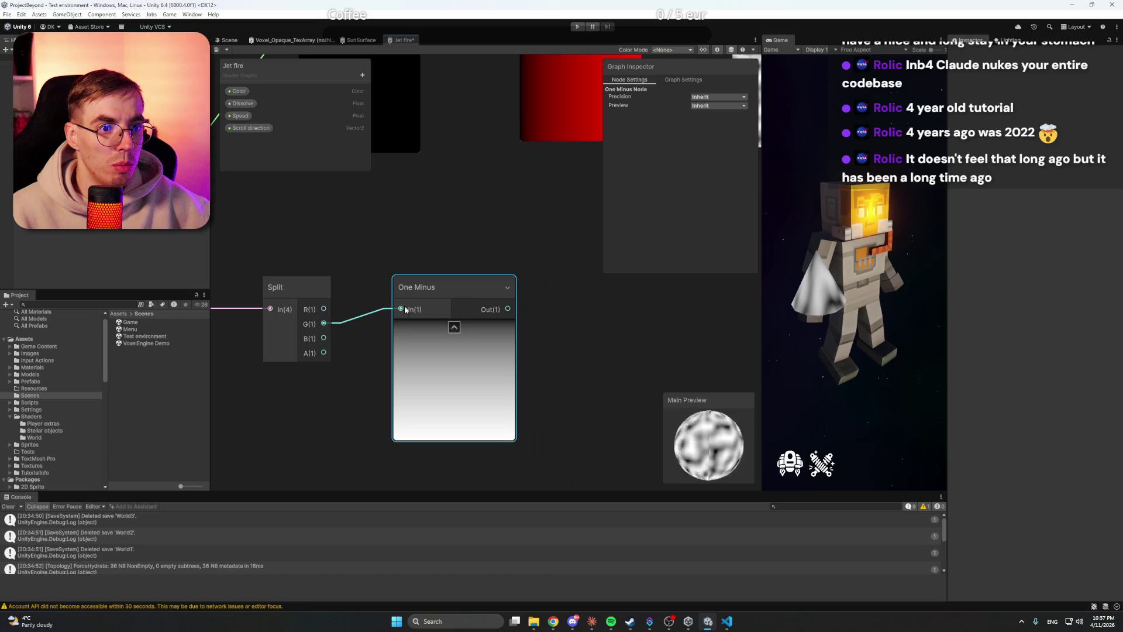
pyautogui.click(440, 255)
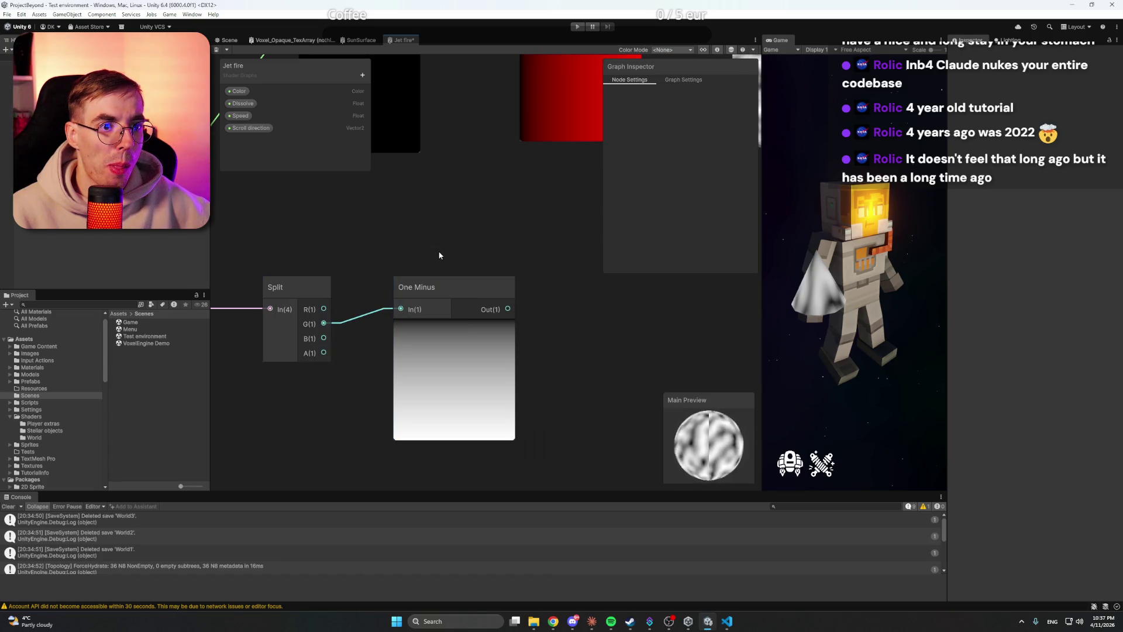
# Step: Check the tutorial, then create a new Float property named Flame height in the Blackboard
pyautogui.moveTo(553, 622)
pyautogui.click(480, 576)
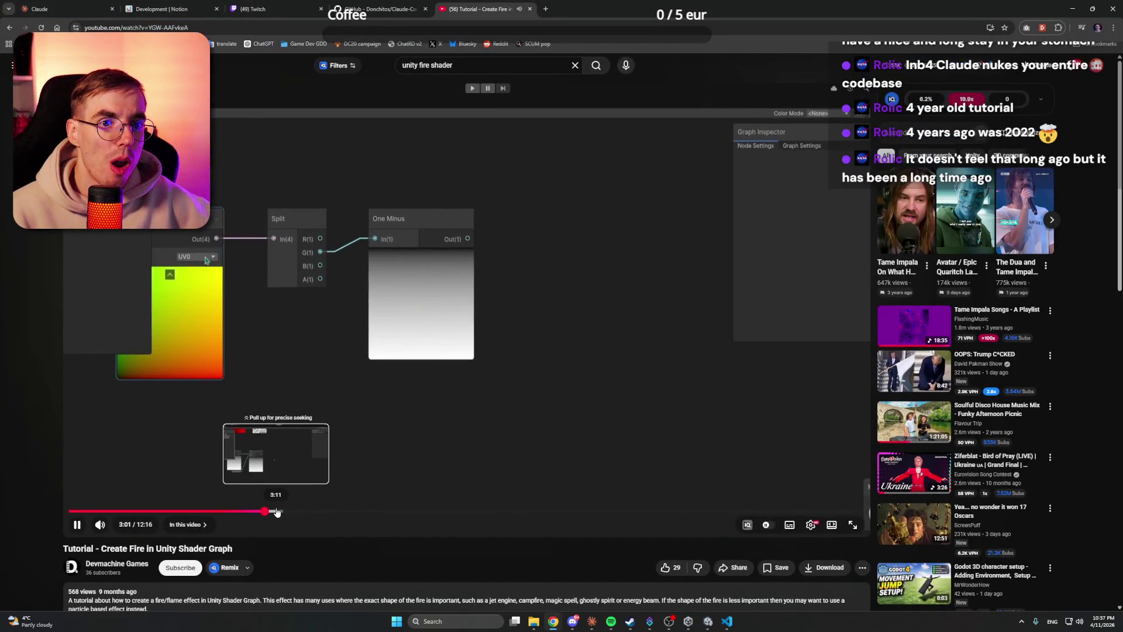
pyautogui.click(321, 431)
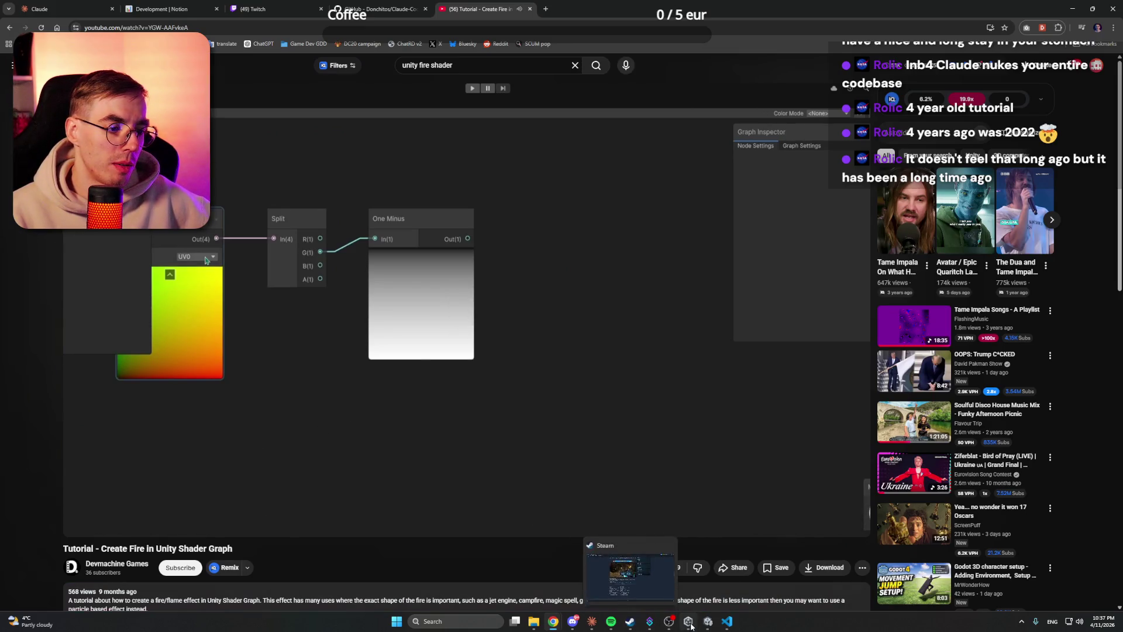
pyautogui.click(690, 623)
pyautogui.click(707, 621)
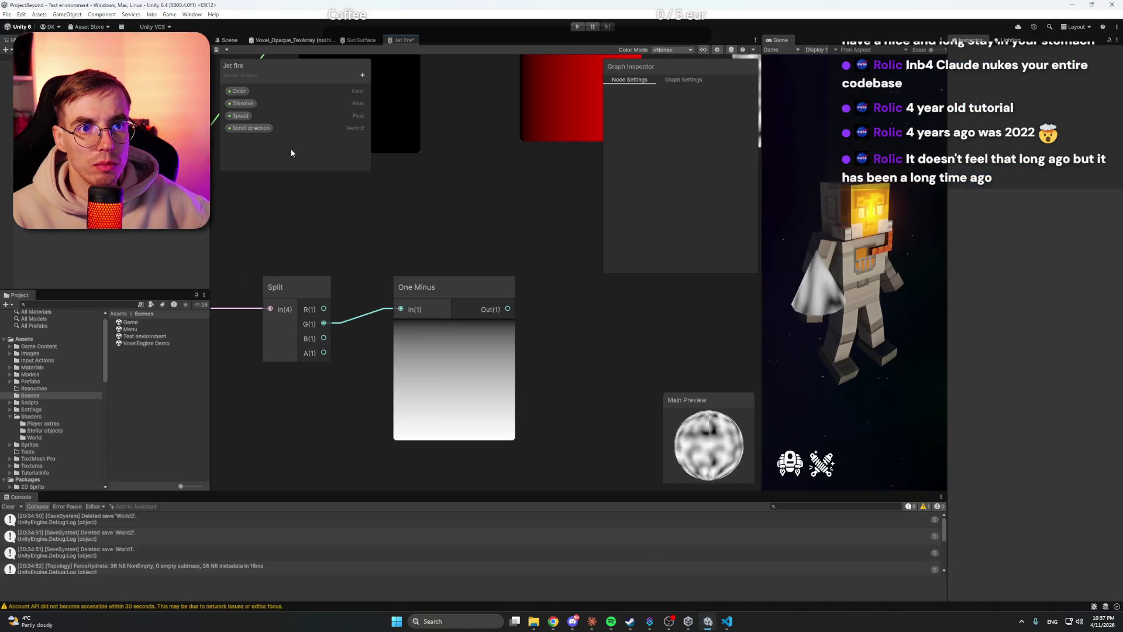
pyautogui.click(363, 75)
pyautogui.click(405, 90)
pyautogui.write('Flame height')
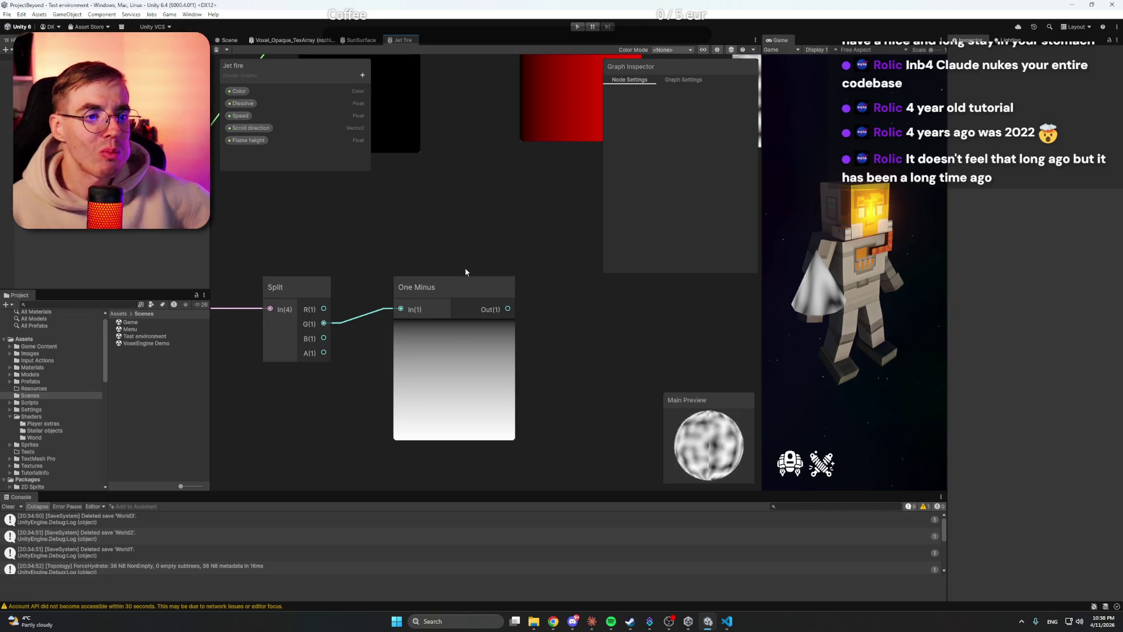
# Step: Watch more of the tutorial, then return to Unity's graph to create a node
pyautogui.moveTo(553, 627)
pyautogui.click(501, 576)
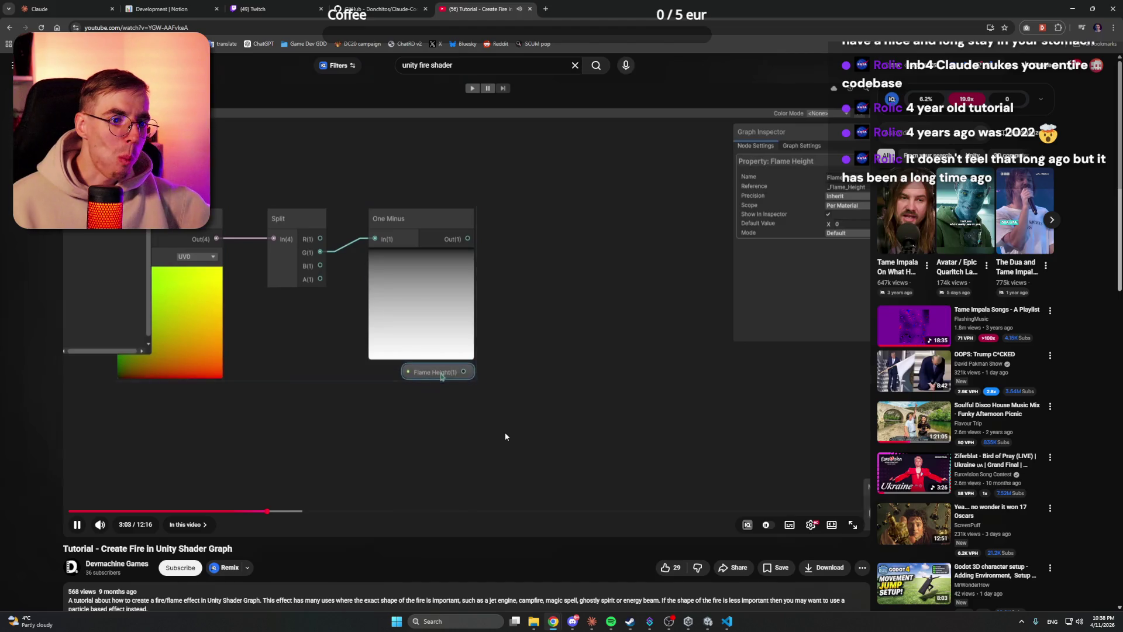
pyautogui.click(490, 370)
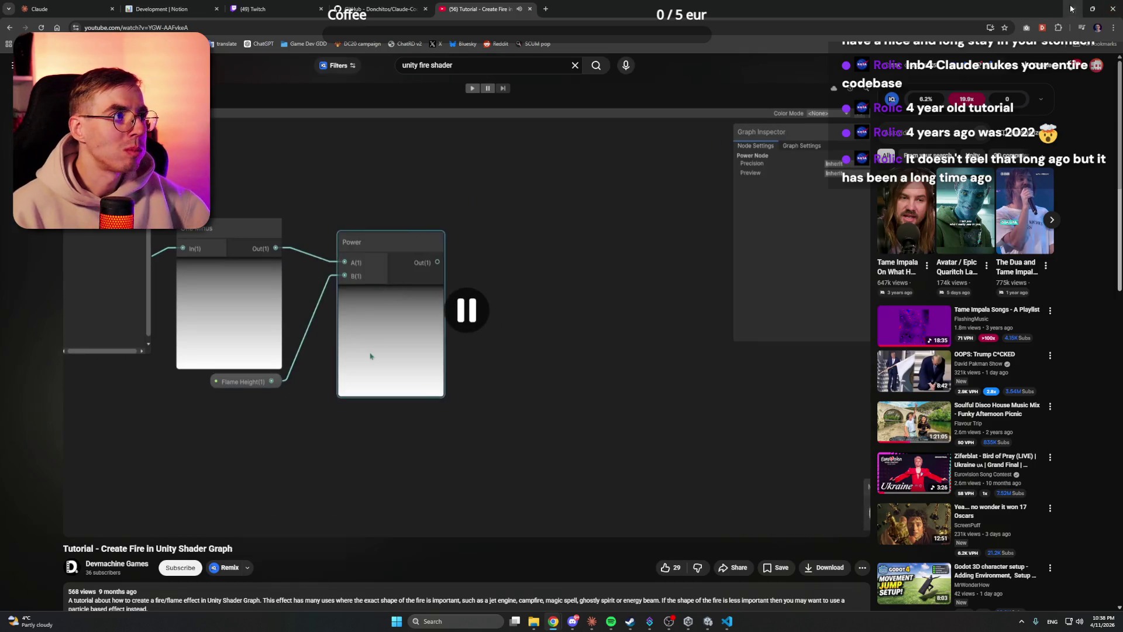
pyautogui.hotkey('alt', 'Tab')
pyautogui.rightClick(575, 349)
# Step: Add a Power node and position it beside the One Minus node
pyautogui.click(597, 356)
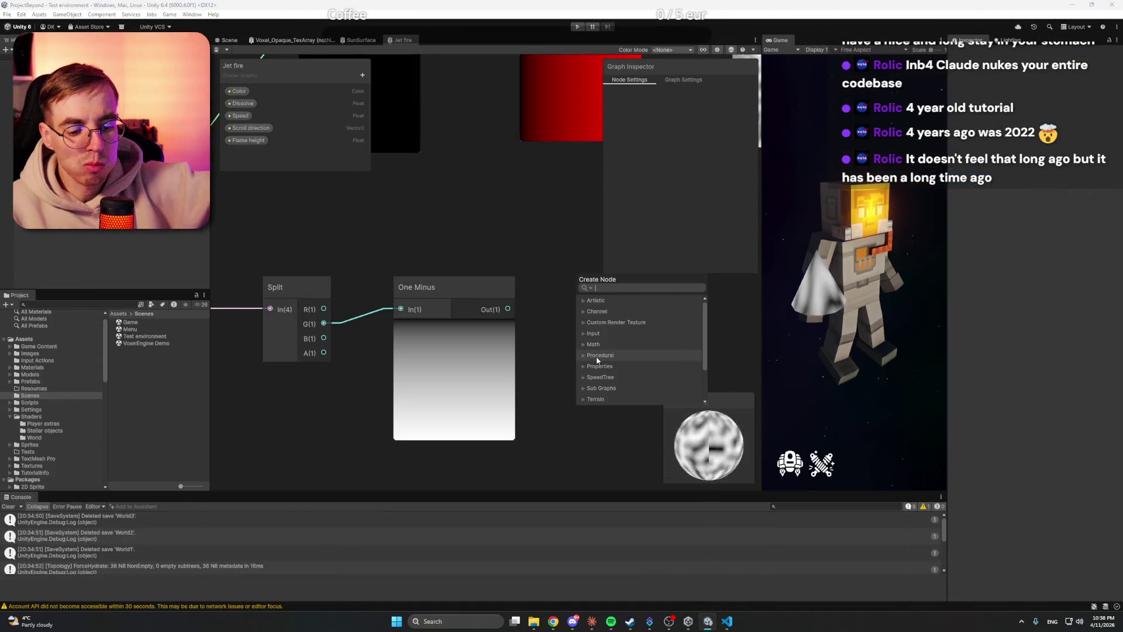
pyautogui.write('power')
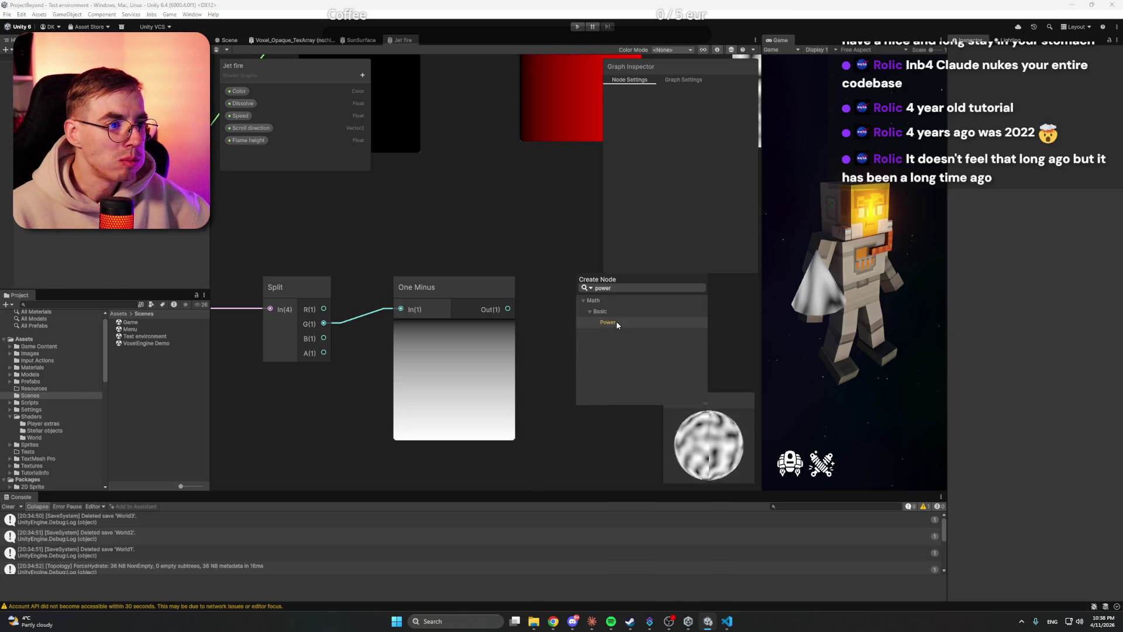
pyautogui.press('Return')
pyautogui.moveTo(616, 370); pyautogui.dragTo(625, 286)
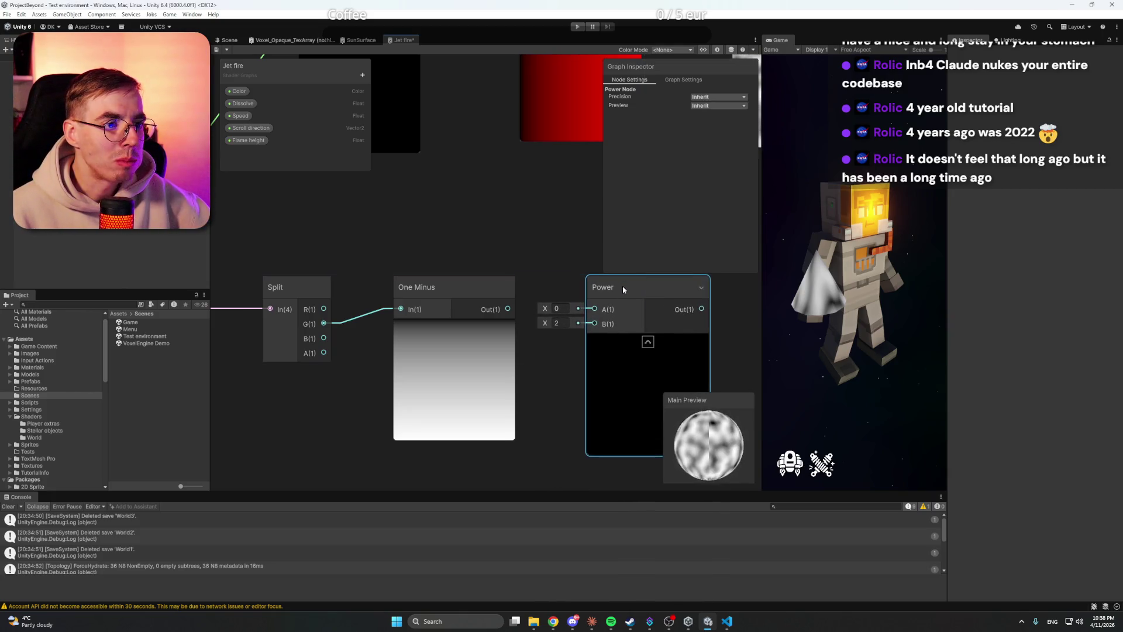
# Step: Place Flame height on the graph and wire One Minus into Power A, Flame height into B
pyautogui.click(252, 142)
pyautogui.moveTo(517, 466)
pyautogui.mouseDown()
pyautogui.moveTo(483, 422)
pyautogui.moveTo(436, 427)
pyautogui.mouseUp()
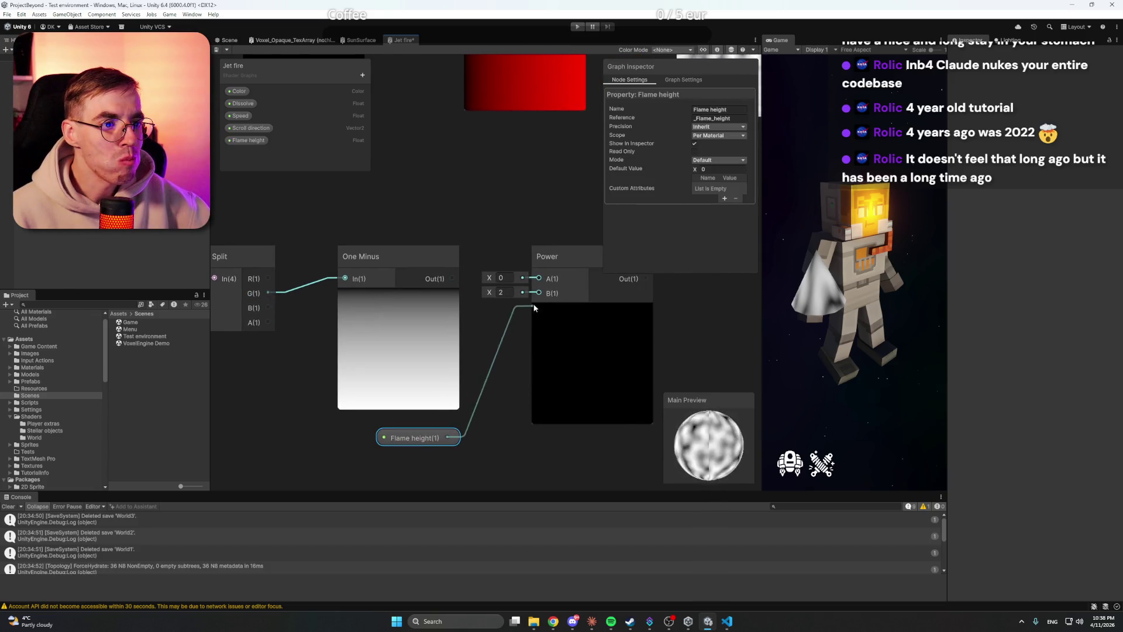
pyautogui.moveTo(532, 305); pyautogui.dragTo(537, 294)
pyautogui.click(563, 219)
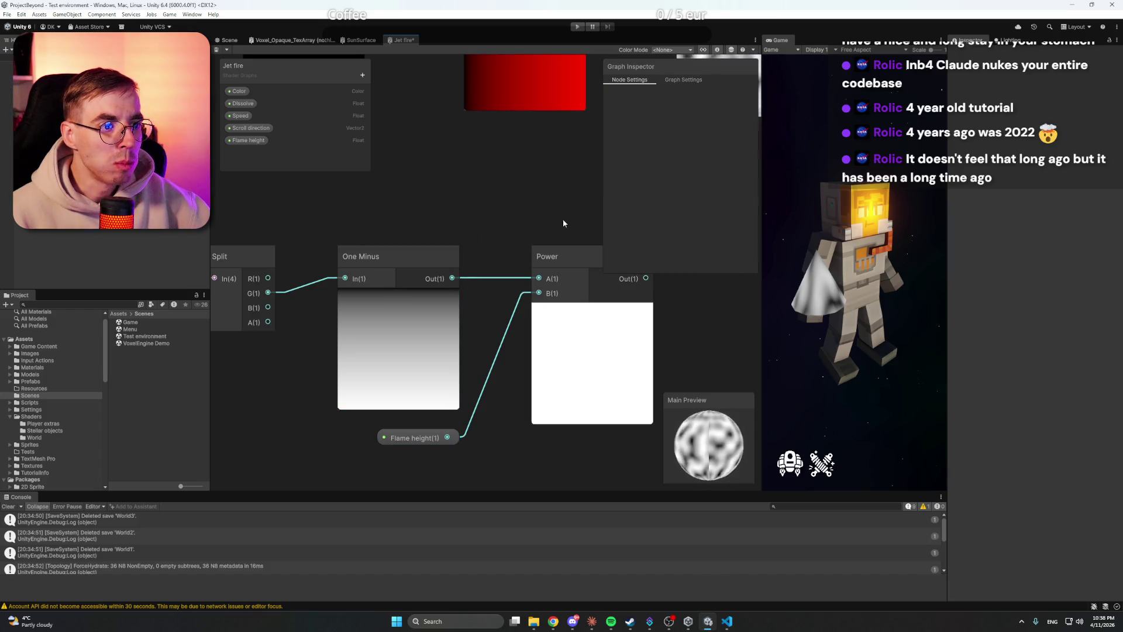
pyautogui.moveTo(558, 246); pyautogui.dragTo(483, 258)
pyautogui.click(253, 142)
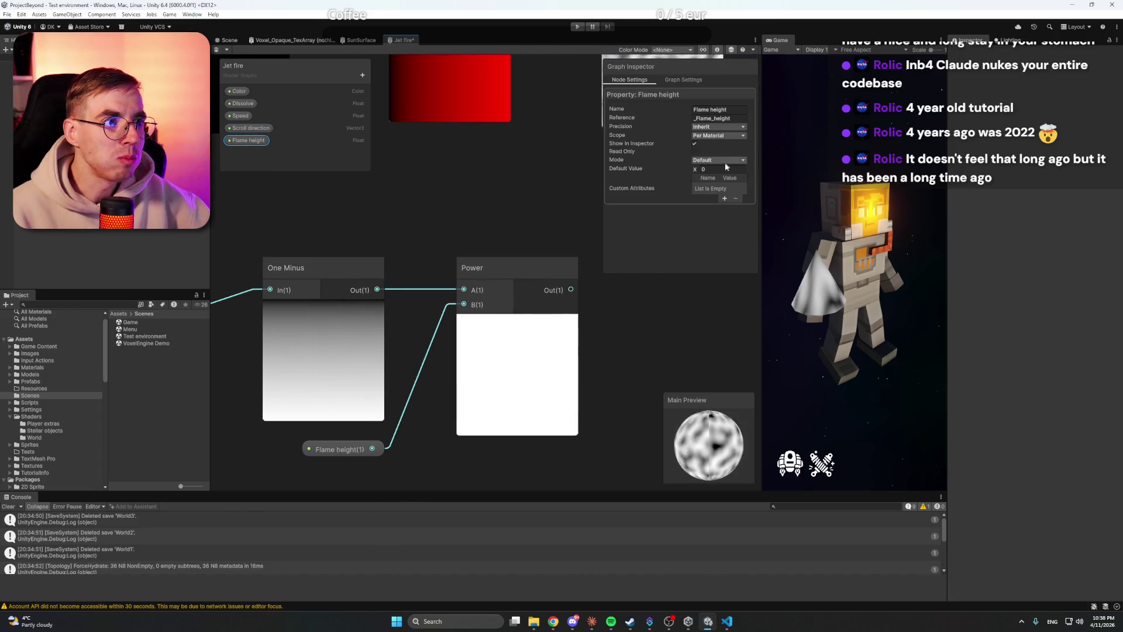
pyautogui.click(565, 193)
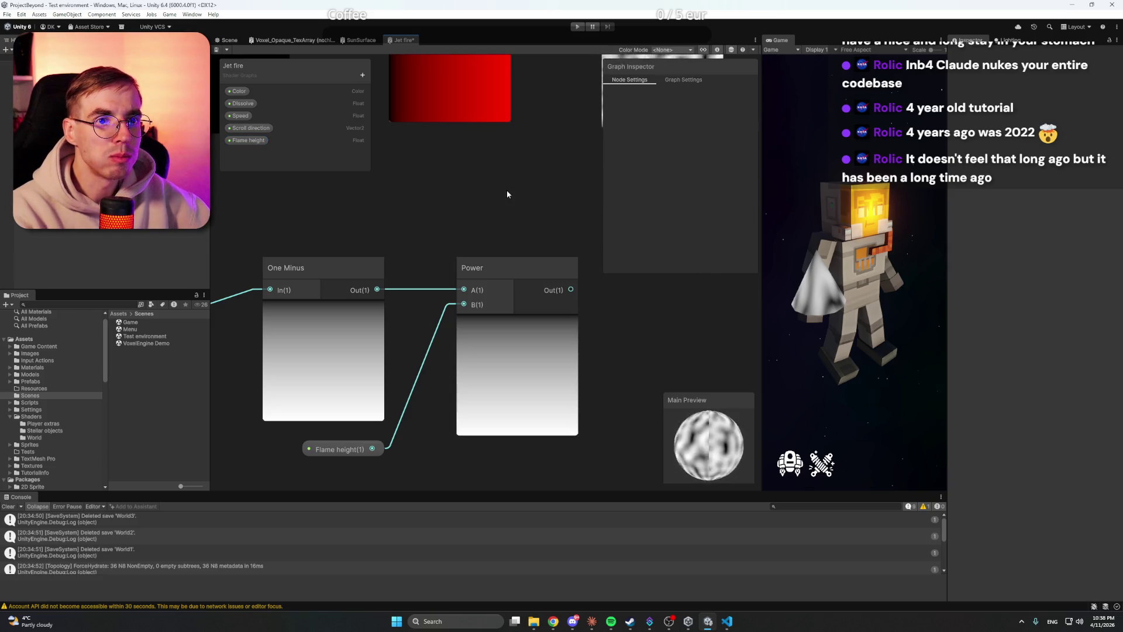
pyautogui.scroll(-3, 506, 190)
pyautogui.moveTo(515, 186); pyautogui.dragTo(439, 238)
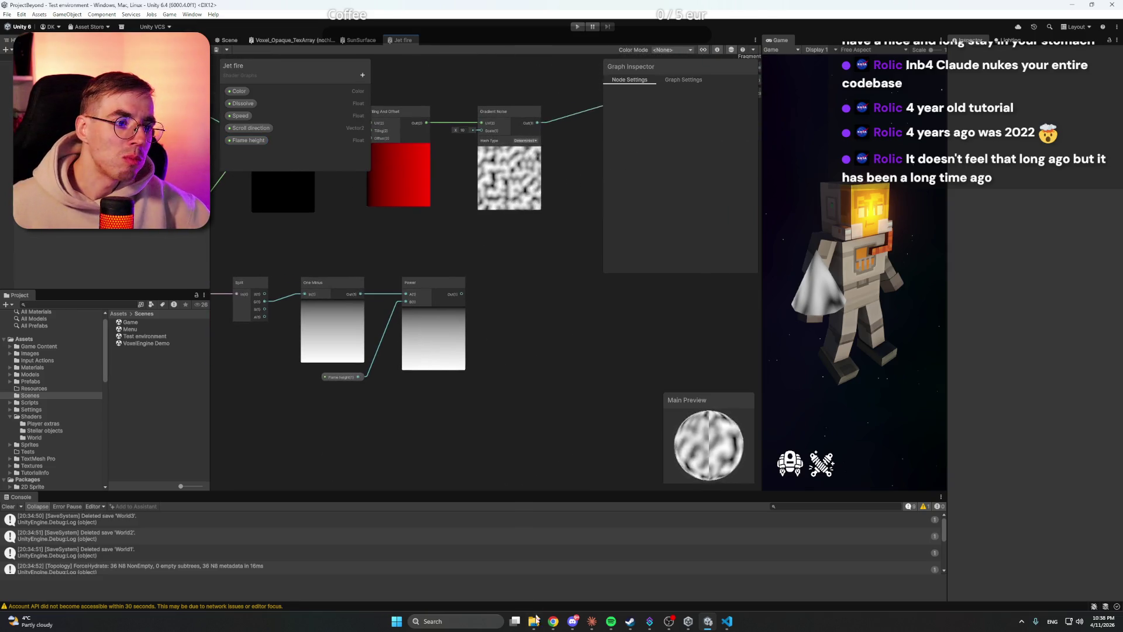
# Step: Play the fire tutorial to about 3:35, pause it, and hide the browser
pyautogui.moveTo(553, 620)
pyautogui.click(493, 569)
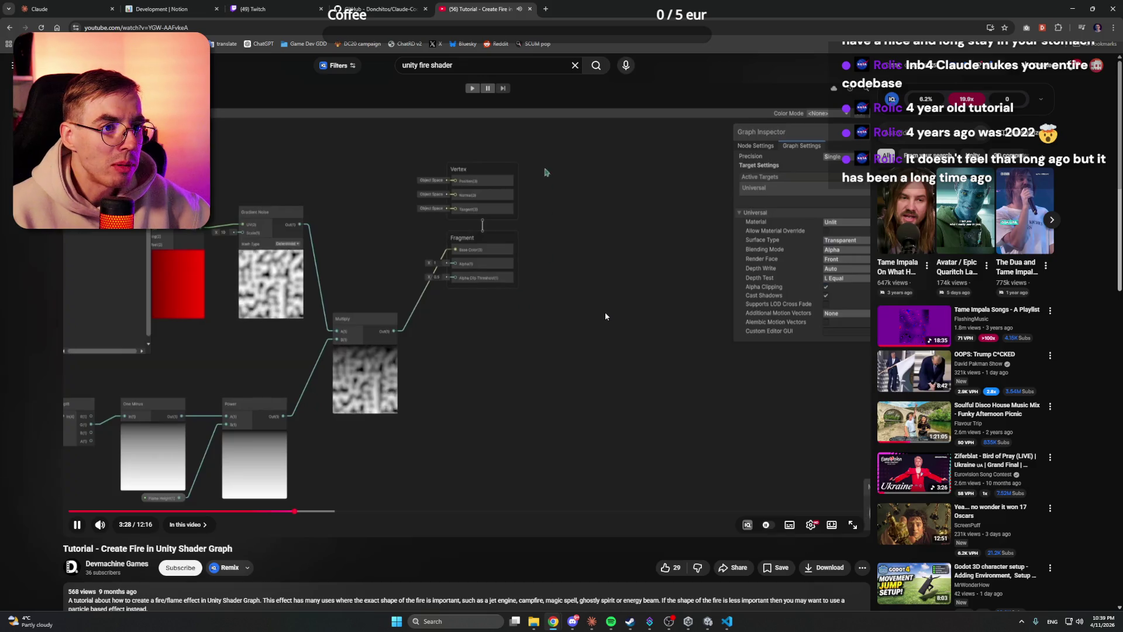
pyautogui.click(649, 310)
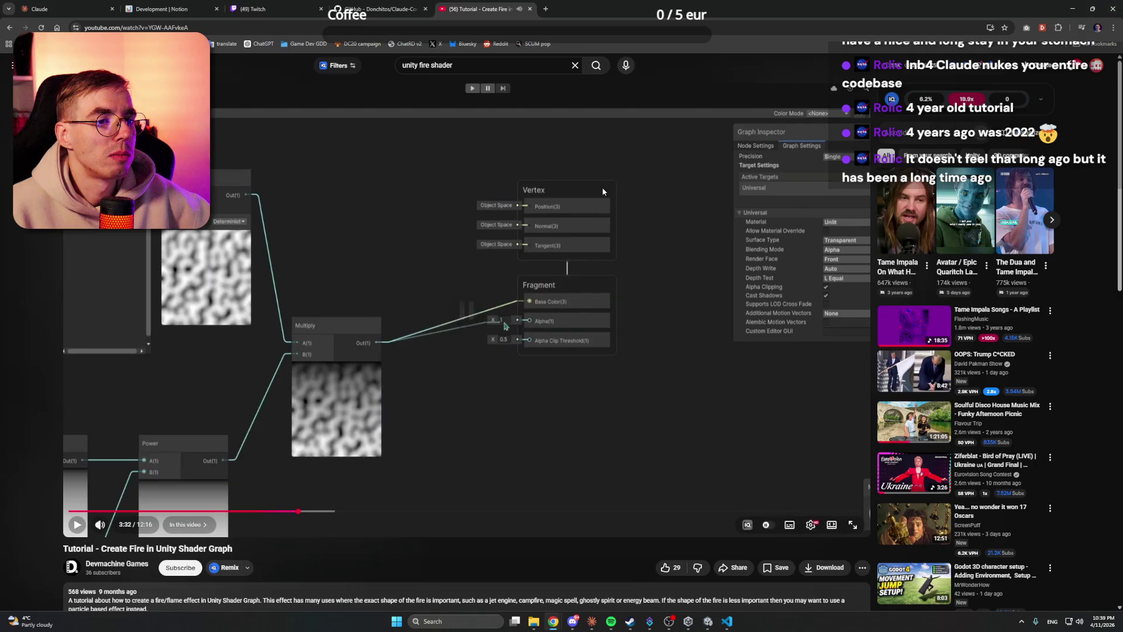
pyautogui.click(689, 230)
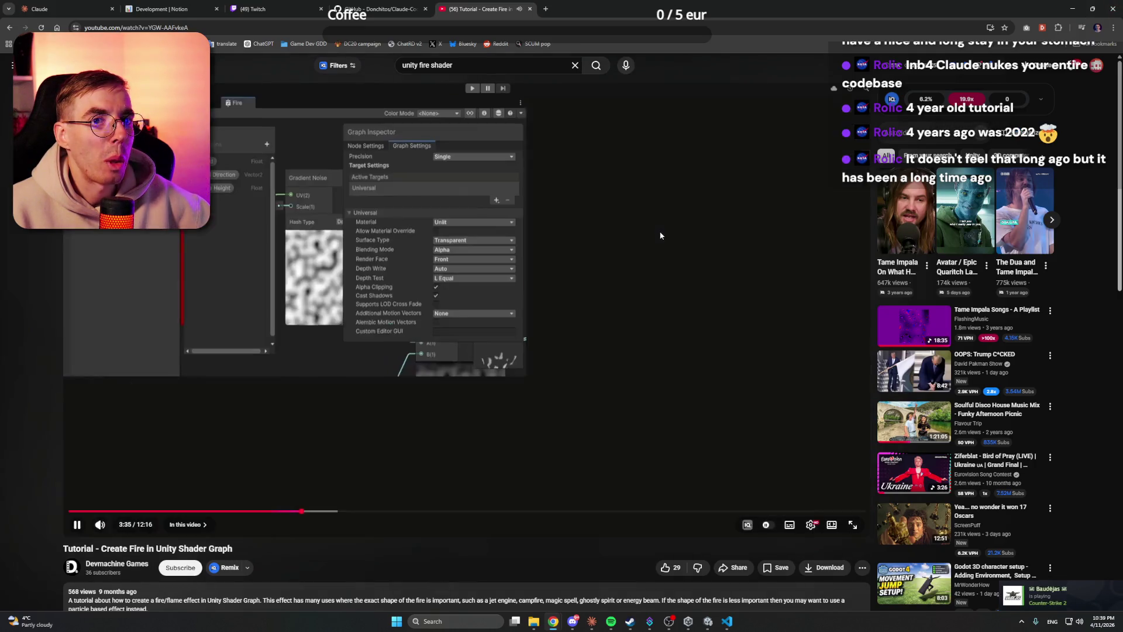
pyautogui.click(660, 233)
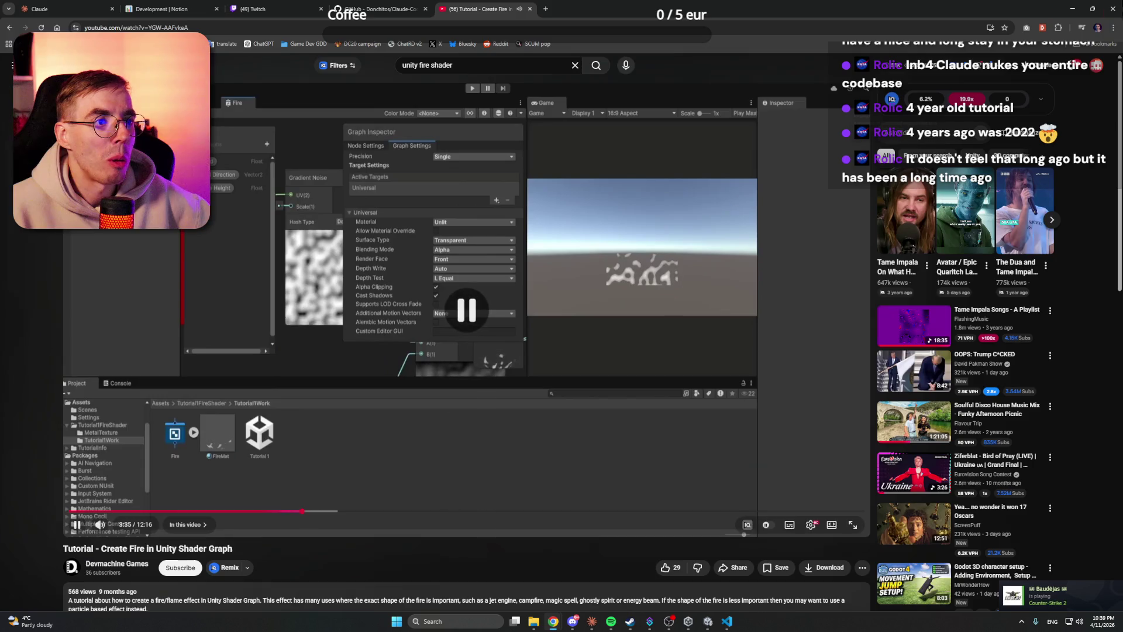
pyautogui.click(1074, 8)
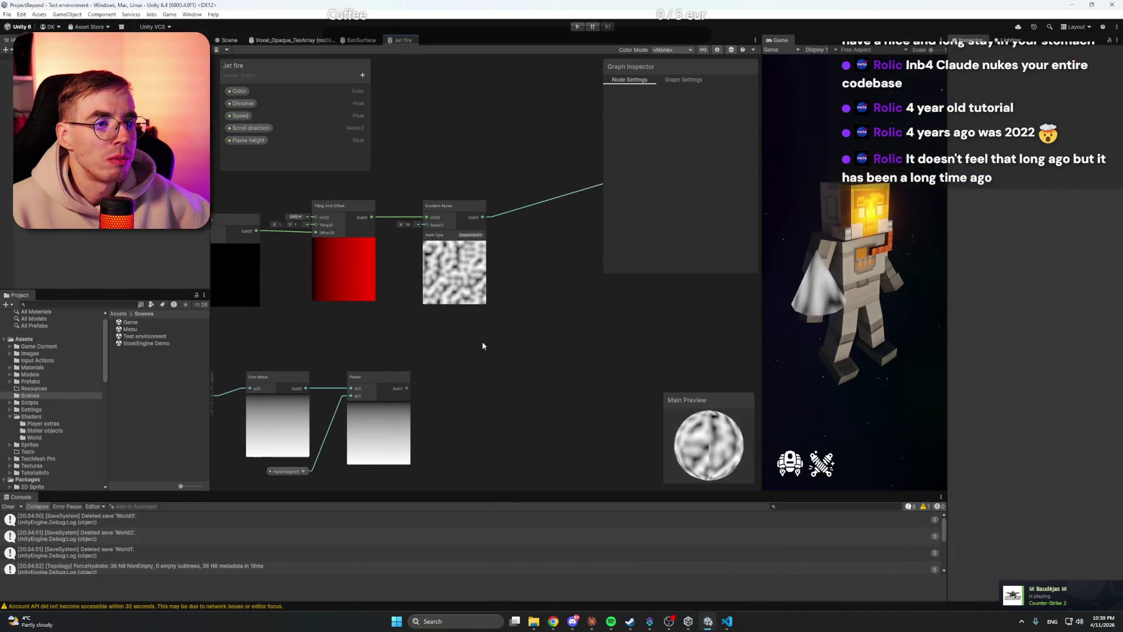
# Step: Add a Multiply node (Gradient Noise × Power) feeding Fragment Alpha, removing the Base Color noise link
pyautogui.rightClick(557, 320)
pyautogui.click(564, 323)
pyautogui.write('mul')
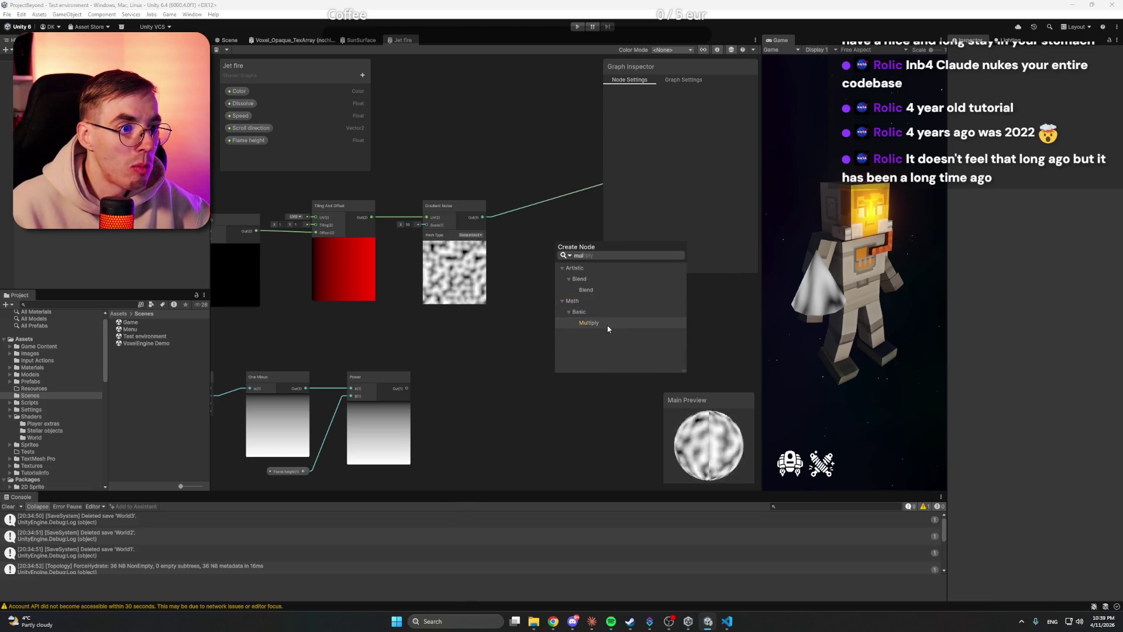
pyautogui.doubleClick(642, 324)
pyautogui.moveTo(642, 332); pyautogui.dragTo(554, 340)
pyautogui.moveTo(394, 224); pyautogui.dragTo(465, 353)
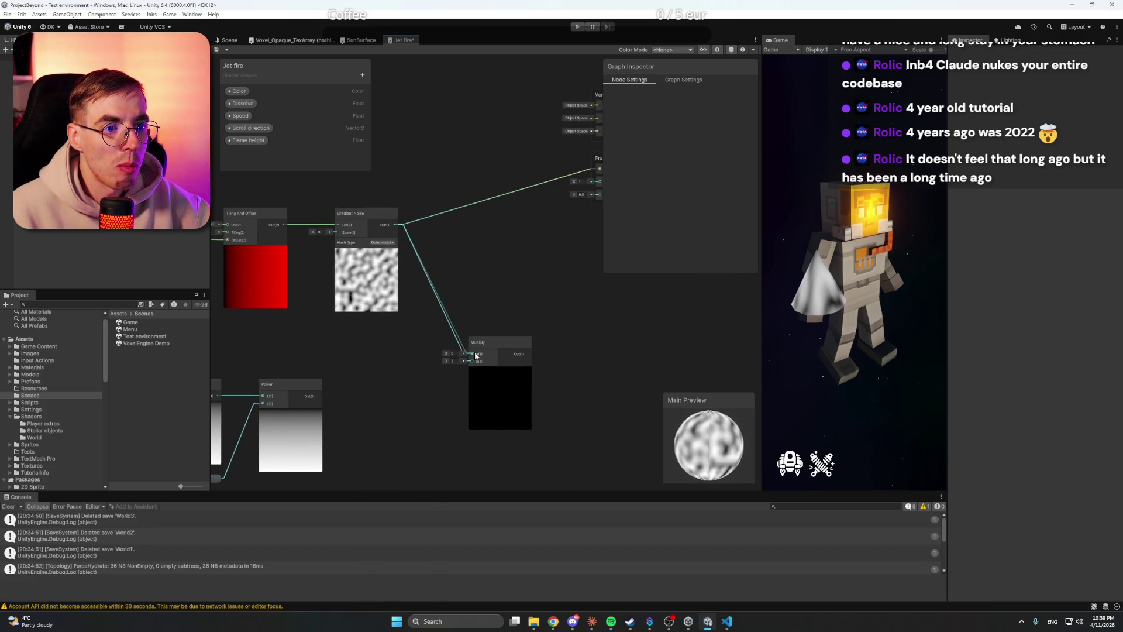
pyautogui.moveTo(314, 409)
pyautogui.mouseDown()
pyautogui.moveTo(410, 395)
pyautogui.moveTo(389, 396)
pyautogui.moveTo(474, 367)
pyautogui.mouseUp()
pyautogui.moveTo(527, 296); pyautogui.dragTo(451, 333)
pyautogui.moveTo(452, 390); pyautogui.dragTo(543, 142)
pyautogui.click(533, 213)
pyautogui.hotkey('ctrl', 's')
# Step: In Graph Settings keep Unlit material and set Surface Type to Transparent
pyautogui.click(685, 80)
pyautogui.click(699, 151)
pyautogui.click(711, 180)
pyautogui.click(710, 167)
pyautogui.click(709, 186)
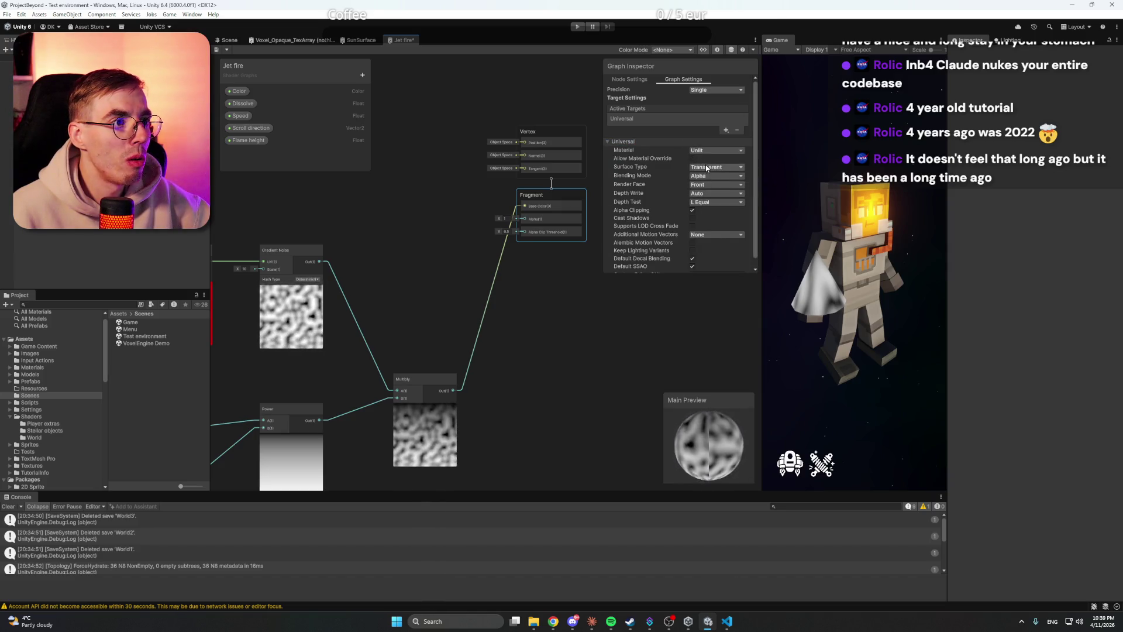
# Step: Keep Transparent surface type, connect Multiply output to Fragment Alpha, and save the Jet fire shader
pyautogui.click(707, 168)
pyautogui.click(710, 168)
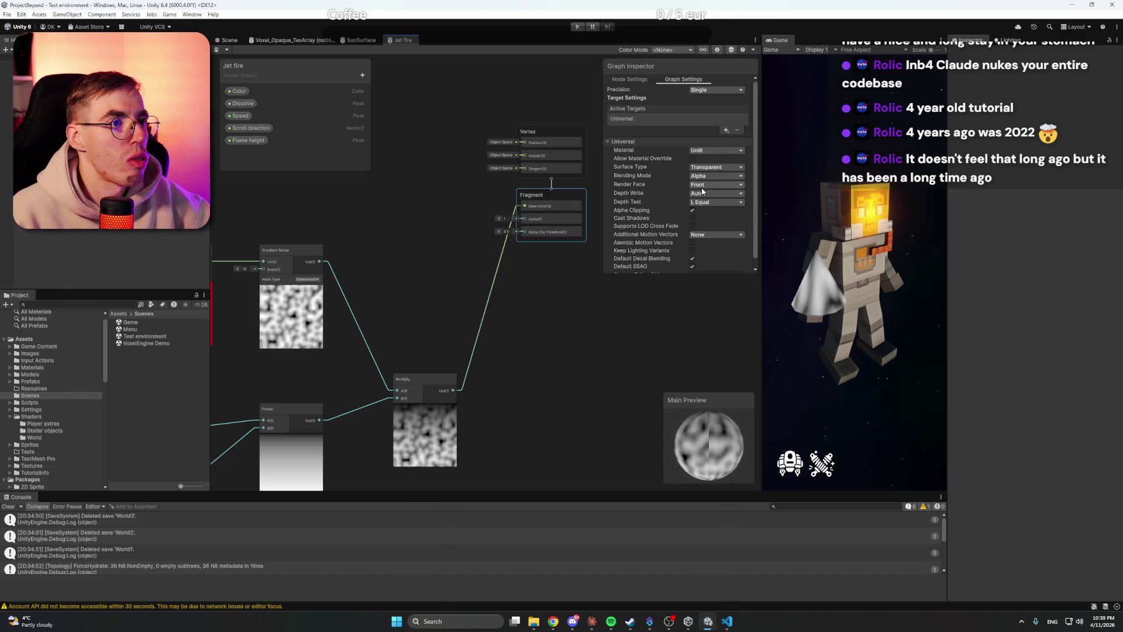
pyautogui.scroll(-1, 668, 202)
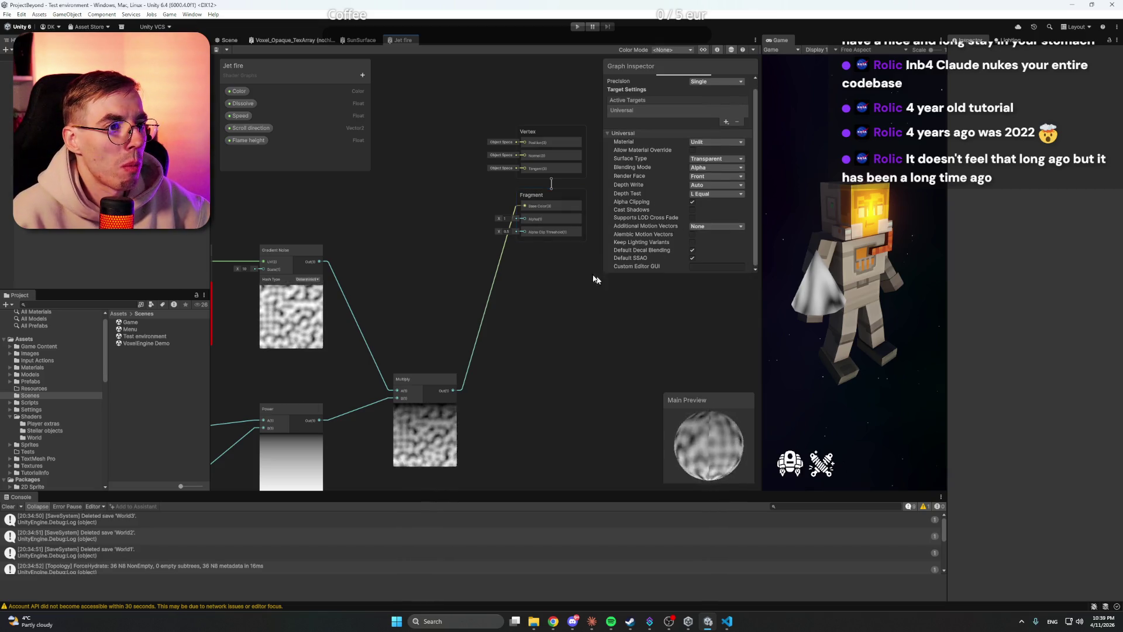
pyautogui.click(445, 392)
pyautogui.moveTo(444, 391)
pyautogui.mouseDown()
pyautogui.moveTo(431, 254)
pyautogui.moveTo(483, 255)
pyautogui.moveTo(539, 231)
pyautogui.mouseUp()
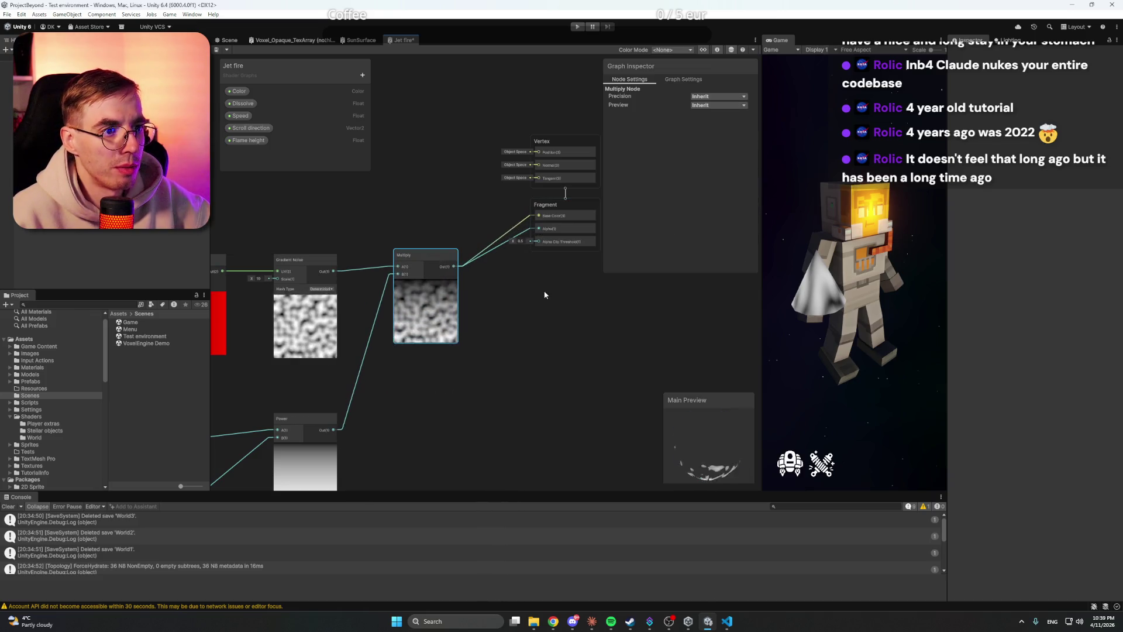
pyautogui.click(545, 290)
pyautogui.hotkey('ctrl', 's')
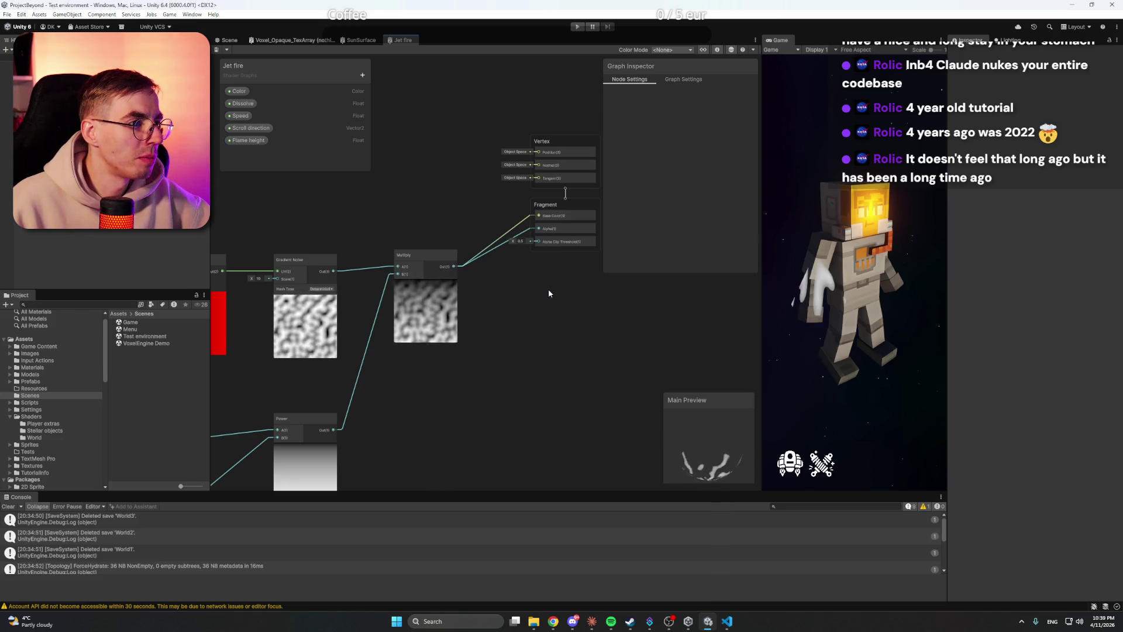
# Step: Widen the Game view to inspect the jetpack flame, then switch to Claude
pyautogui.moveTo(549, 293); pyautogui.dragTo(461, 324)
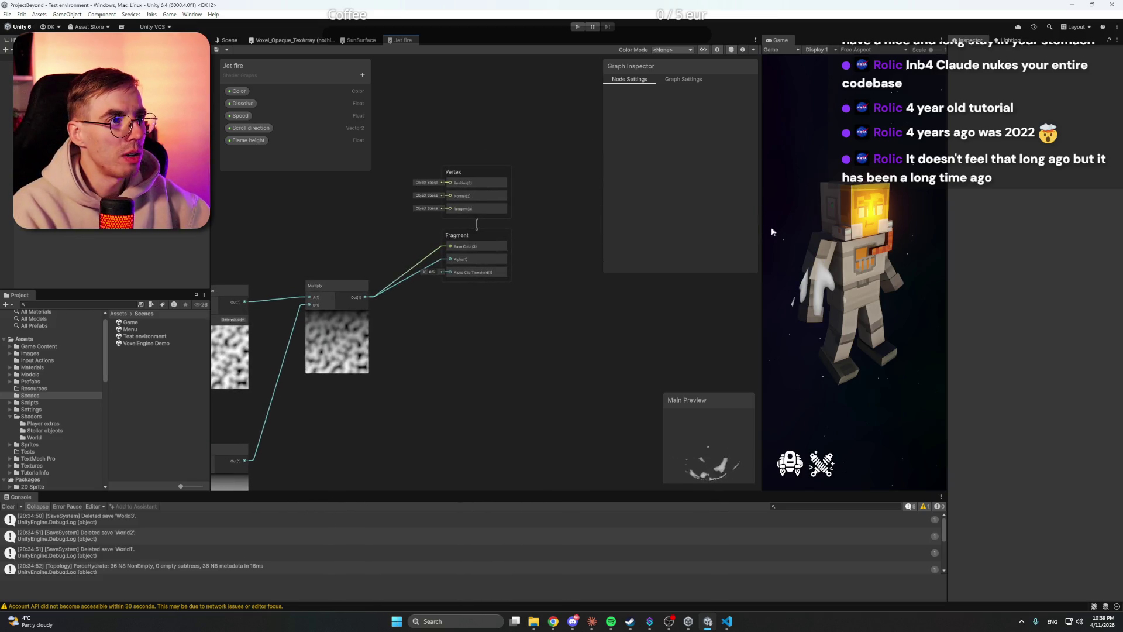
pyautogui.moveTo(762, 207); pyautogui.dragTo(708, 207)
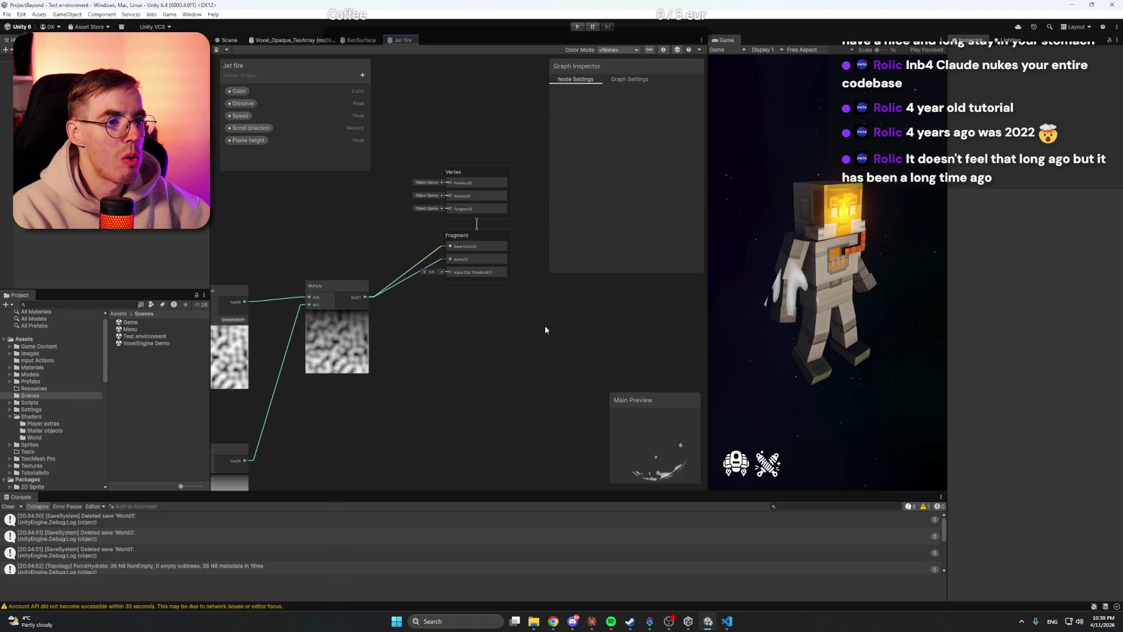
pyautogui.click(592, 620)
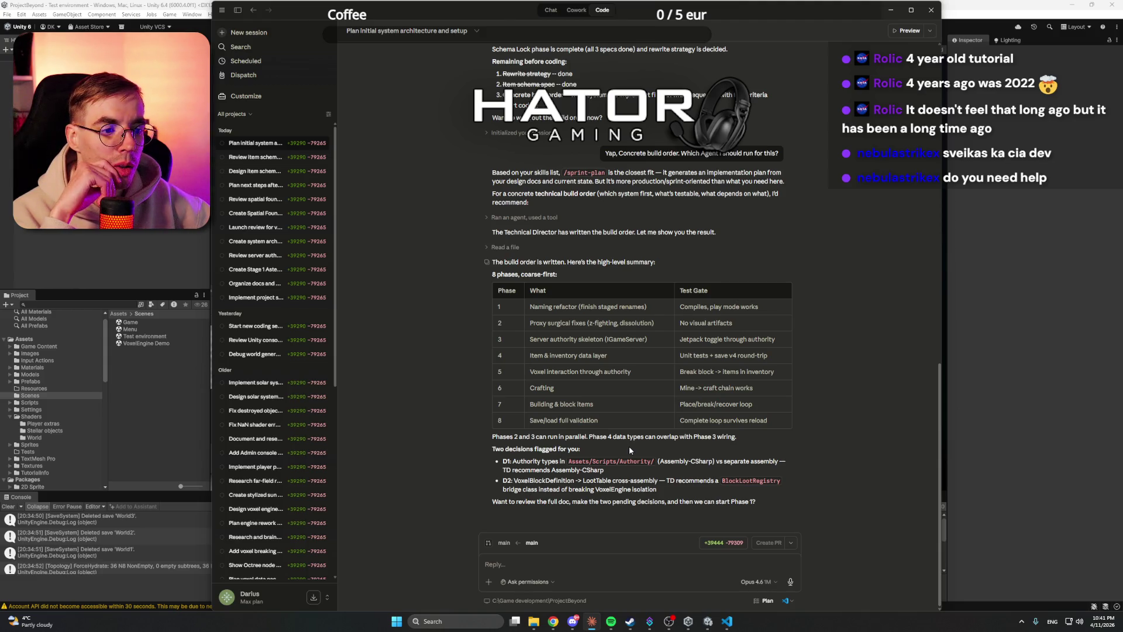
# Step: Start a reply under Claude's 8-phase build order with flagged decisions D1 and D2
pyautogui.click(636, 565)
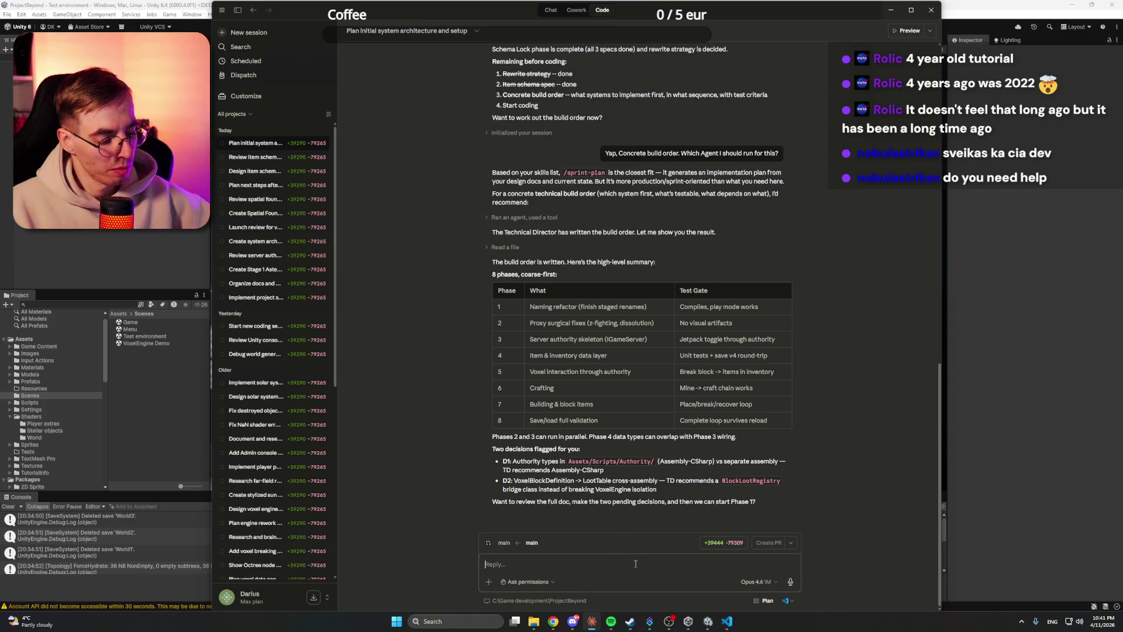
# Step: Send Claude the reply about step-by-step enabling, correcting 'diagnosed', then return to Unity's shader graph
pyautogui.write('Where is t')
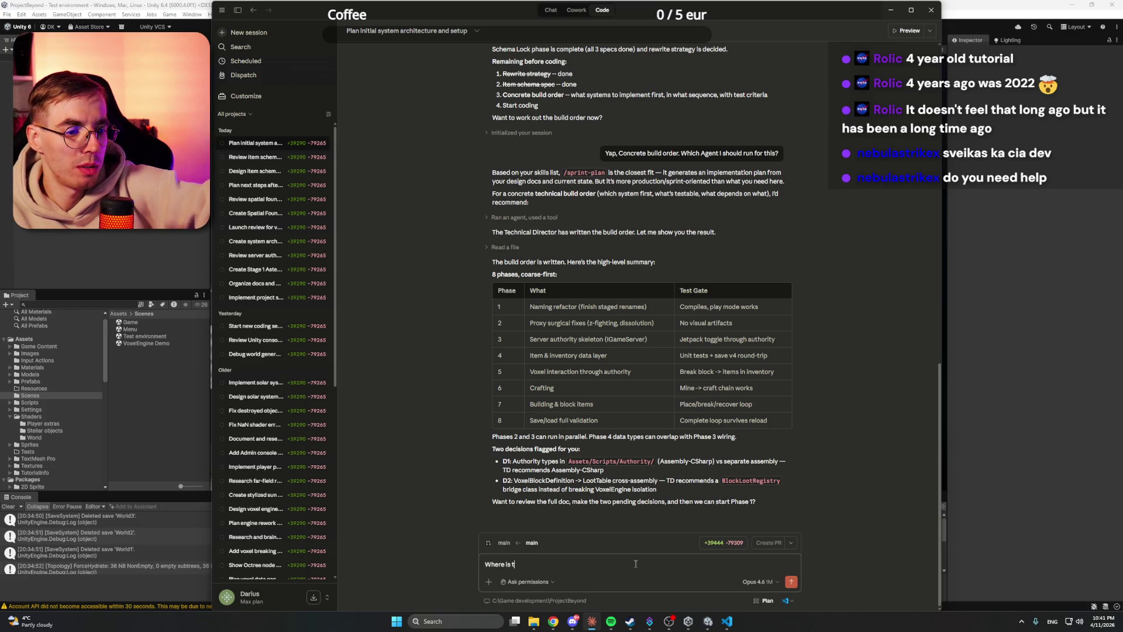
pyautogui.write('he turn')
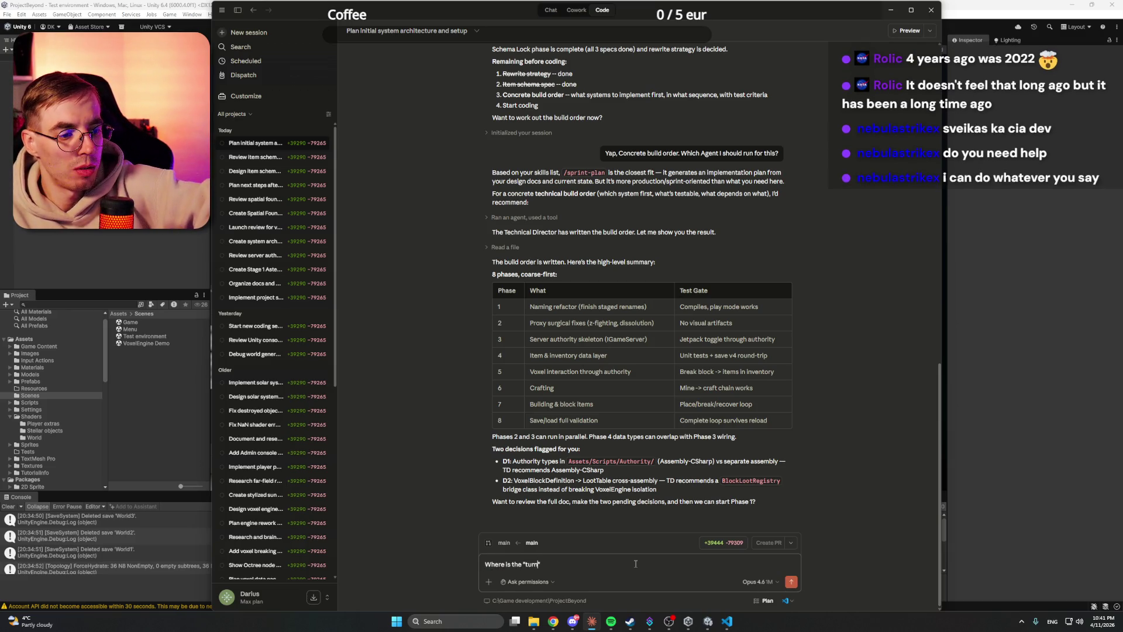
pyautogui.write('ing off everything')
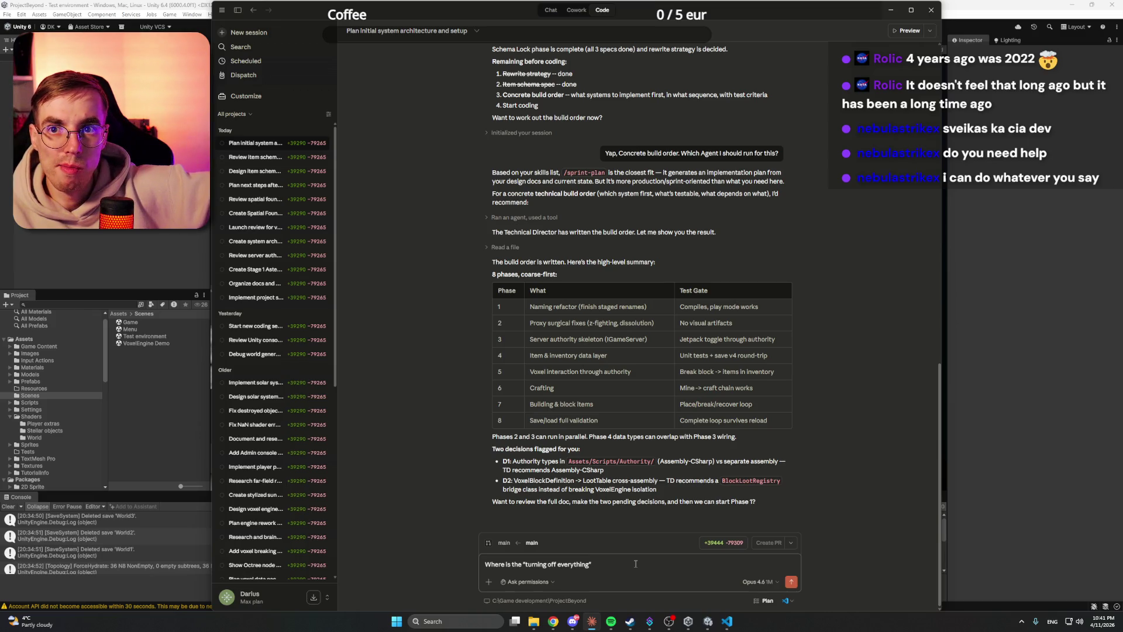
pyautogui.write(' and enabling')
pyautogui.write('"')
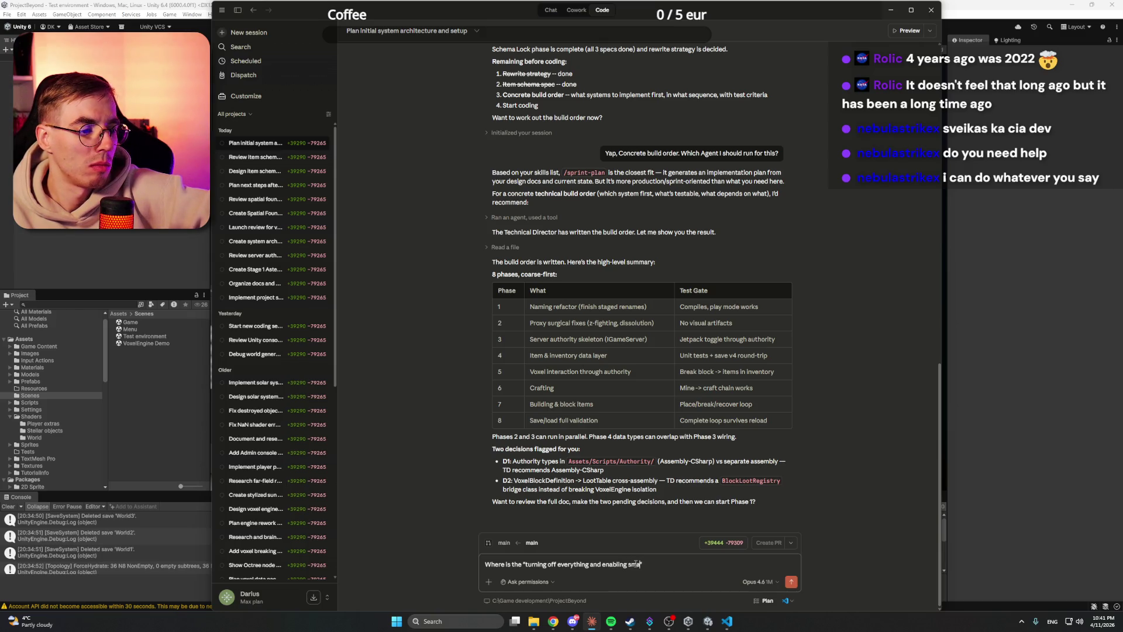
pyautogui.write('tep by step?')
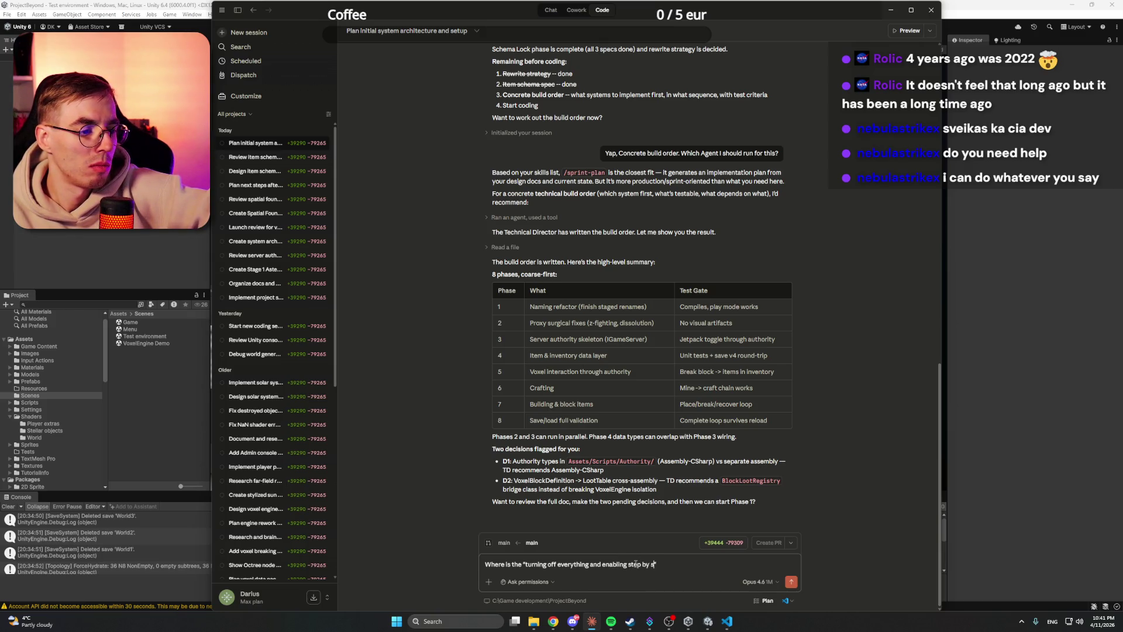
pyautogui.write(', also ""')
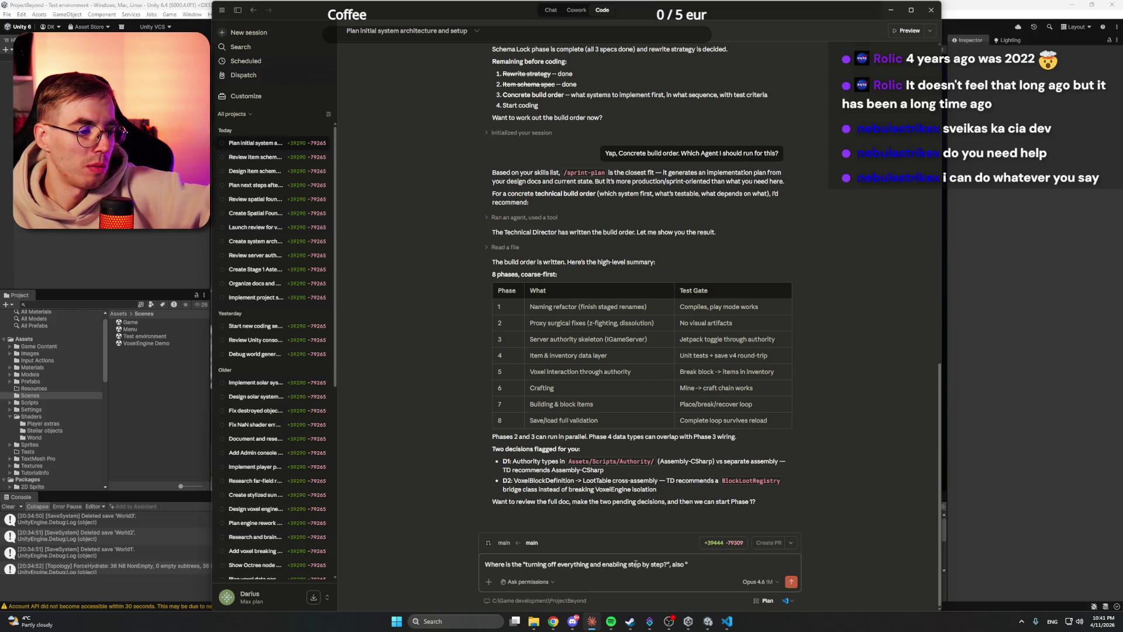
pyautogui.write('I said tha')
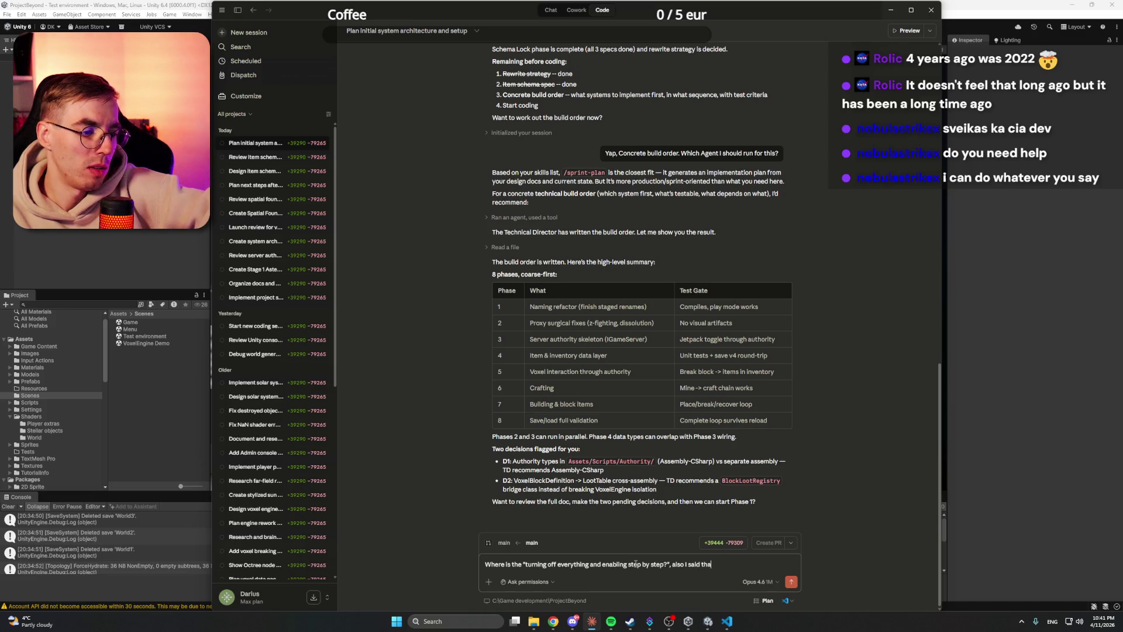
pyautogui.write('t the whole ')
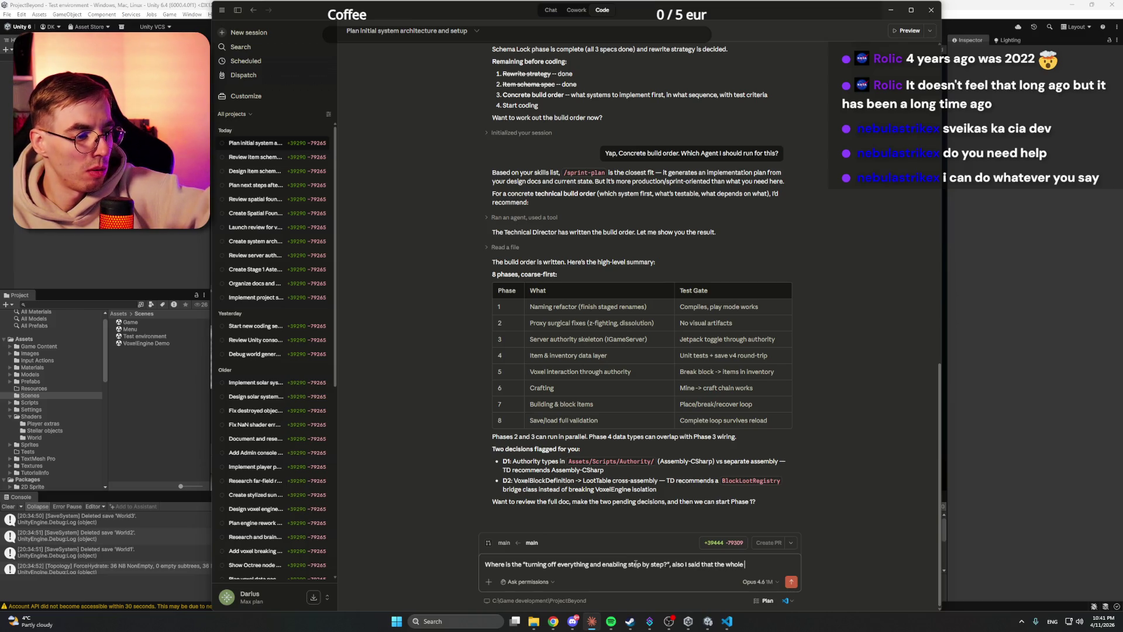
pyautogui.write('Voxel engine do')
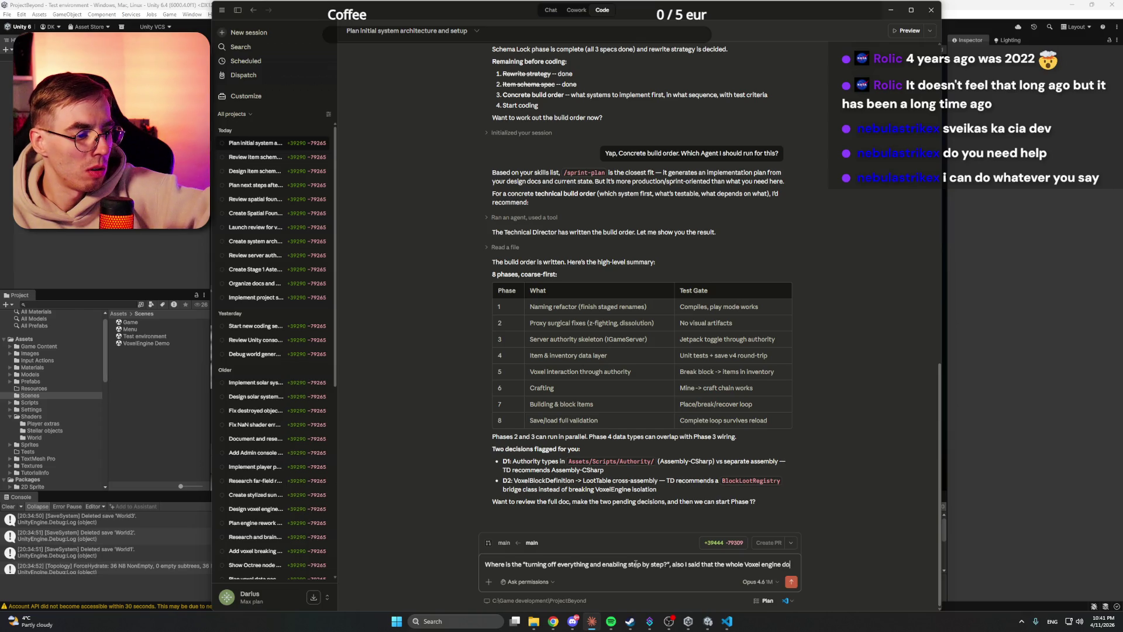
pyautogui.write("esn't work,")
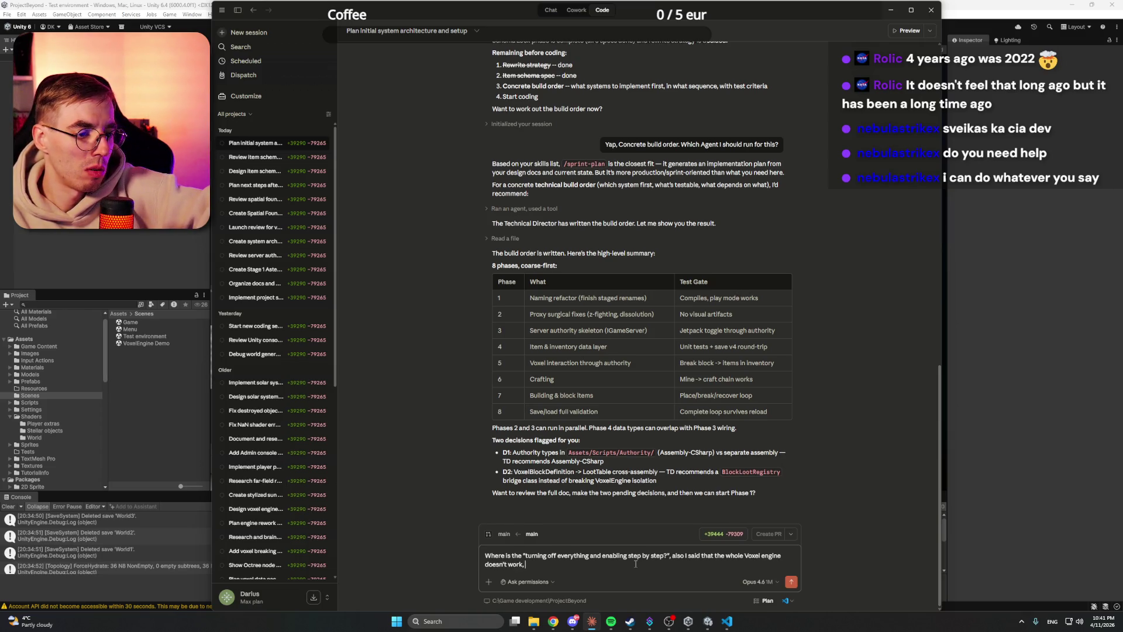
pyautogui.press('BackSpace')
pyautogui.write(' and need')
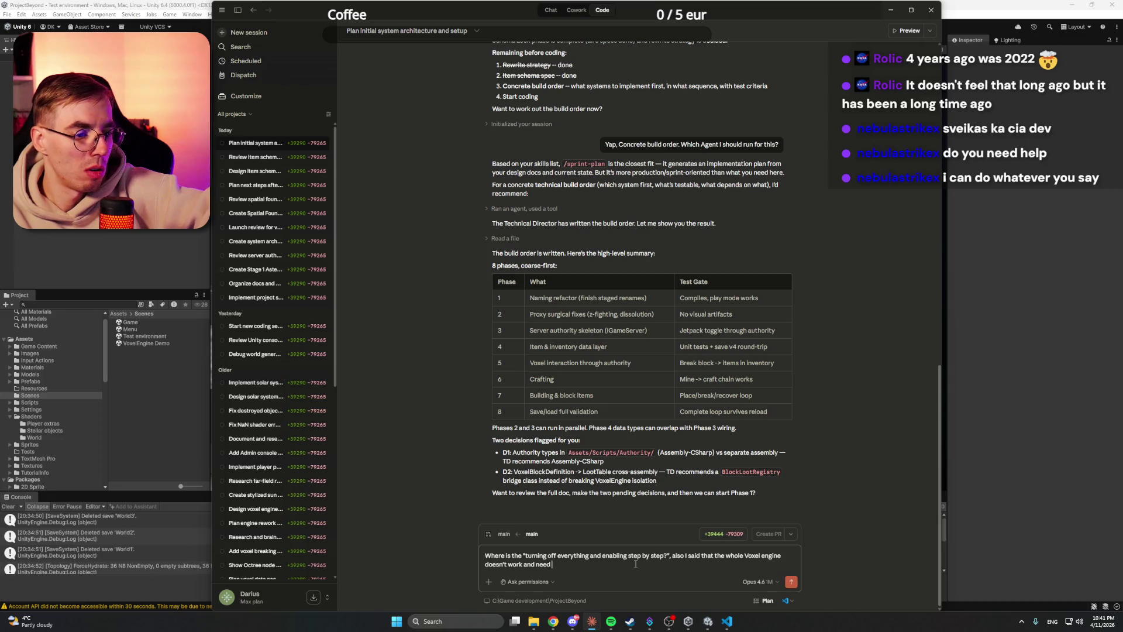
pyautogui.write(' to be re')
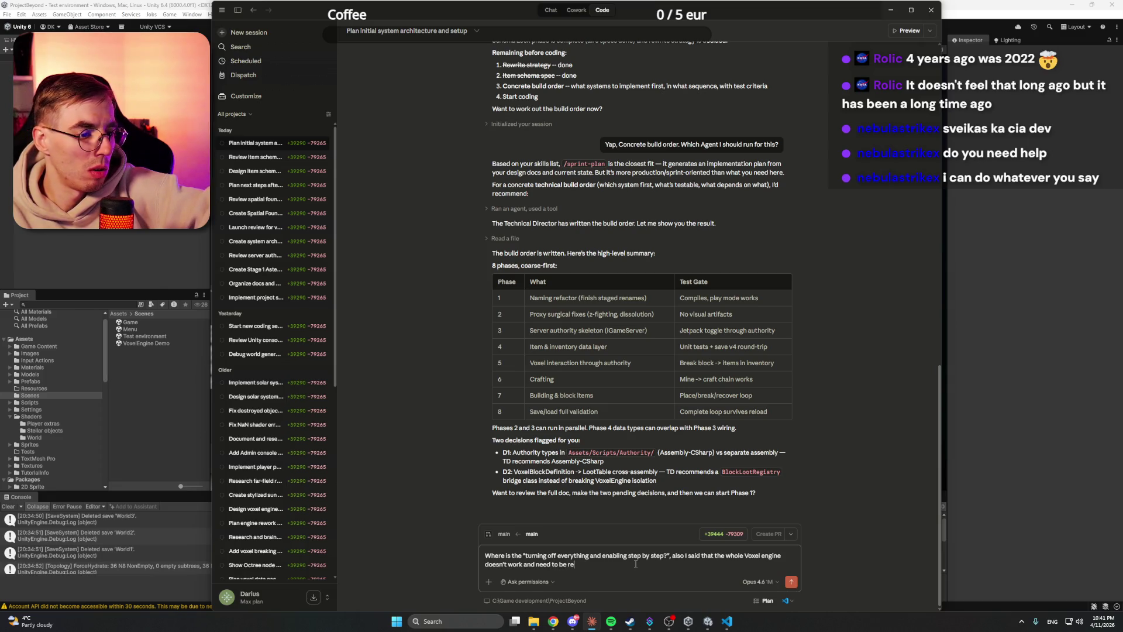
pyautogui.write('constructed')
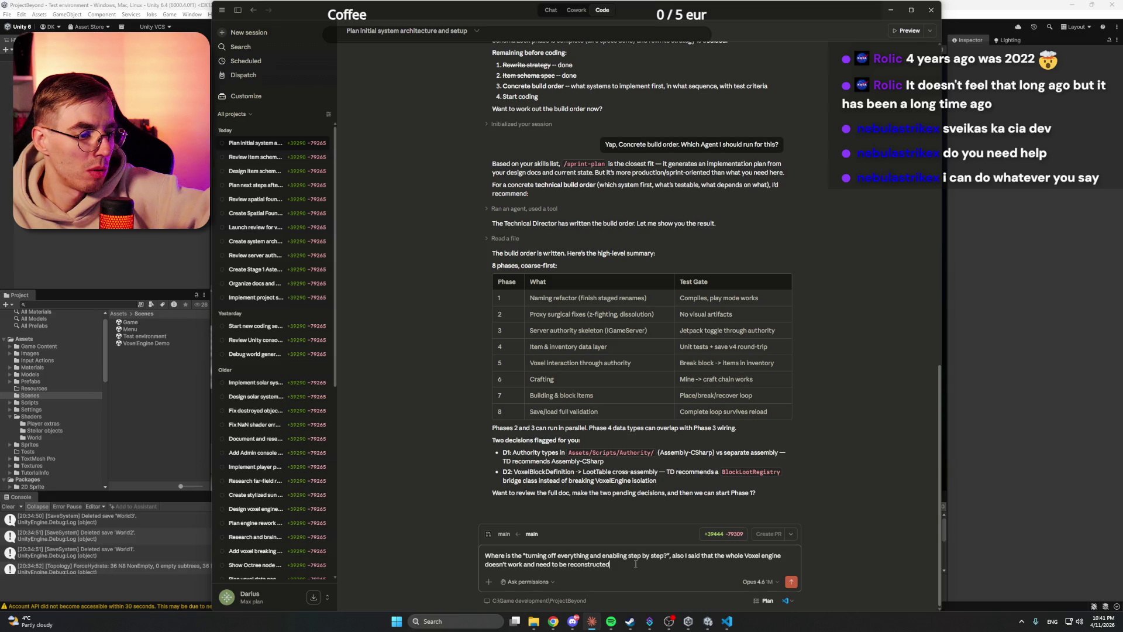
pyautogui.write(' and diagno')
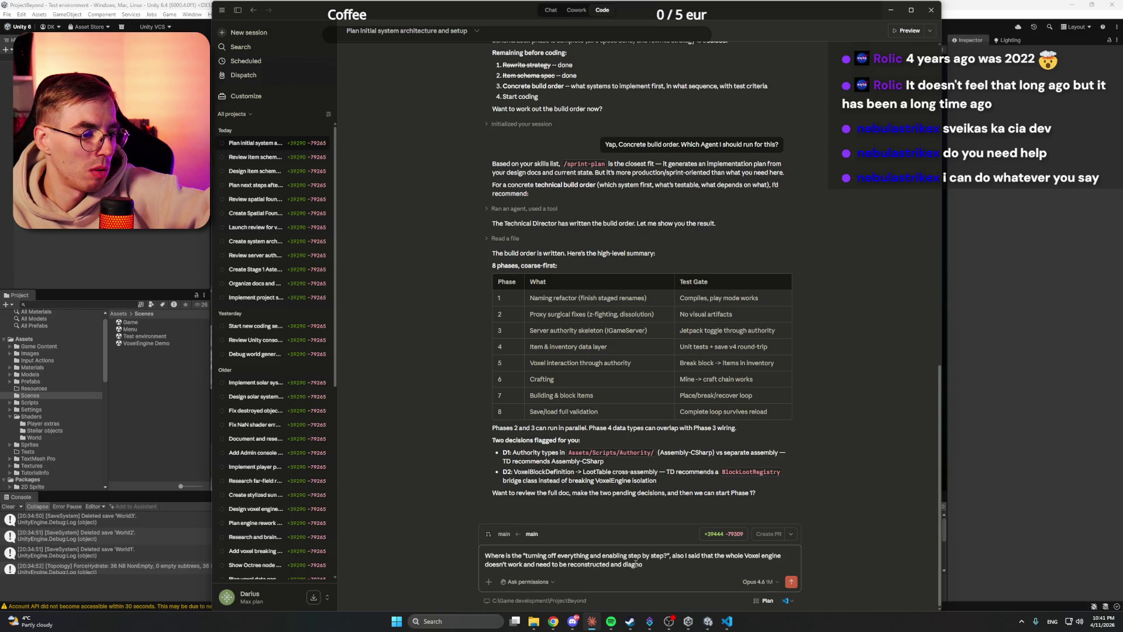
pyautogui.write('zed ')
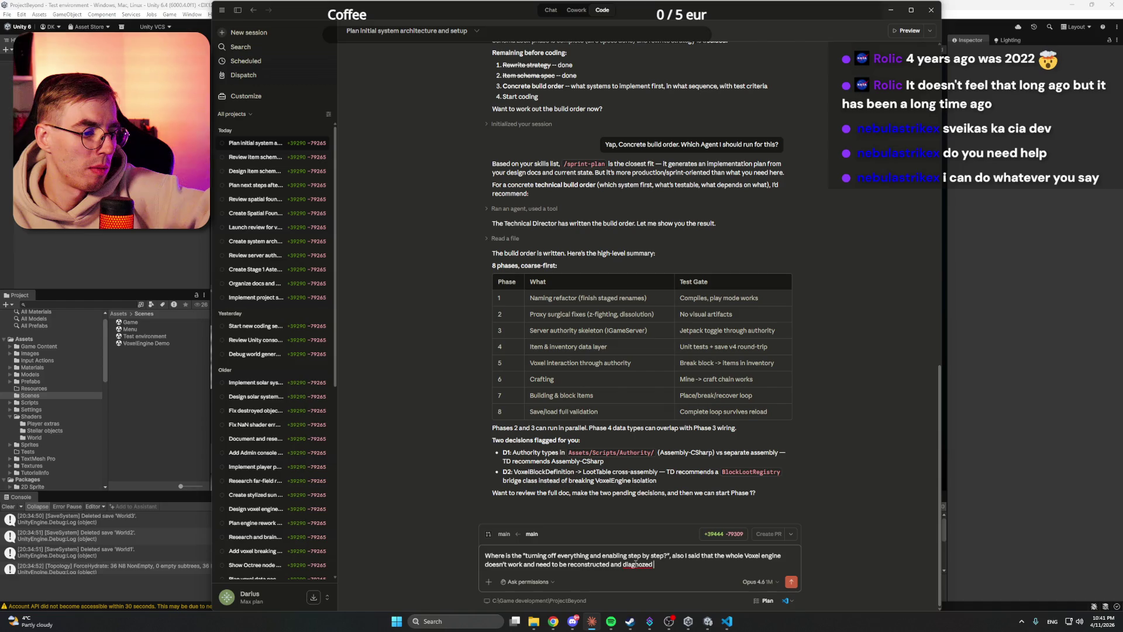
pyautogui.write('from small te')
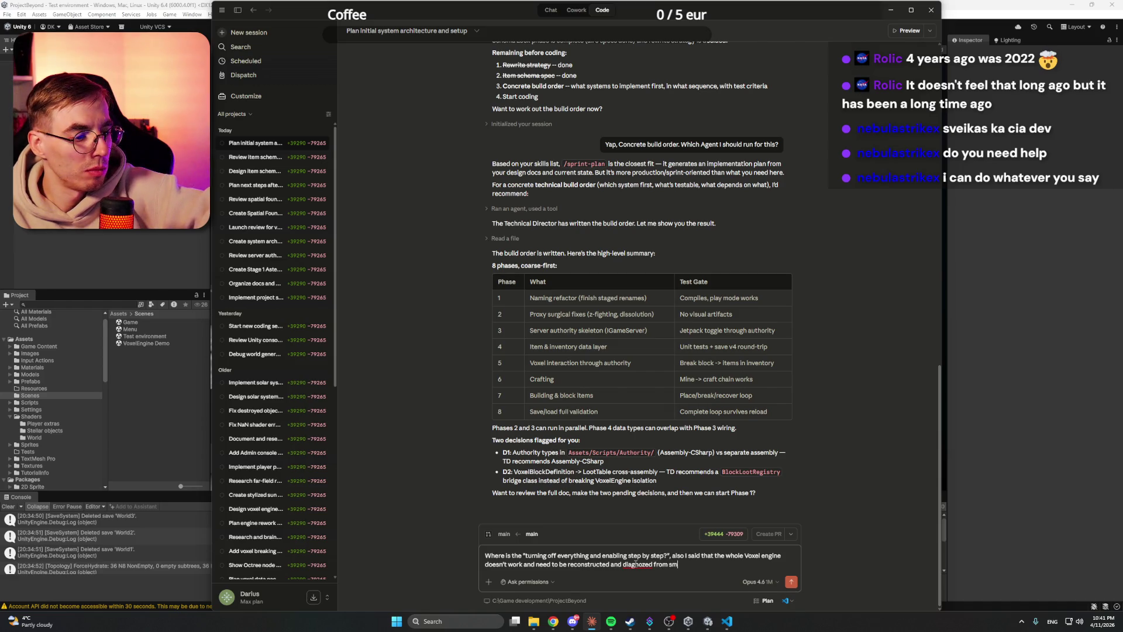
pyautogui.press('BackSpace')
pyautogui.press('BackSpace')
pyautogui.write('steps')
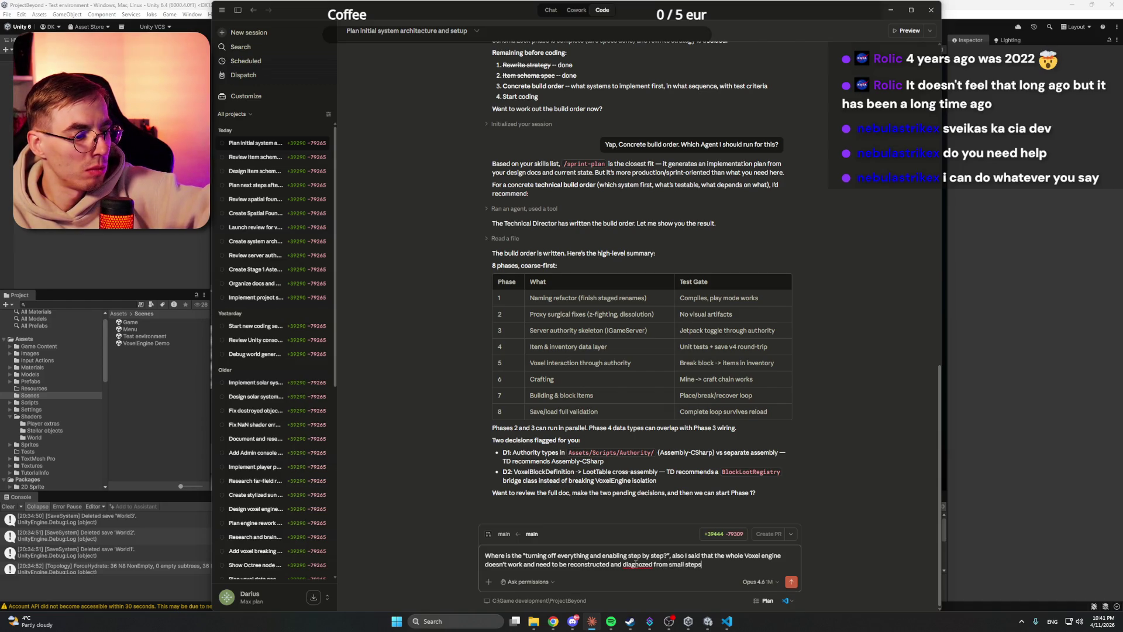
pyautogui.rightClick(639, 564)
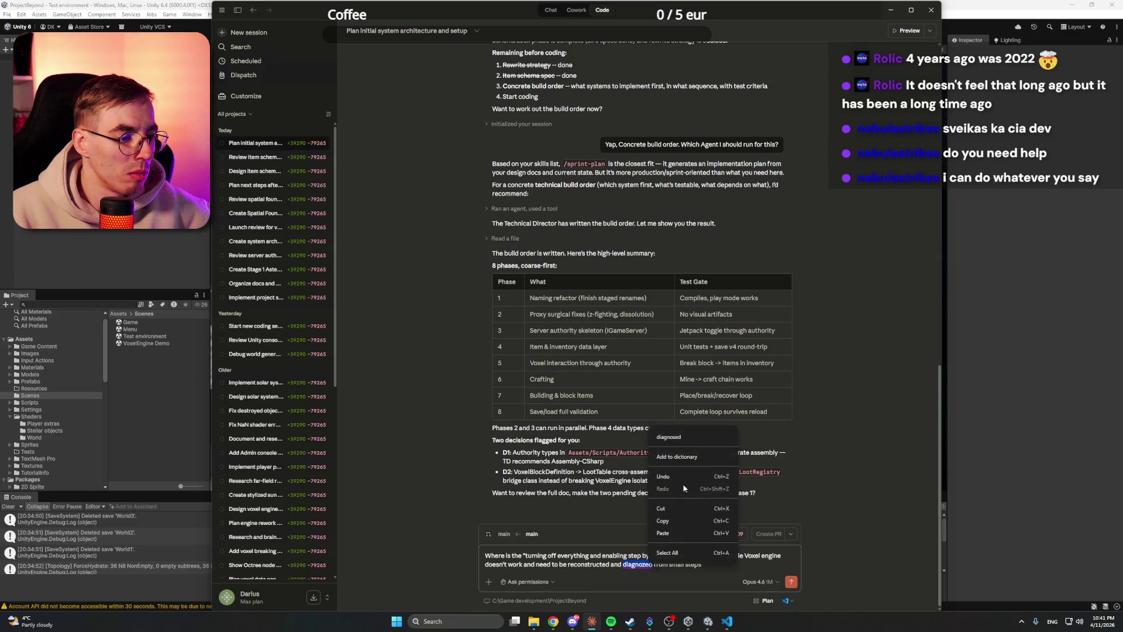
pyautogui.click(685, 437)
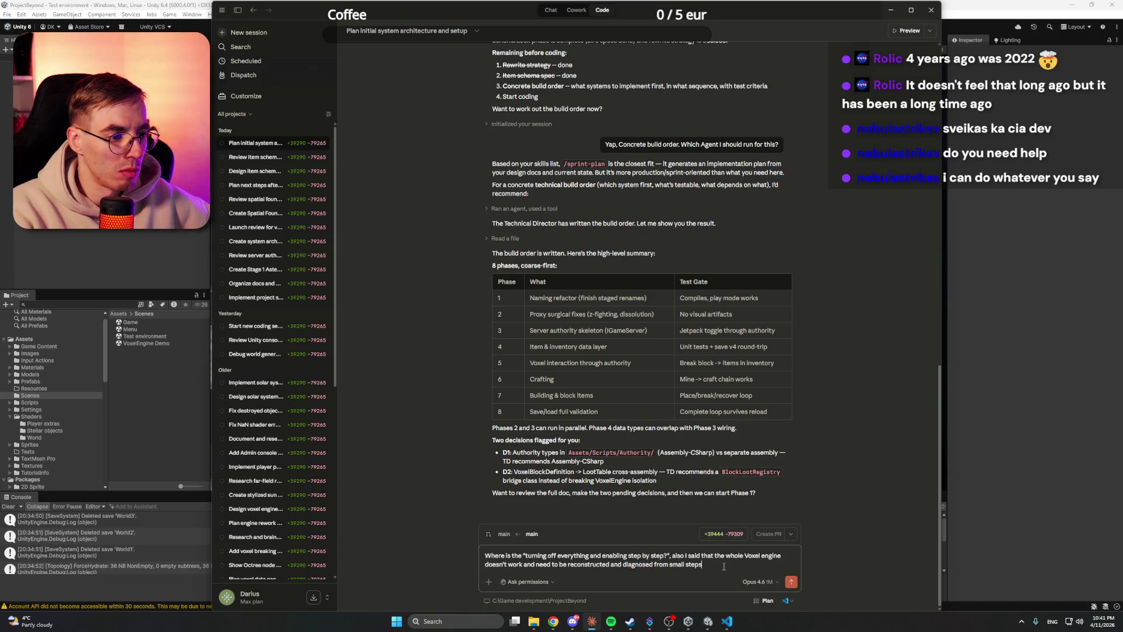
pyautogui.click(791, 580)
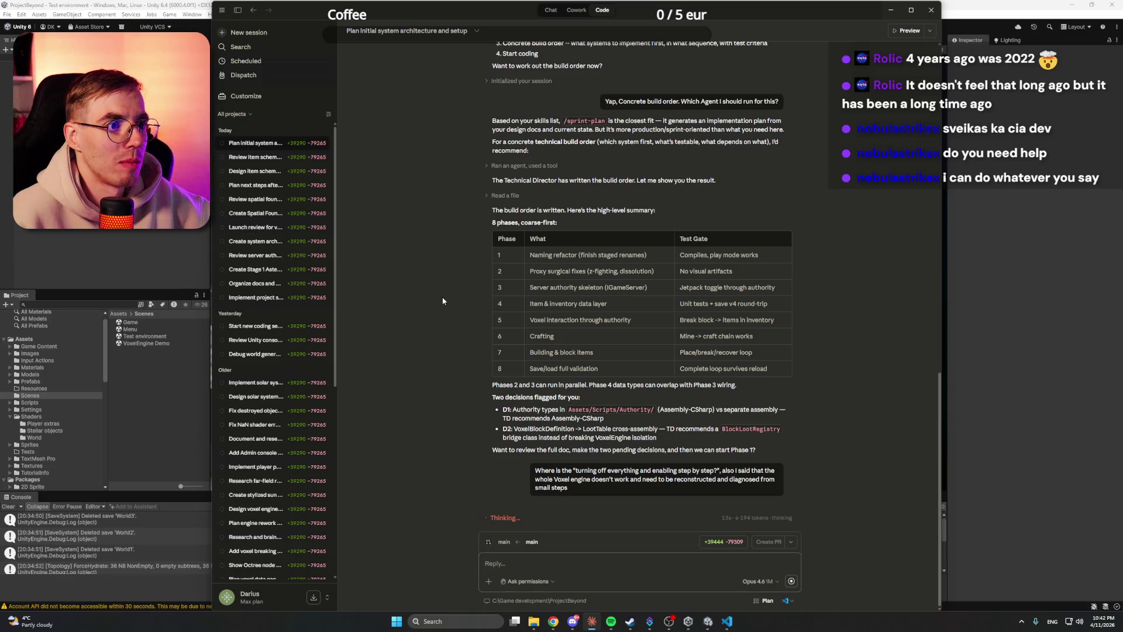
pyautogui.hotkey('alt', 'Tab')
pyautogui.moveTo(578, 342); pyautogui.dragTo(517, 315)
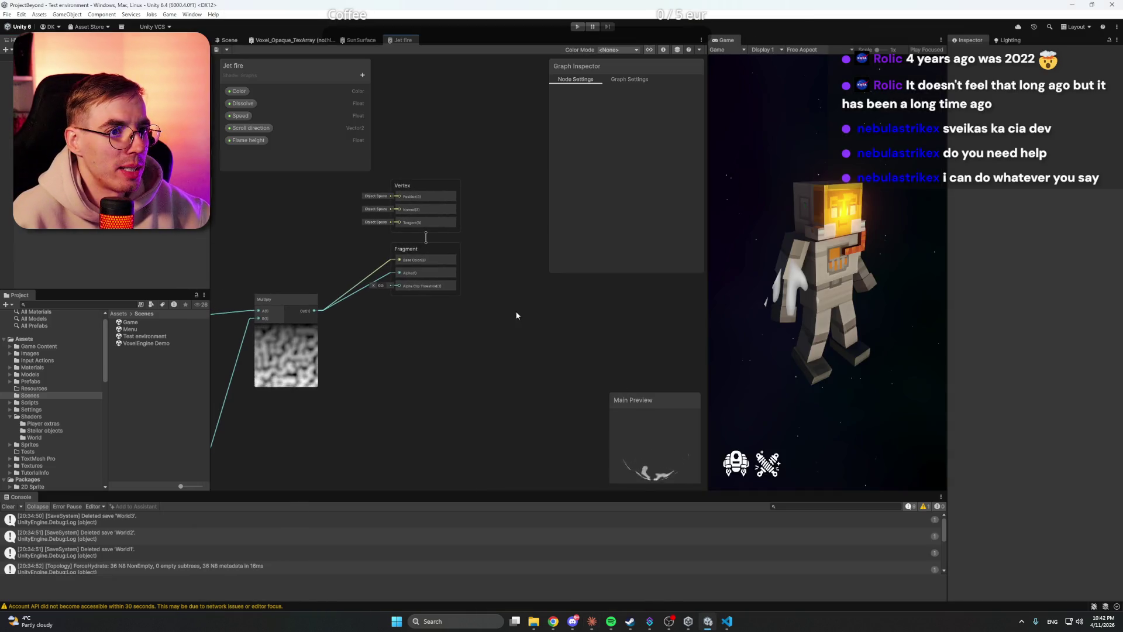
# Step: Lower the Fragment Alpha Clip Threshold to 0.15 and save the Jet fire shader graph
pyautogui.click(920, 50)
pyautogui.press('Escape')
pyautogui.moveTo(463, 335); pyautogui.dragTo(479, 335)
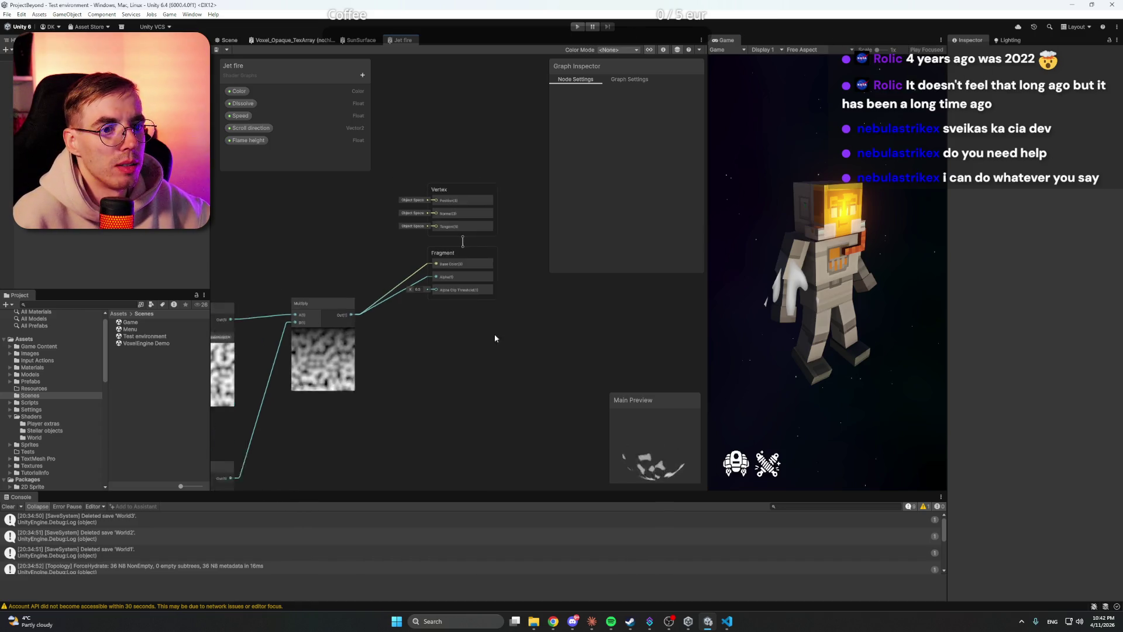
pyautogui.scroll(3, 415, 269)
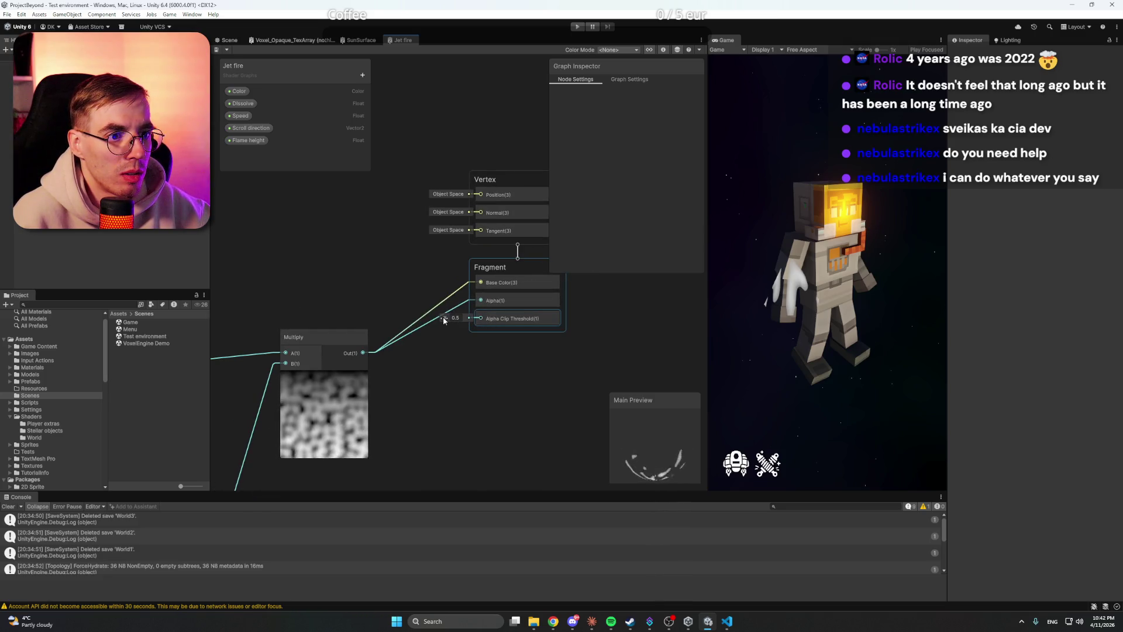
pyautogui.moveTo(448, 316); pyautogui.dragTo(438, 319)
pyautogui.rightClick(512, 369)
pyautogui.press('Escape')
pyautogui.hotkey('ctrl', 's')
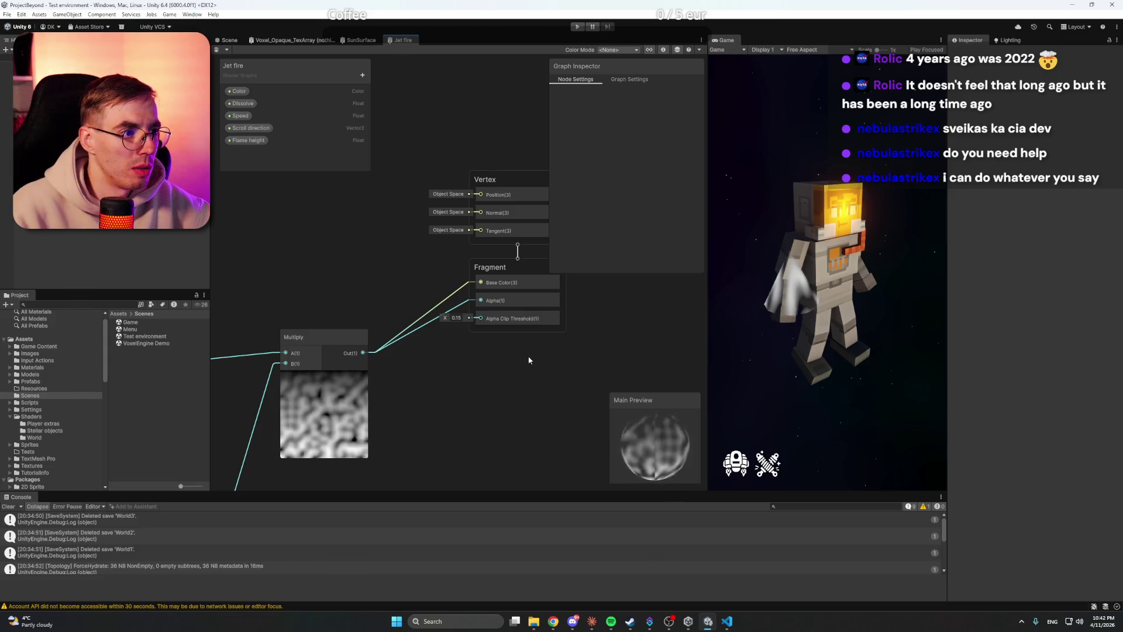
# Step: Check the jetpack flame in the Scene tab, return to the graph, then bring Claude forward
pyautogui.scroll(-1, 528, 360)
pyautogui.scroll(1, 497, 376)
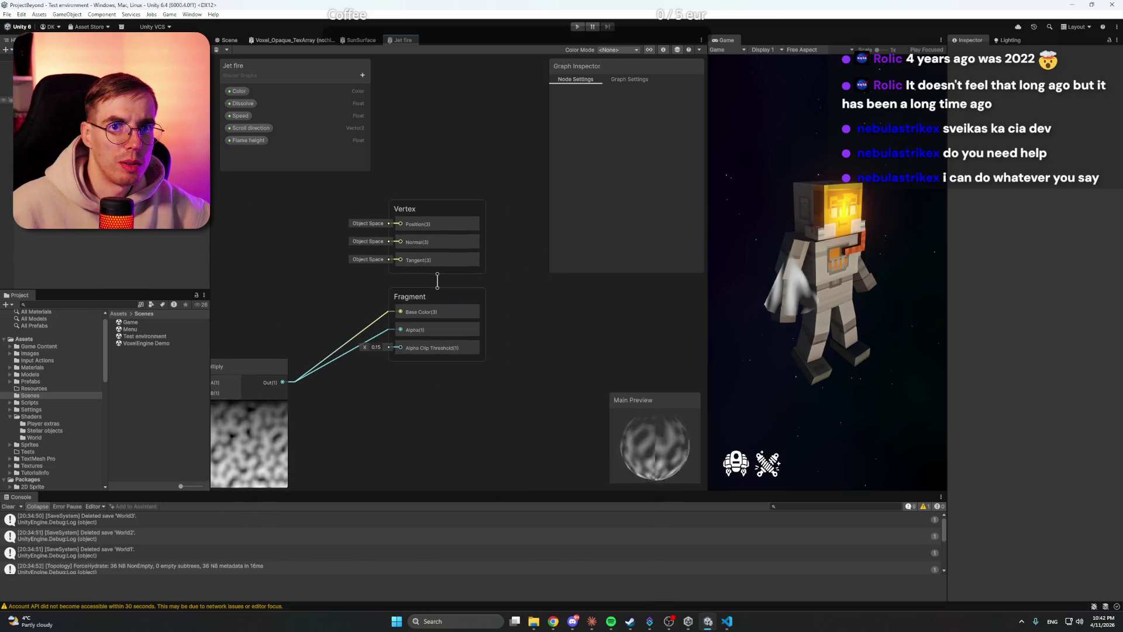
pyautogui.click(229, 40)
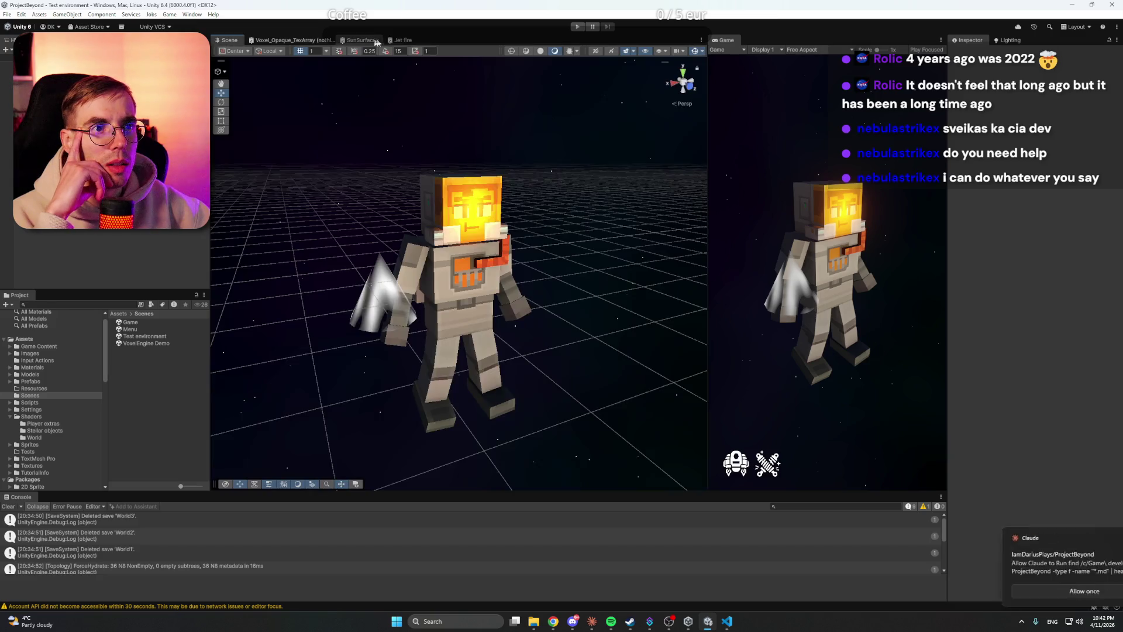
pyautogui.click(404, 40)
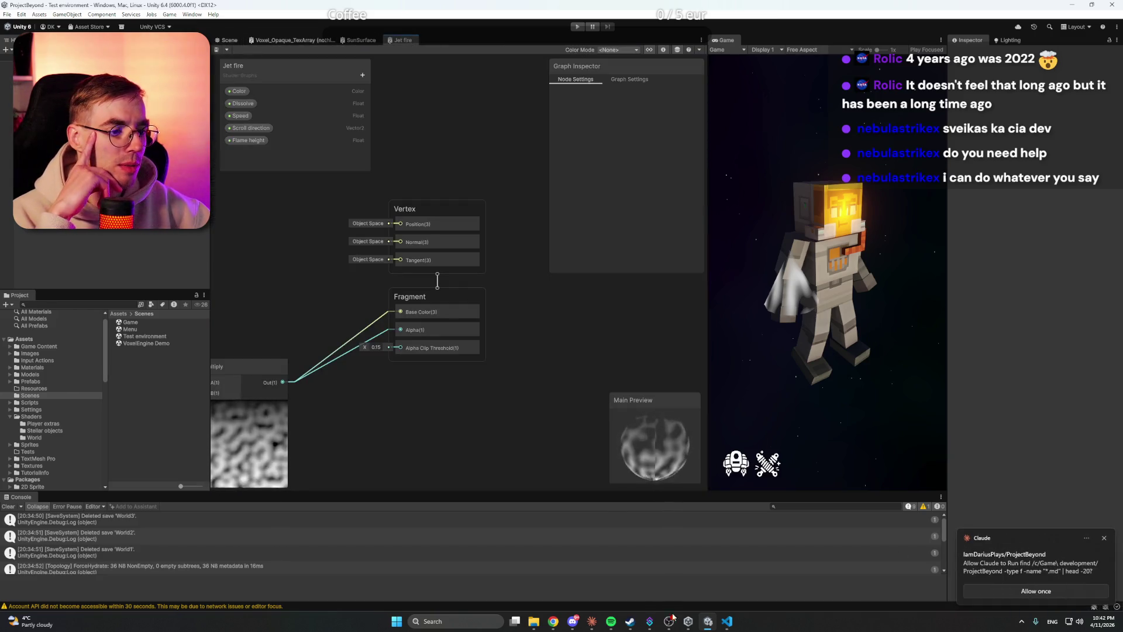
pyautogui.click(592, 621)
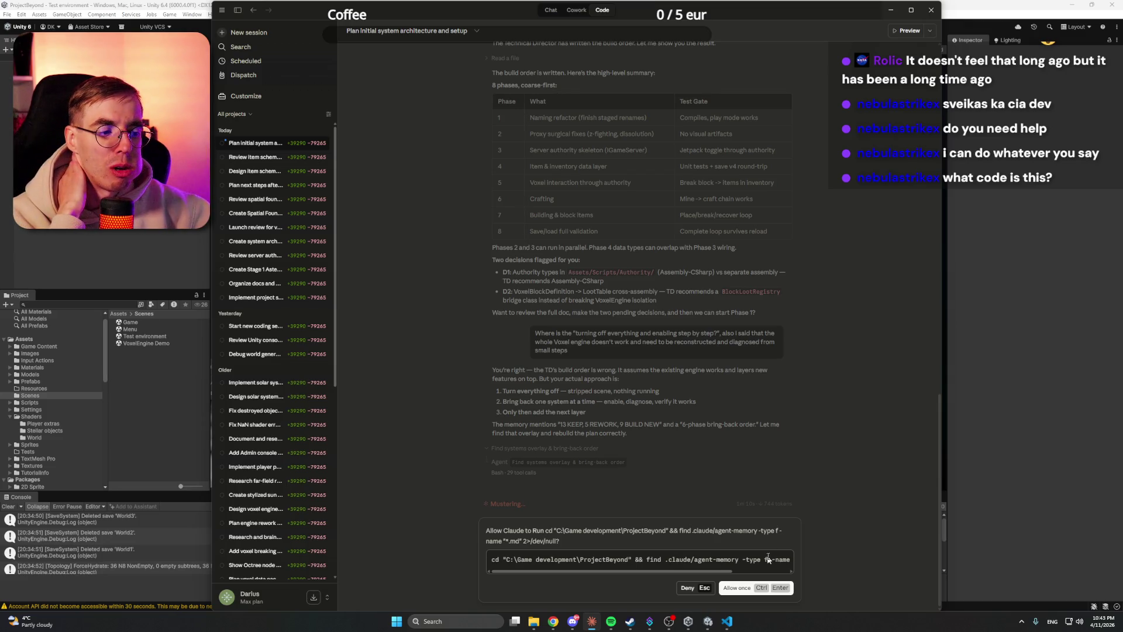
# Step: Approve the agent's file searches and start the Genre Glitch playlist in Spotify
pyautogui.click(740, 587)
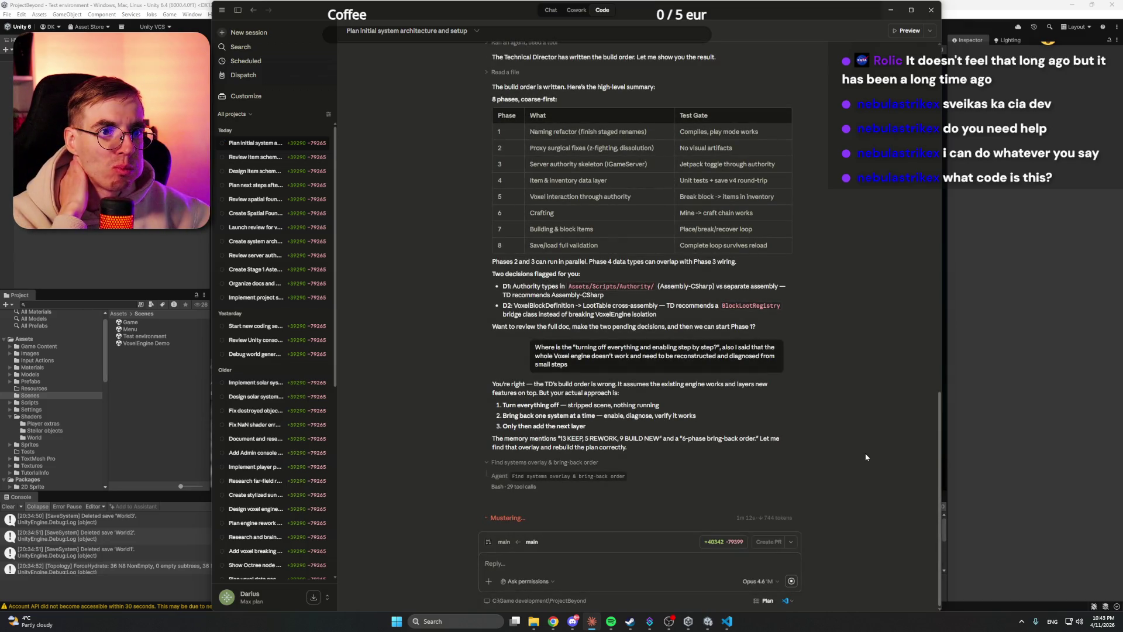
pyautogui.click(611, 621)
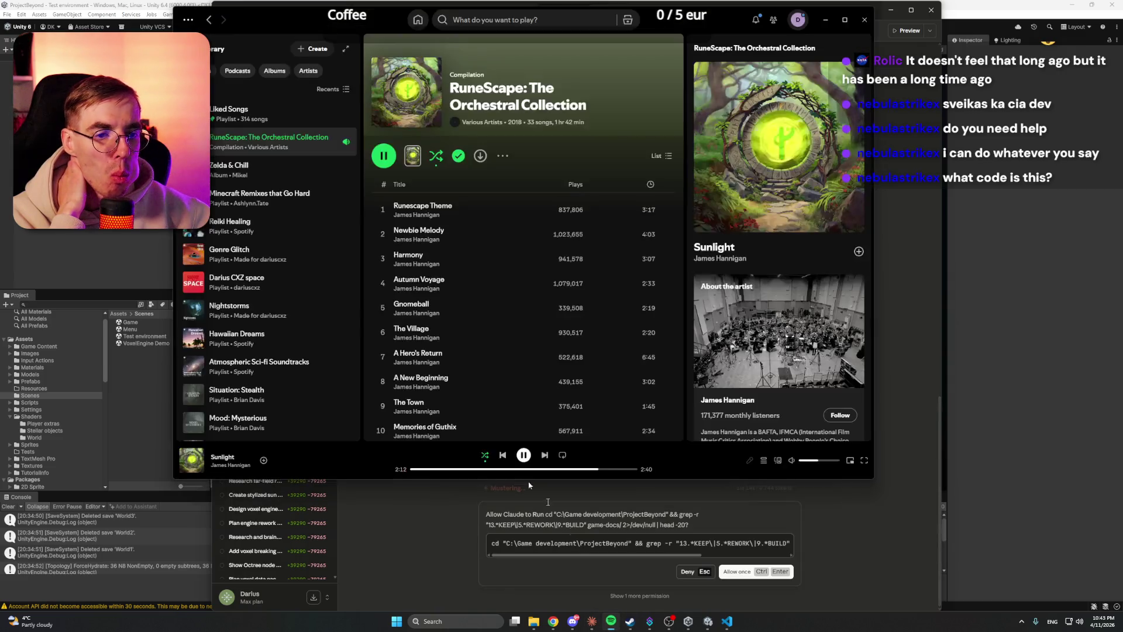
pyautogui.doubleClick(276, 256)
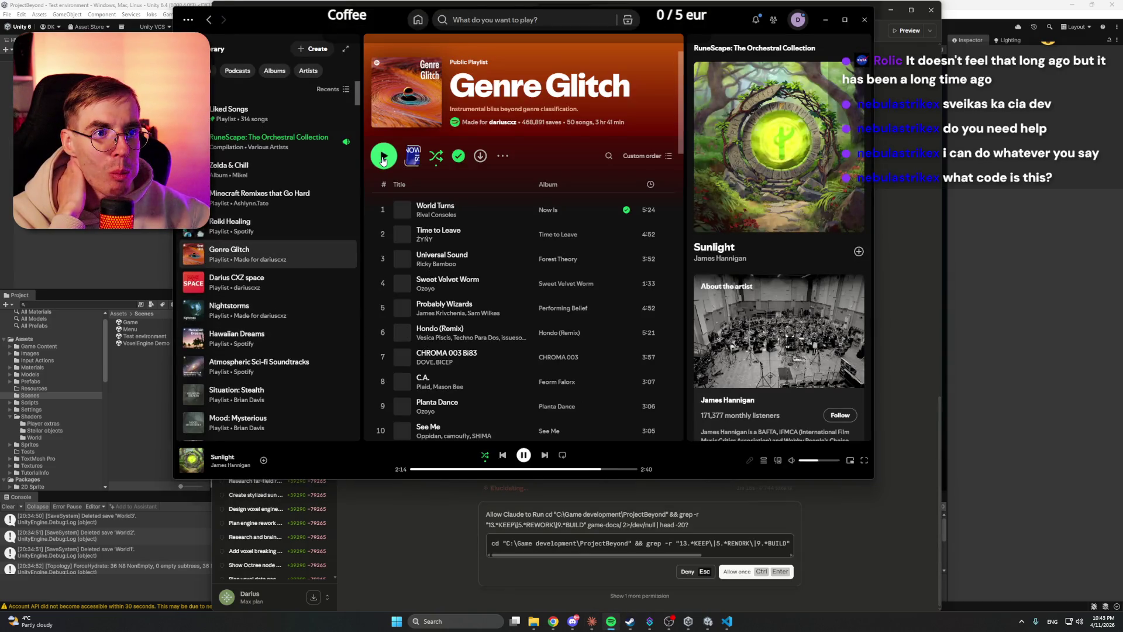
pyautogui.click(825, 20)
pyautogui.click(731, 572)
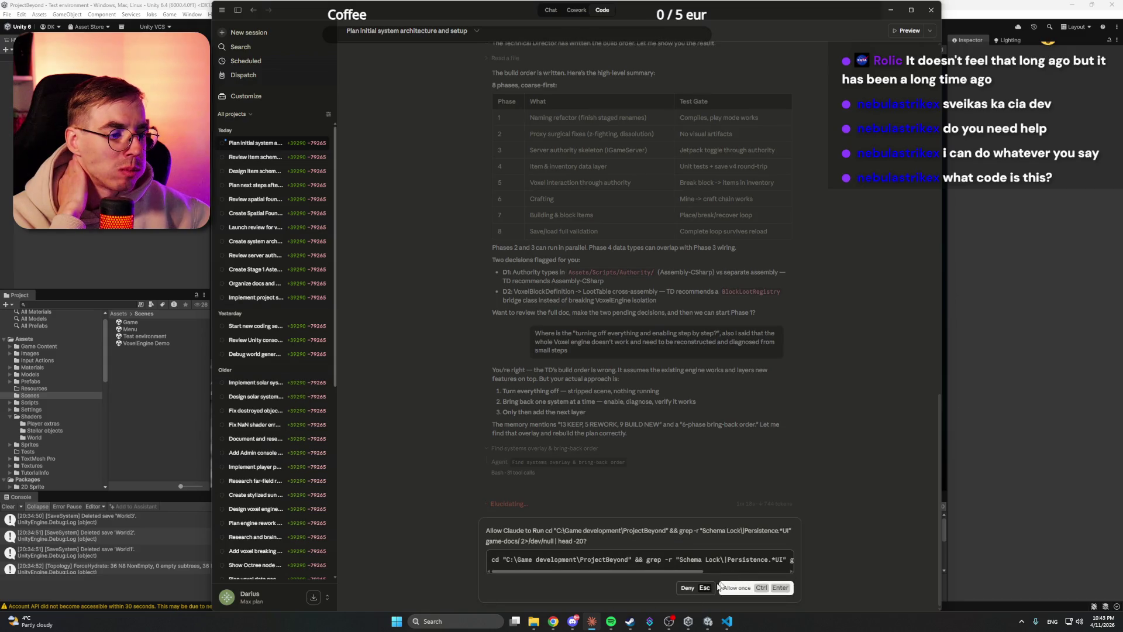
pyautogui.click(729, 597)
# Step: Check the Claude usage limits page in the browser, glancing at Notion and Twitch tabs
pyautogui.moveTo(552, 621)
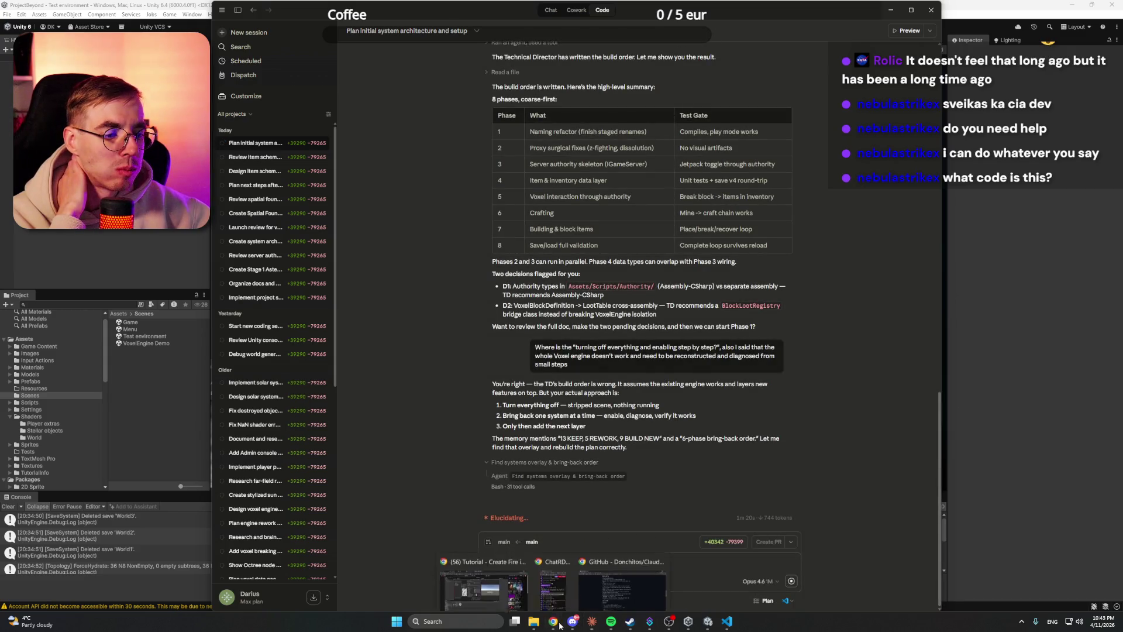
pyautogui.click(517, 583)
pyautogui.click(80, 5)
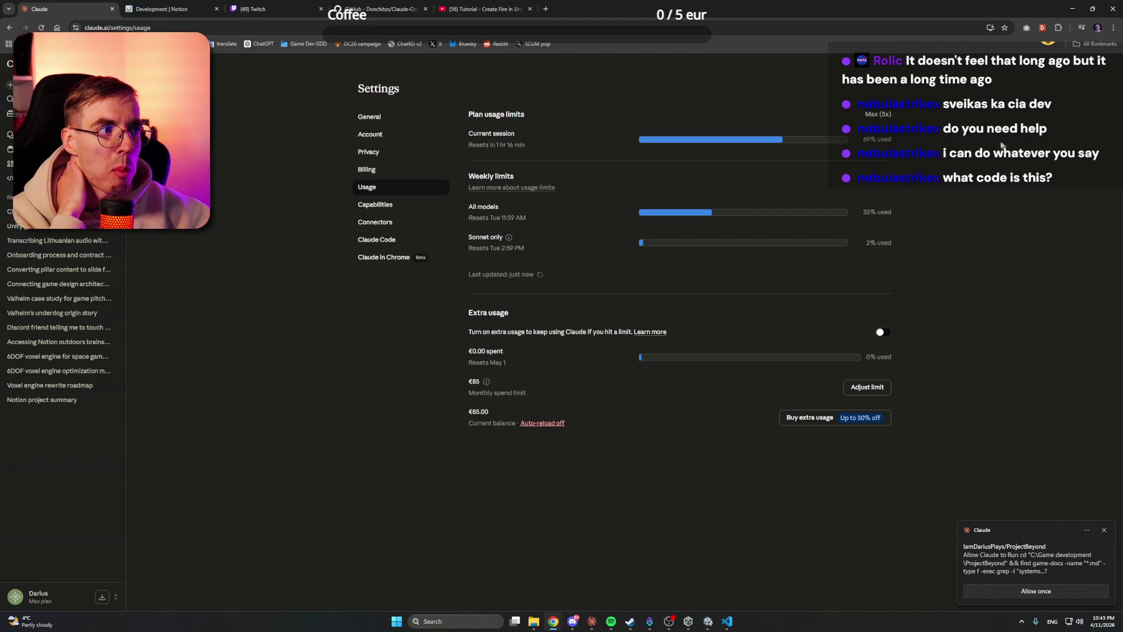
pyautogui.click(170, 9)
pyautogui.click(274, 6)
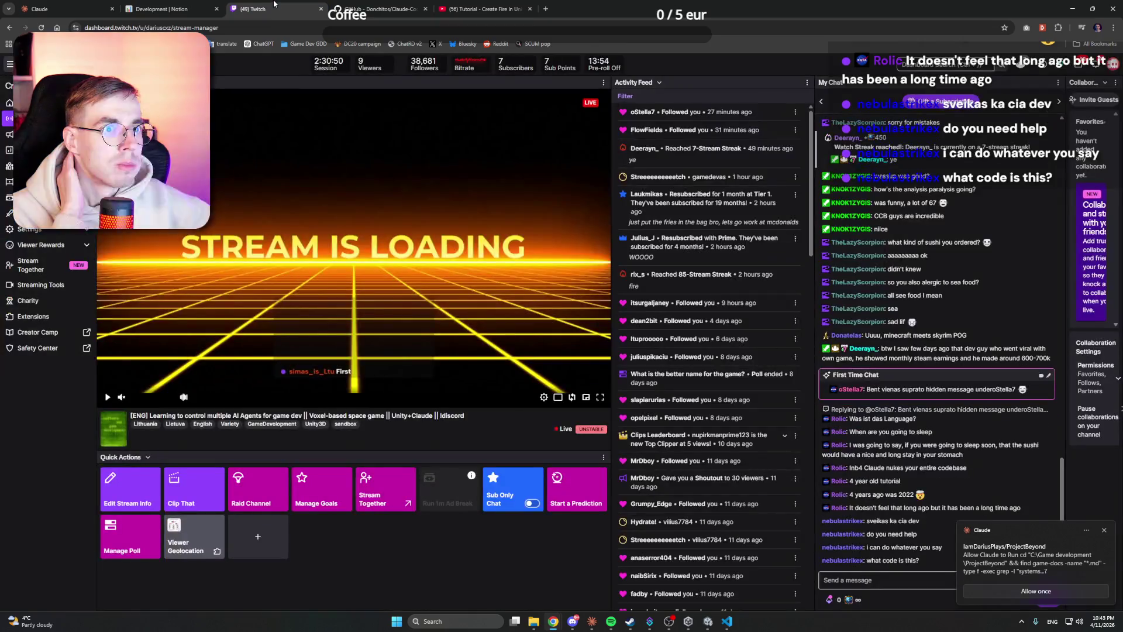
pyautogui.click(70, 7)
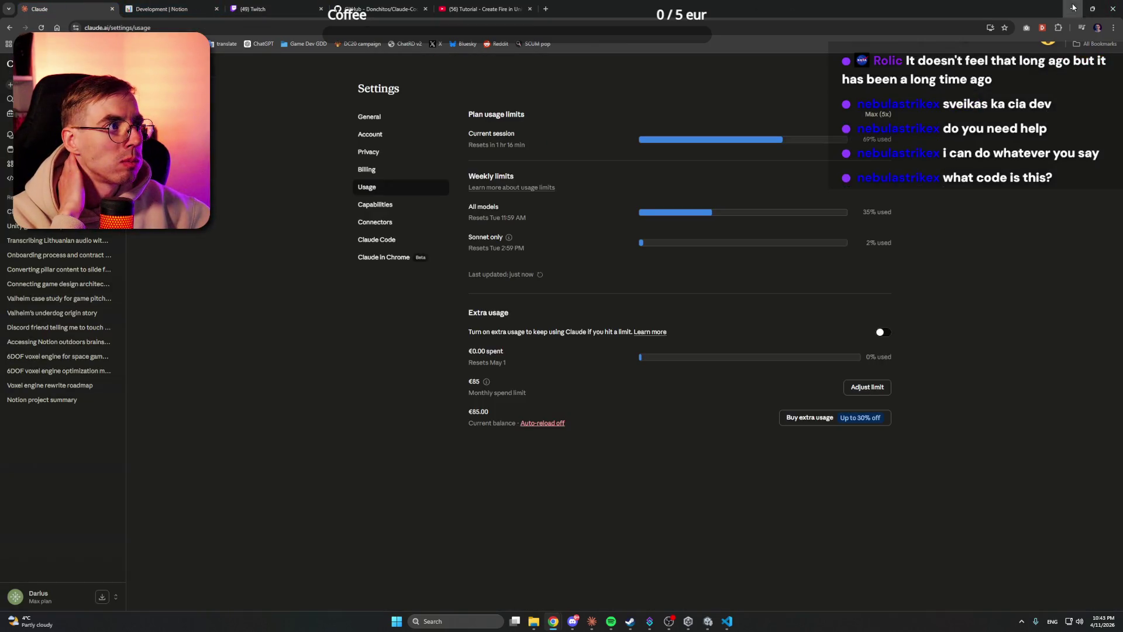
pyautogui.click(1073, 8)
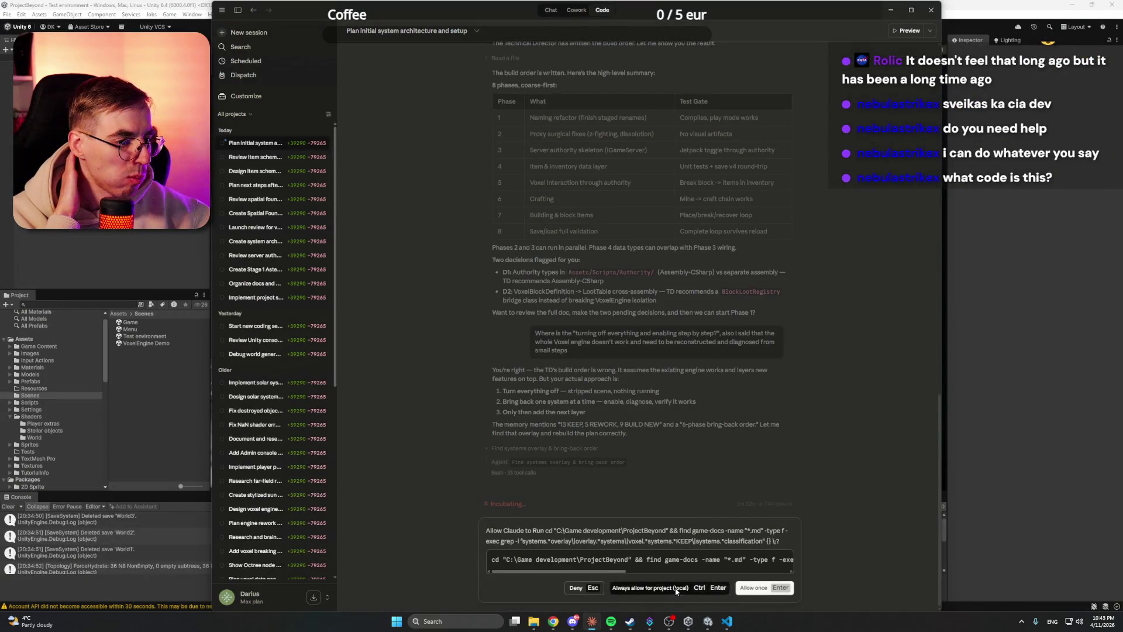
# Step: Allow the agent's next two search commands, then bring up the Steam store page
pyautogui.click(676, 588)
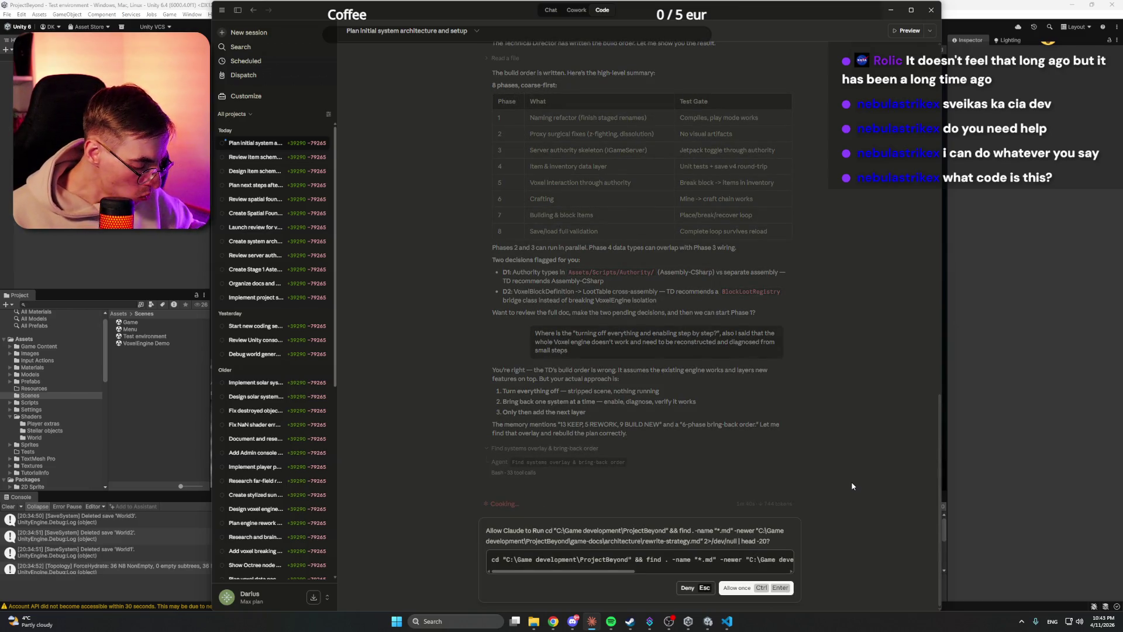
pyautogui.click(736, 587)
pyautogui.click(630, 622)
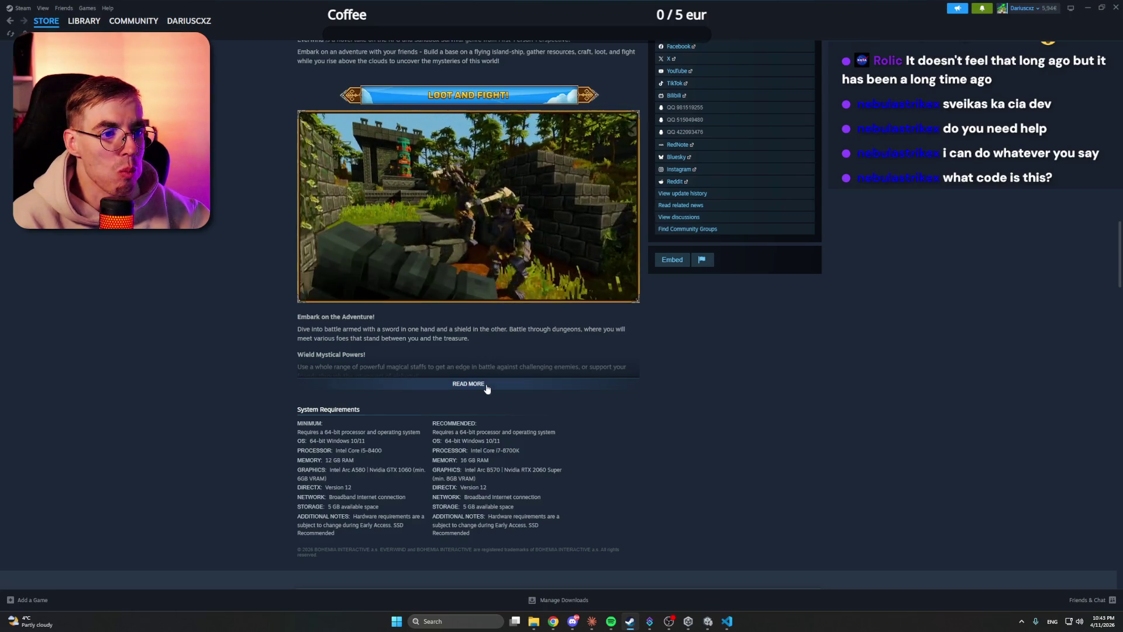
pyautogui.scroll(-4, 216, 346)
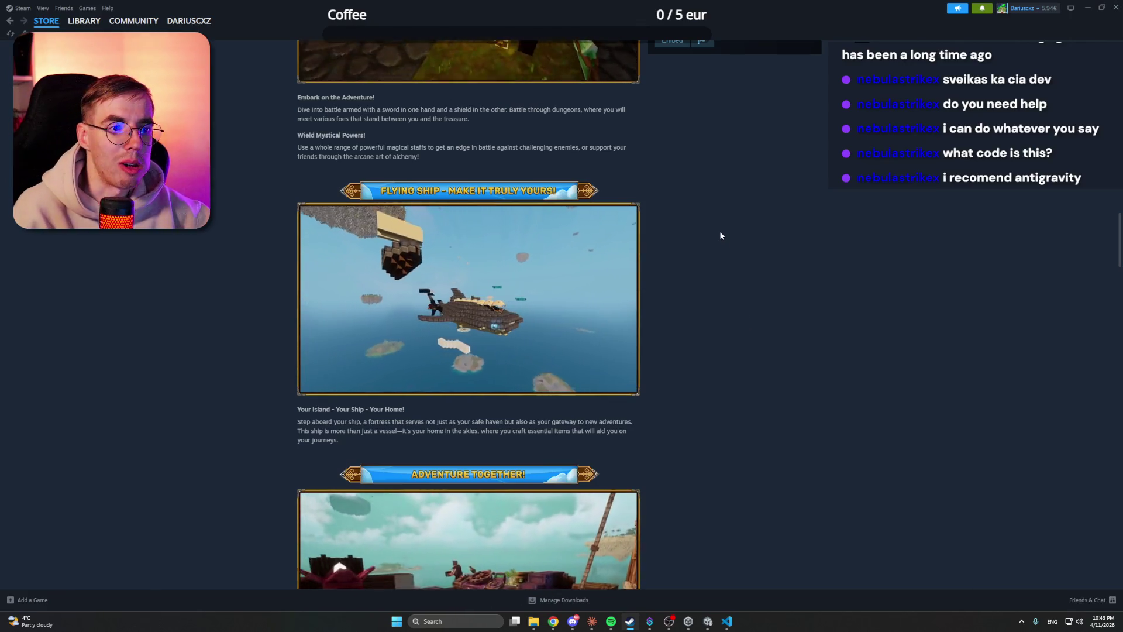
pyautogui.scroll(-5, 719, 232)
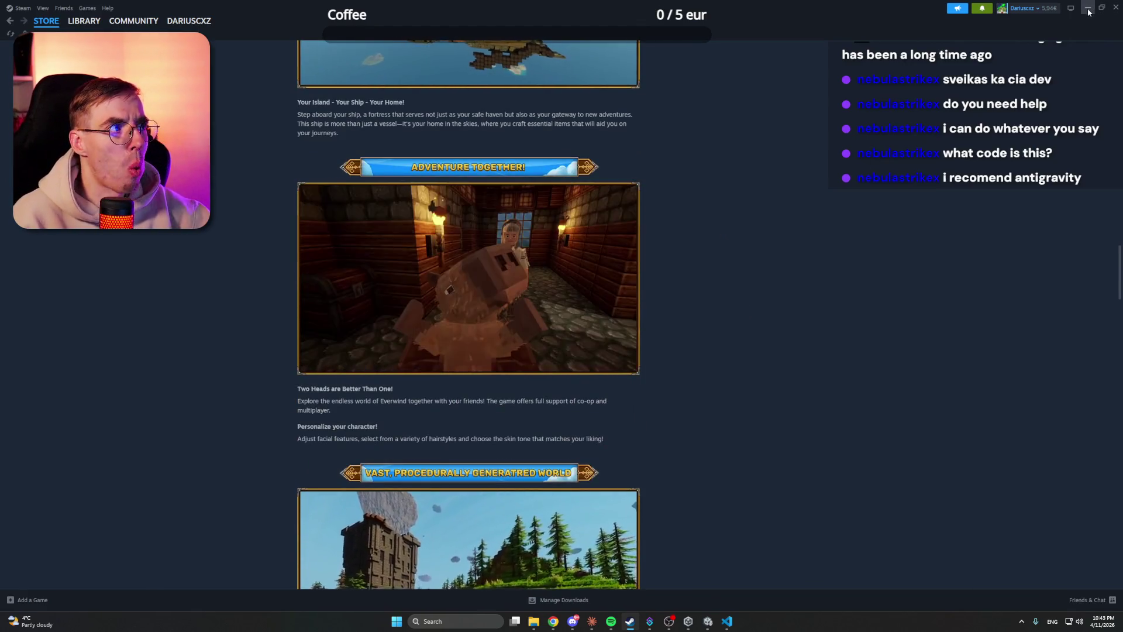
pyautogui.click(1086, 10)
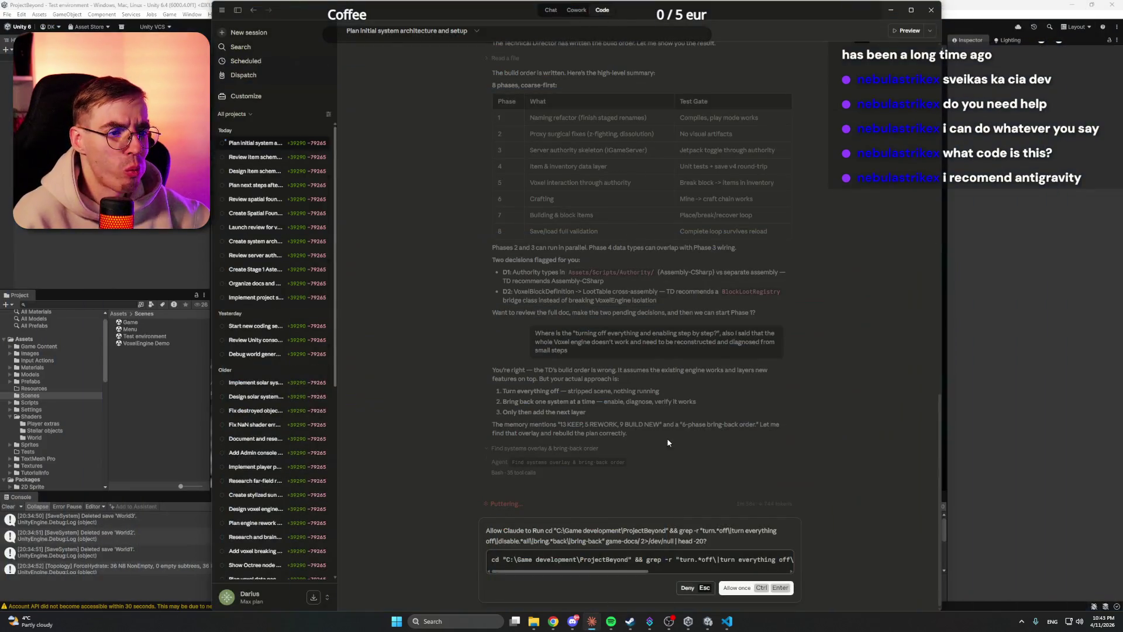
# Step: Approve the agent's grep and git log commands, briefly reviewing the voxel data spec in VS Code
pyautogui.click(738, 589)
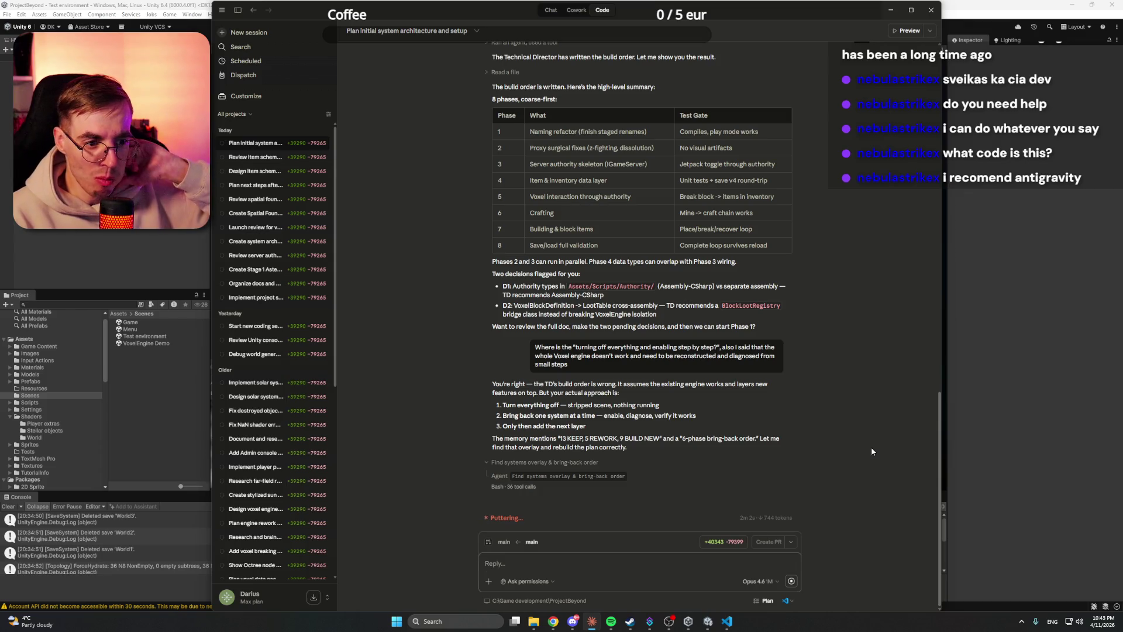
pyautogui.hotkey('ctrl', 'Return')
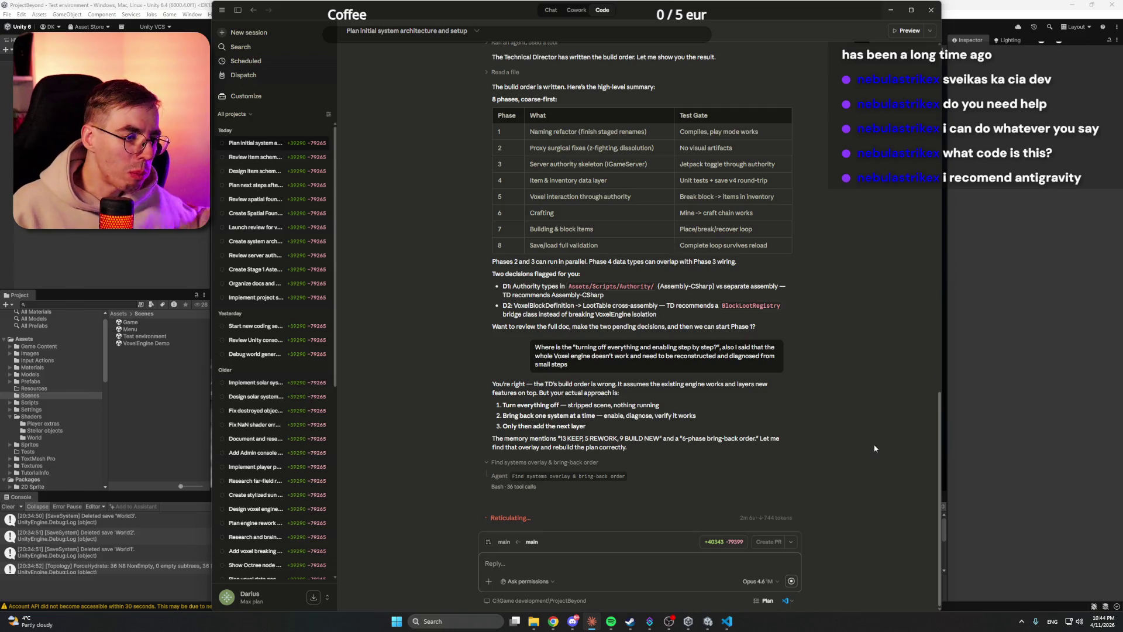
pyautogui.click(726, 619)
pyautogui.scroll(20, 701, 322)
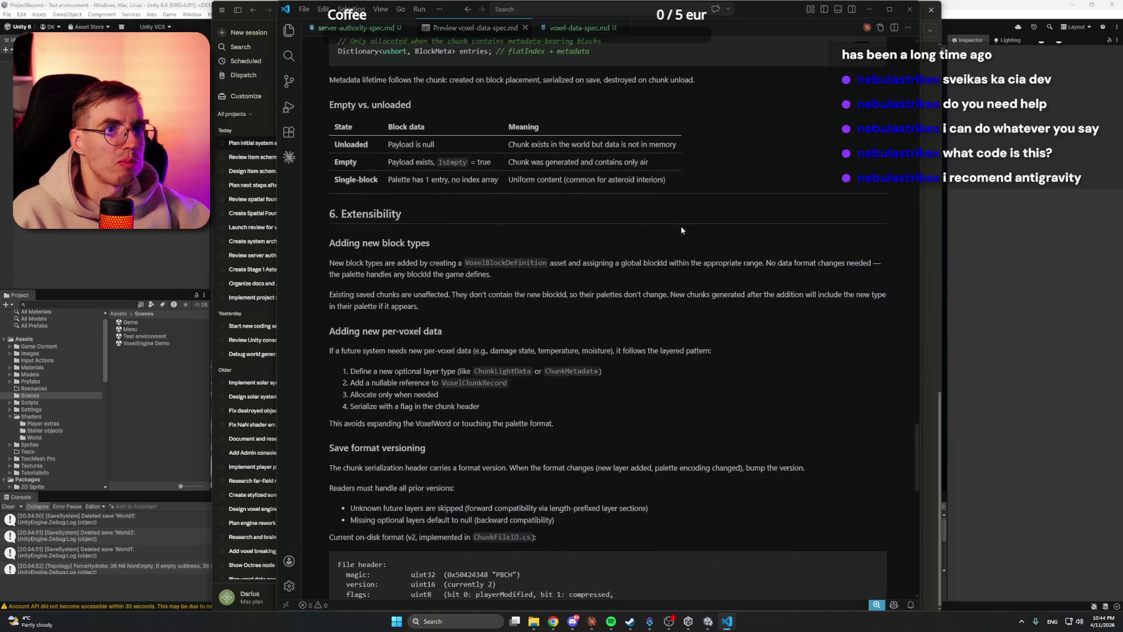
pyautogui.scroll(20, 679, 230)
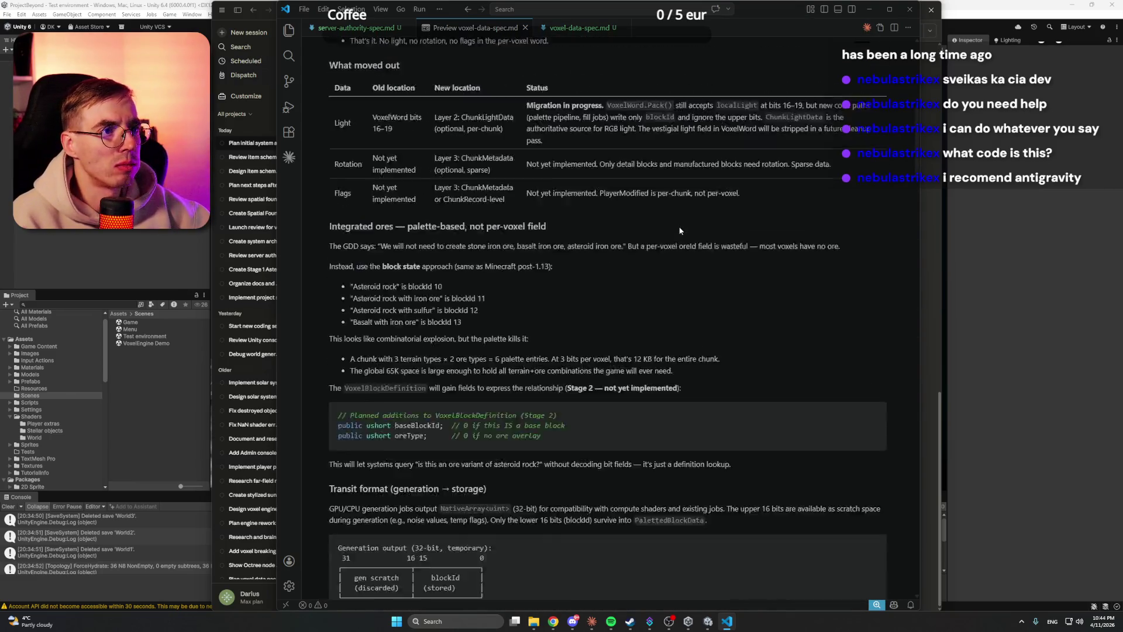
pyautogui.click(870, 9)
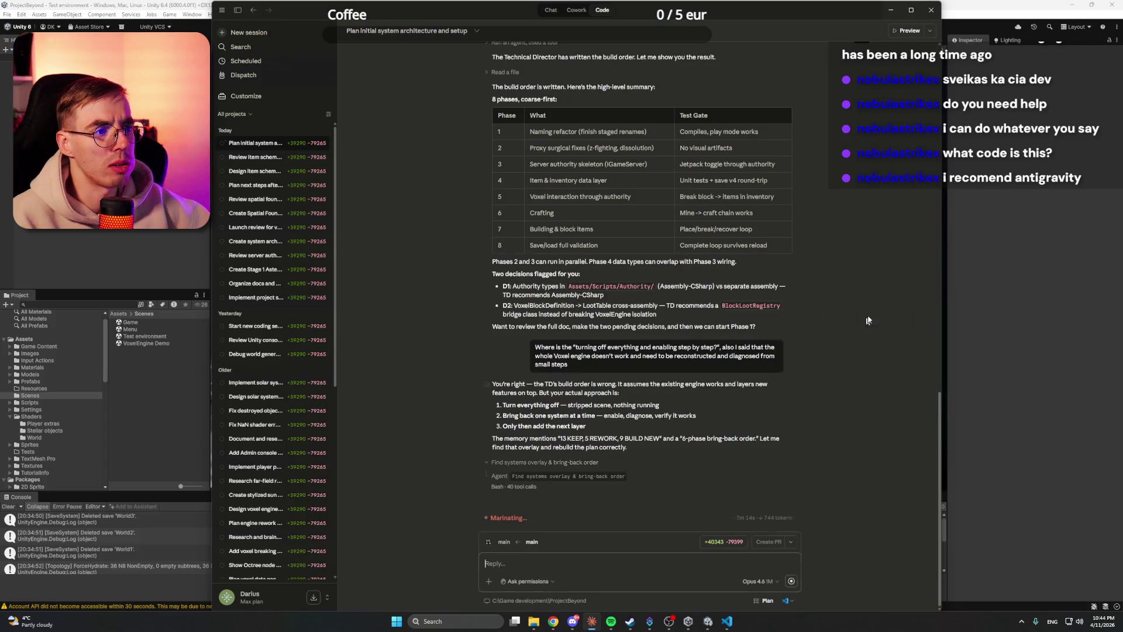
pyautogui.hotkey('ctrl', 'Return')
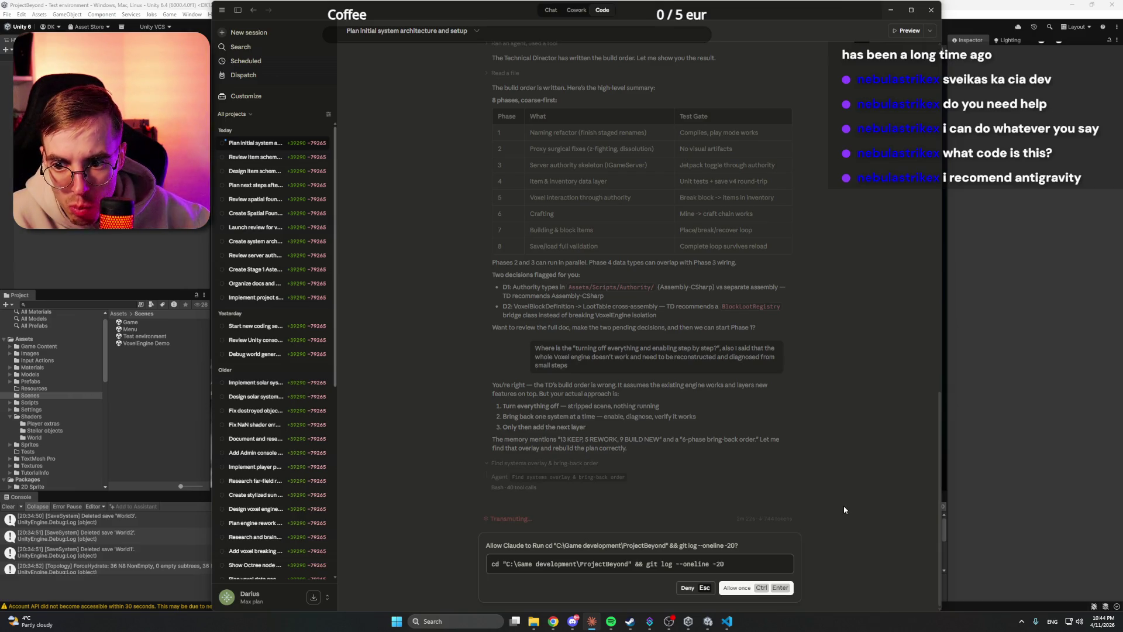
pyautogui.click(740, 589)
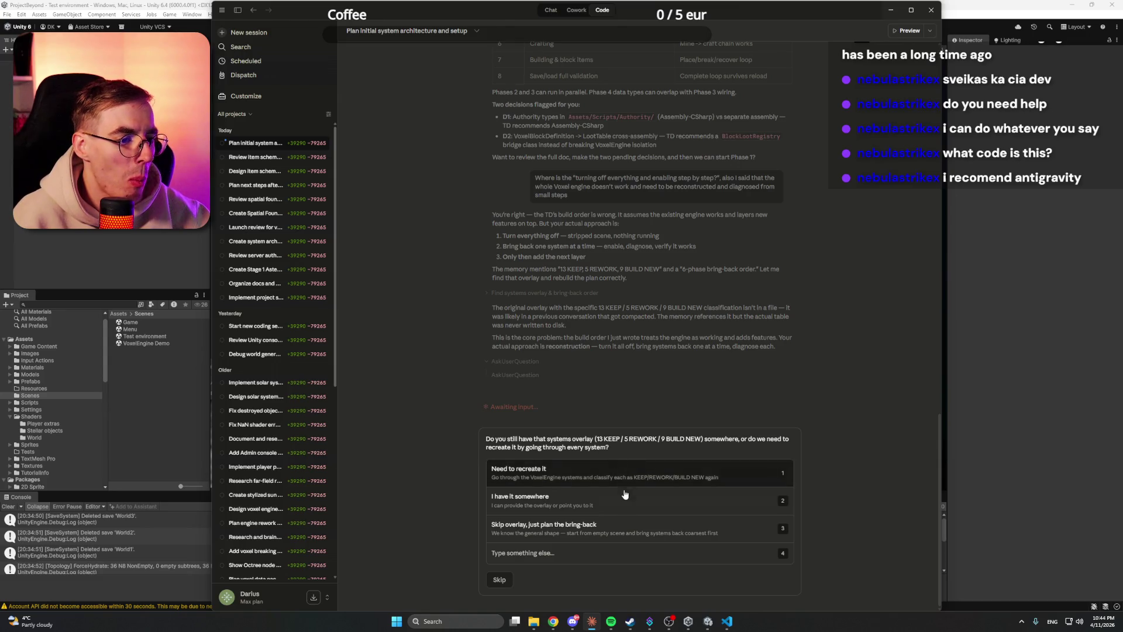
pyautogui.click(590, 555)
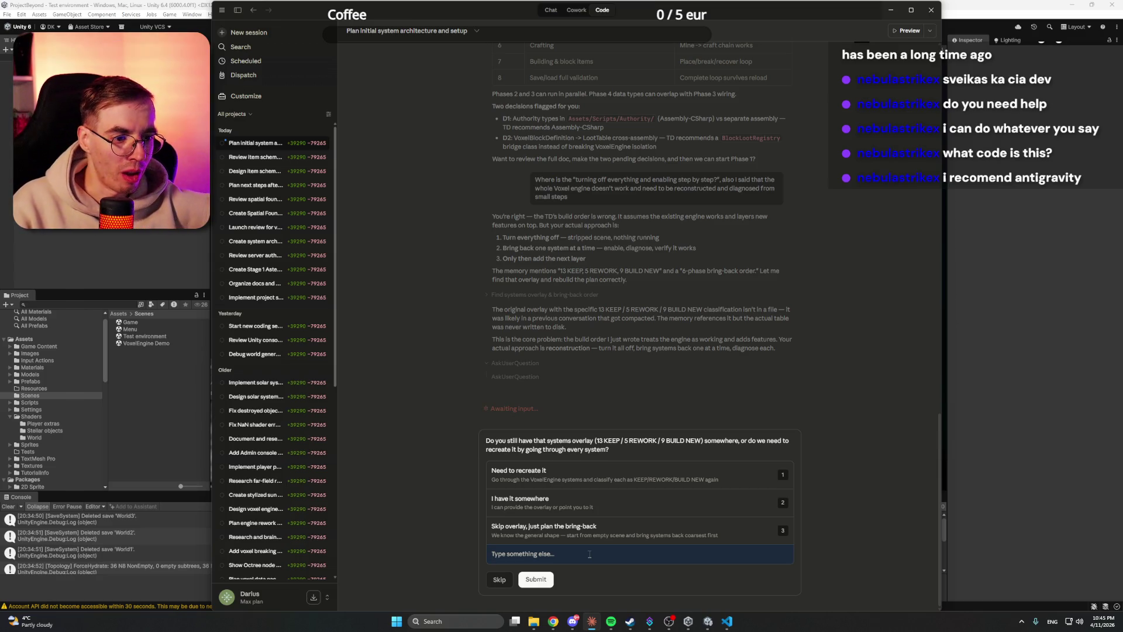
pyautogui.write('We do')
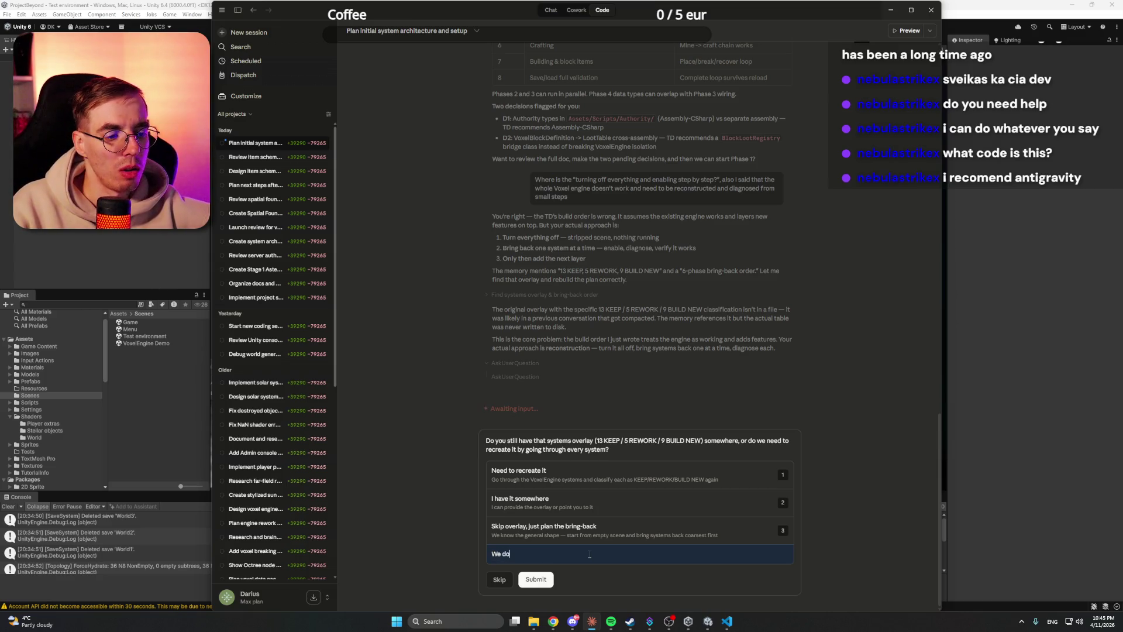
pyautogui.write("n't ne")
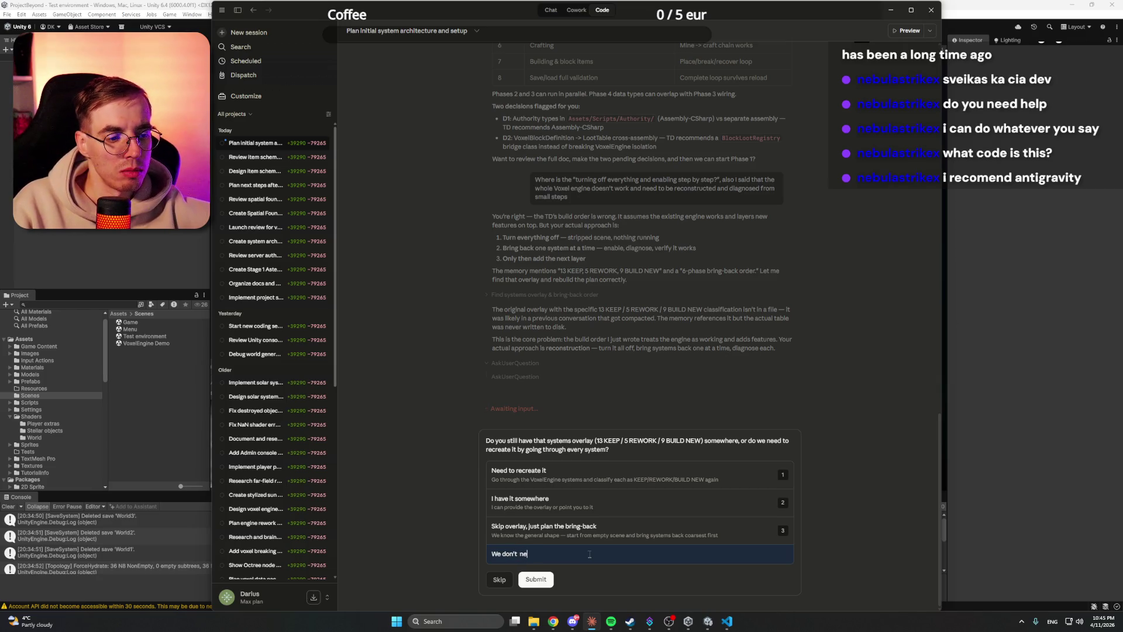
pyautogui.press('BackSpace')
pyautogui.press('BackSpace')
pyautogui.press('BackSpace')
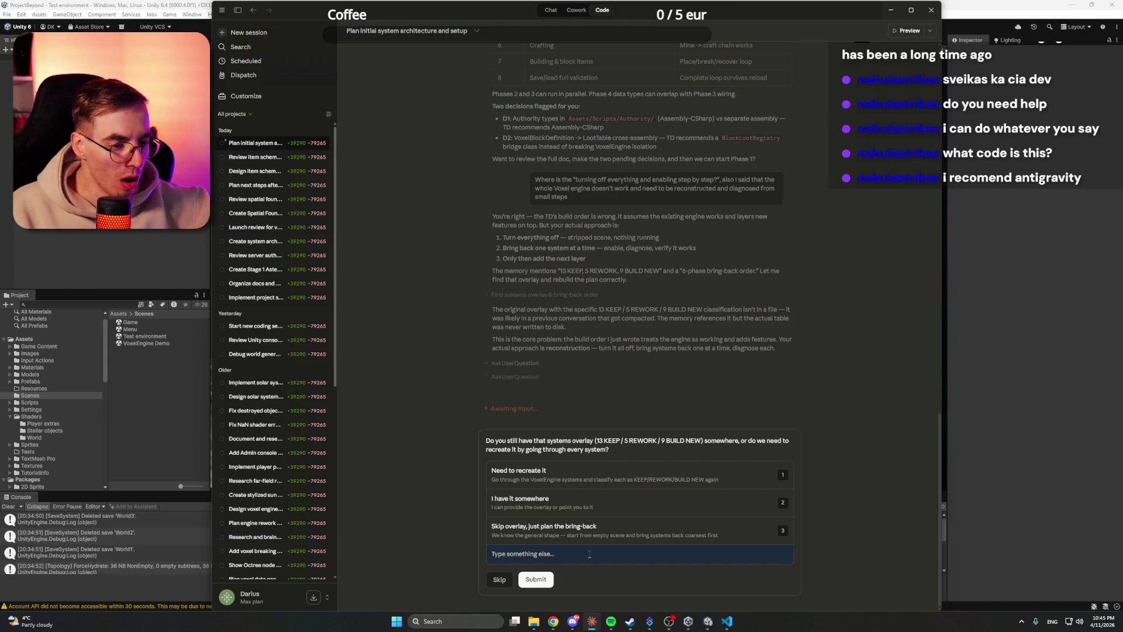
pyautogui.write("We don't need to recearte")
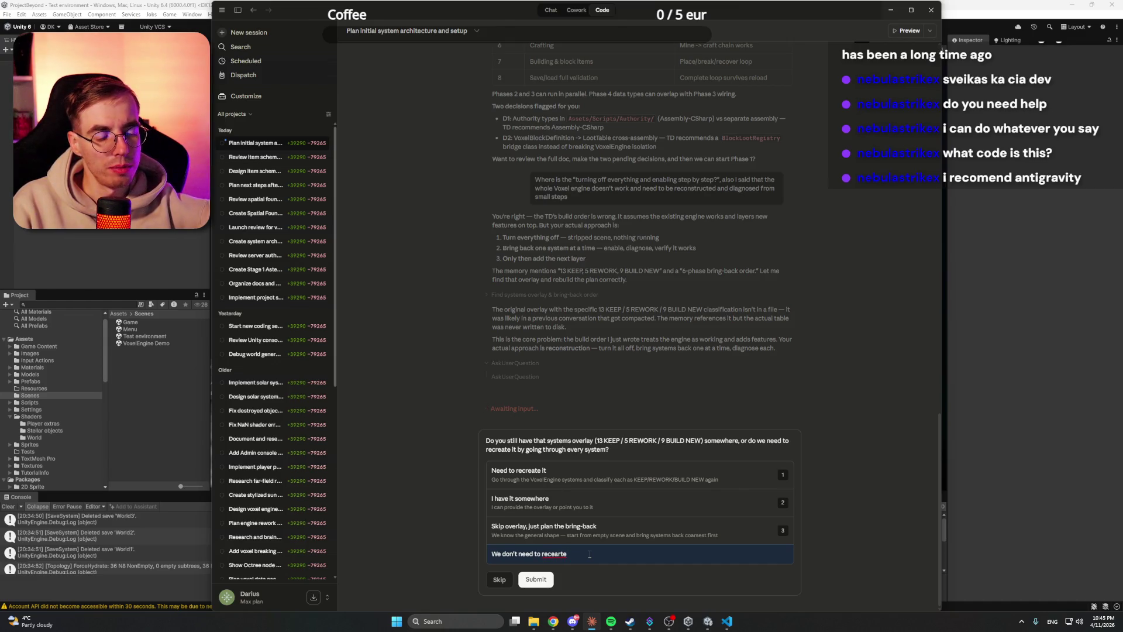
pyautogui.hotkey('ctrl', 'a')
pyautogui.press('BackSpace')
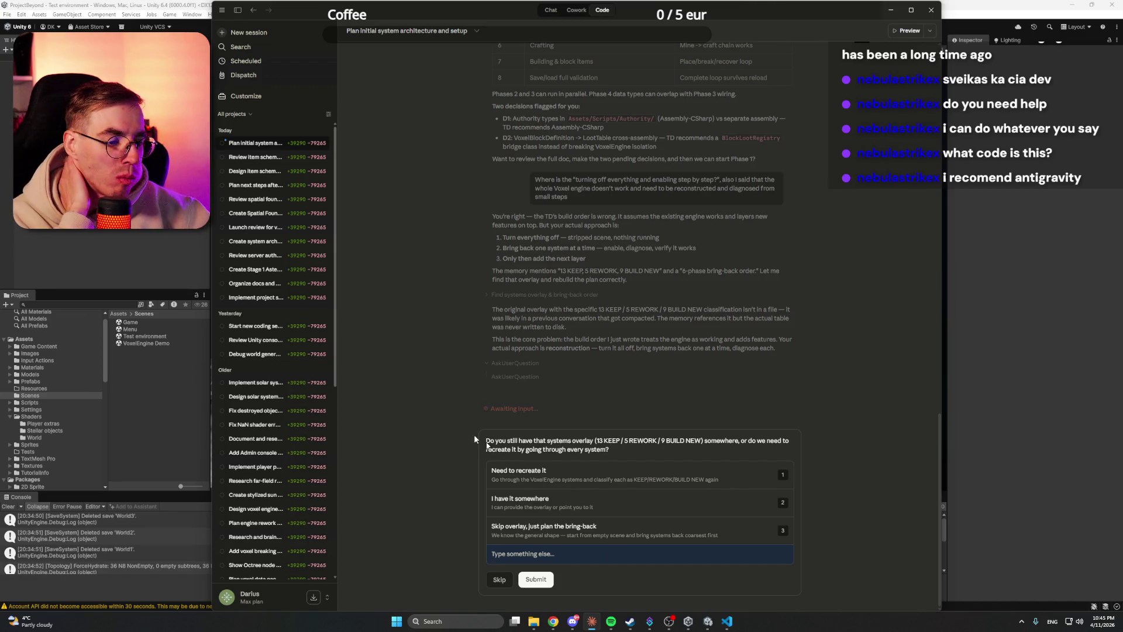
# Step: Put away the browser's usage settings and bring up the Steam store front
pyautogui.moveTo(553, 621)
pyautogui.click(497, 574)
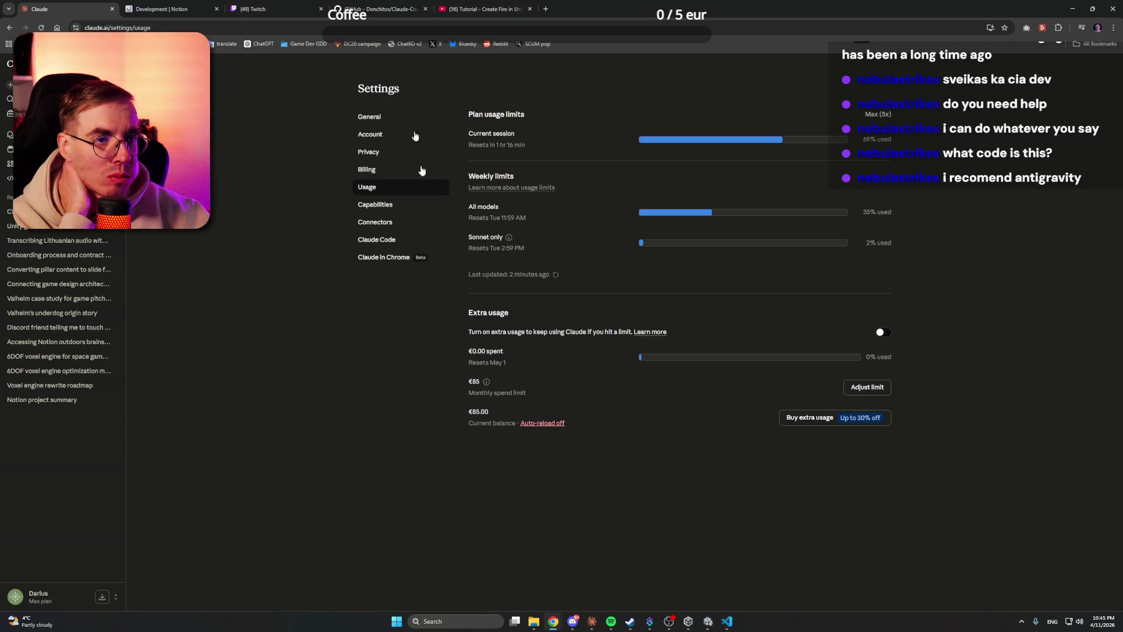
pyautogui.click(1073, 9)
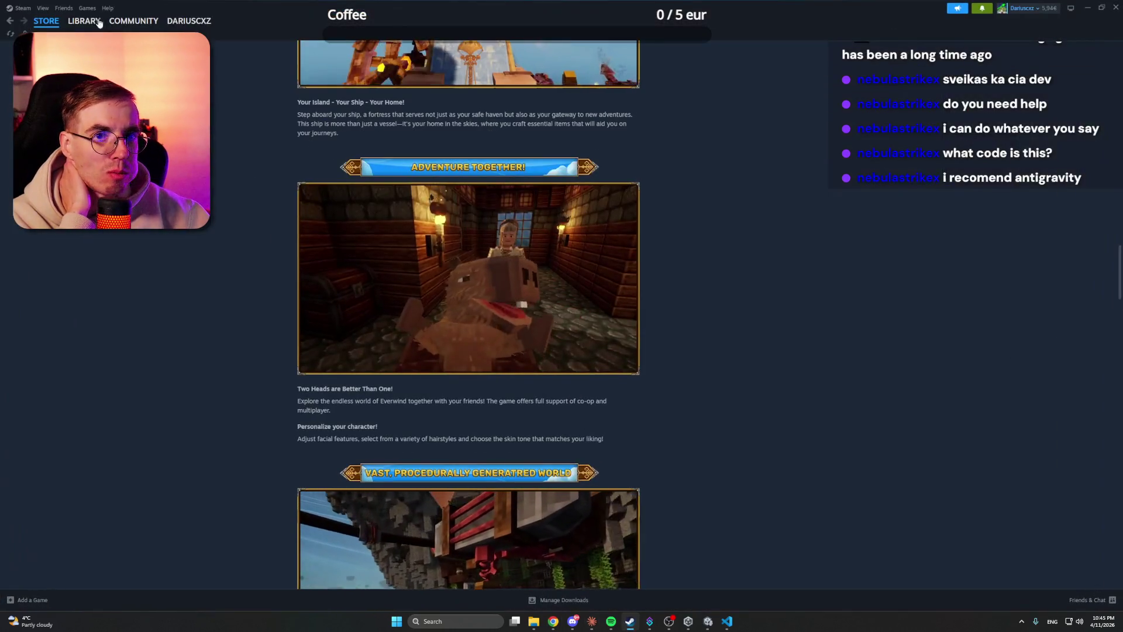
pyautogui.click(75, 22)
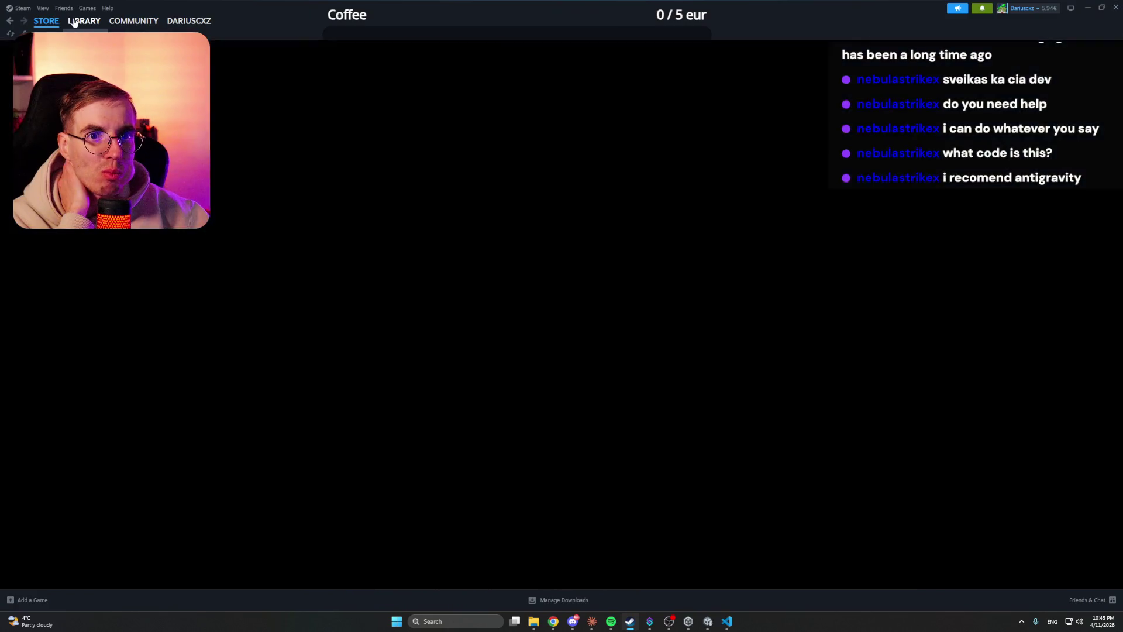
pyautogui.click(47, 22)
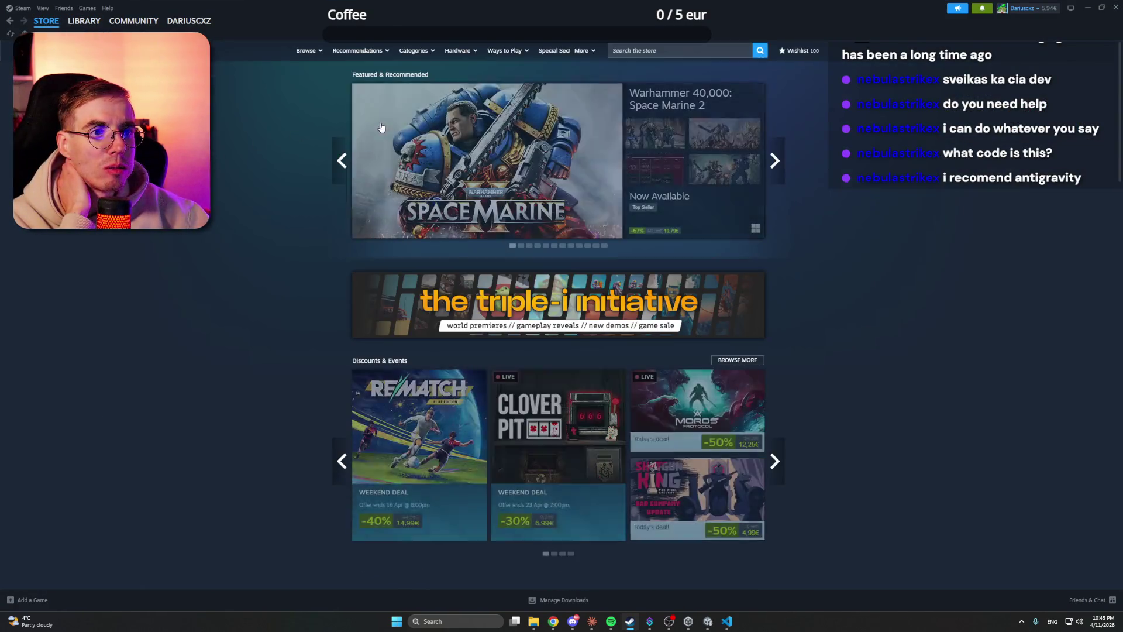
# Step: Scroll to New & Trending and open Extinction Day's store page and screenshot gallery
pyautogui.scroll(-10, 259, 253)
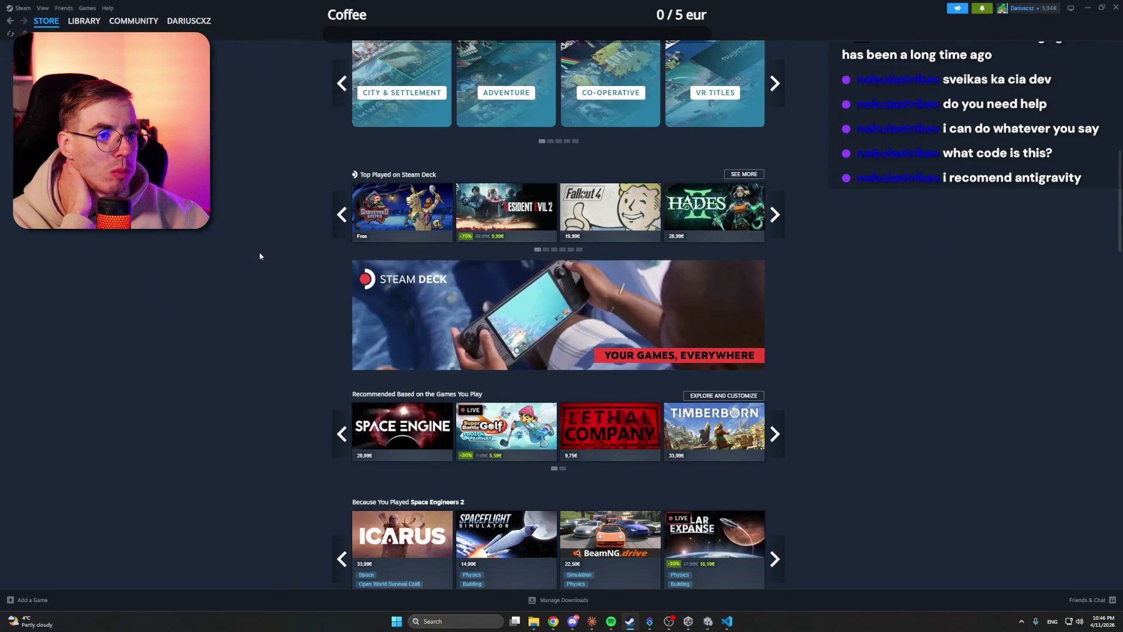
pyautogui.scroll(-5, 260, 256)
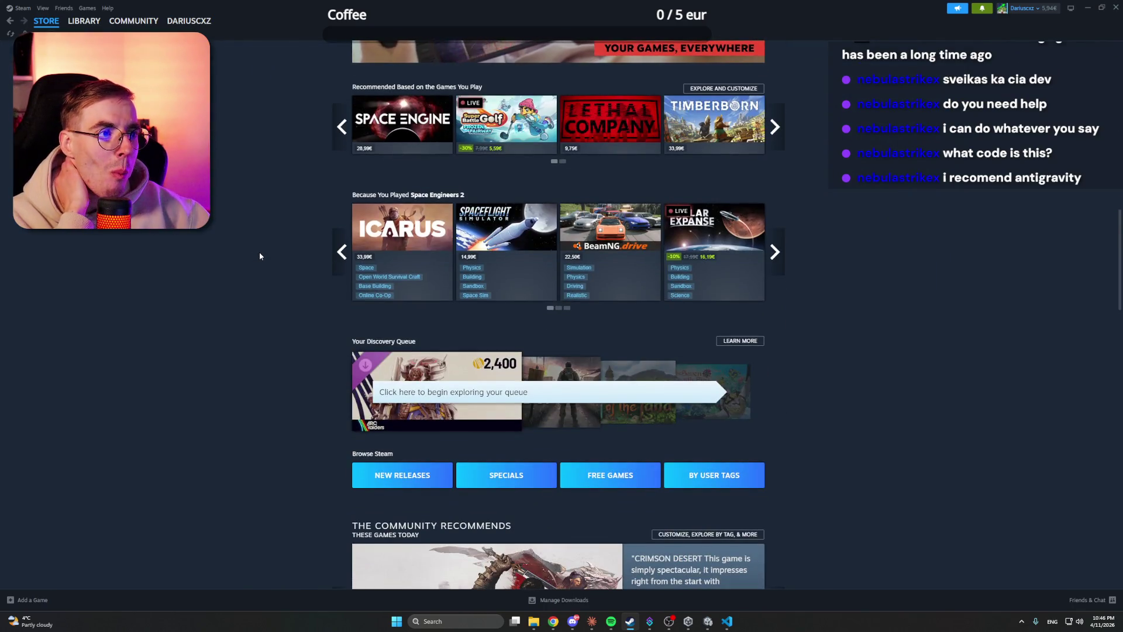
pyautogui.scroll(-9, 260, 256)
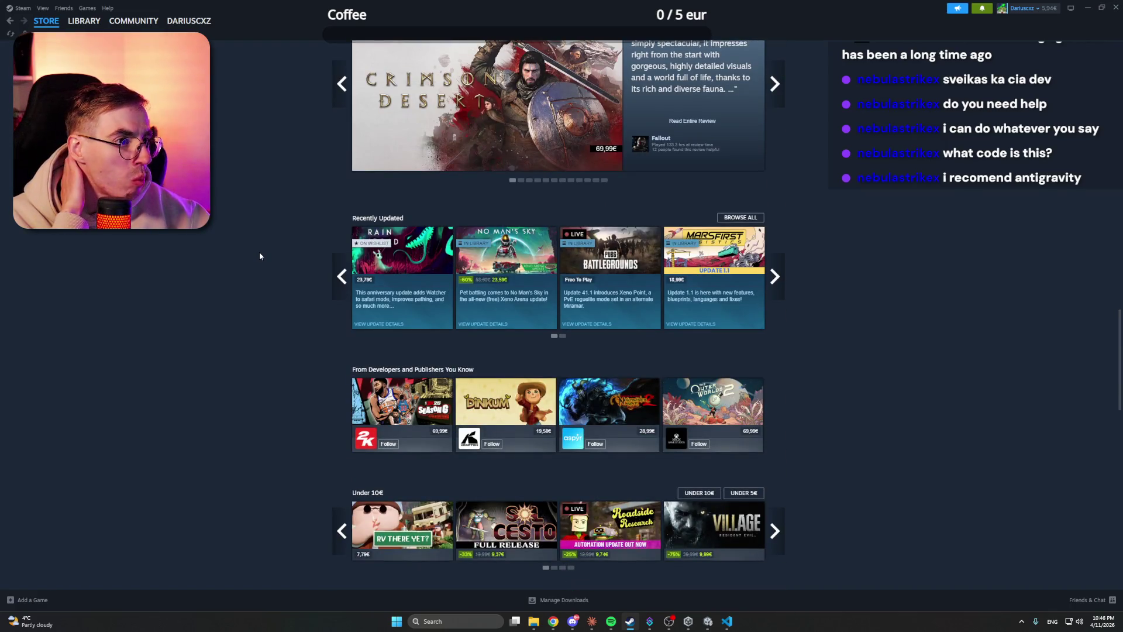
pyautogui.scroll(-4, 260, 256)
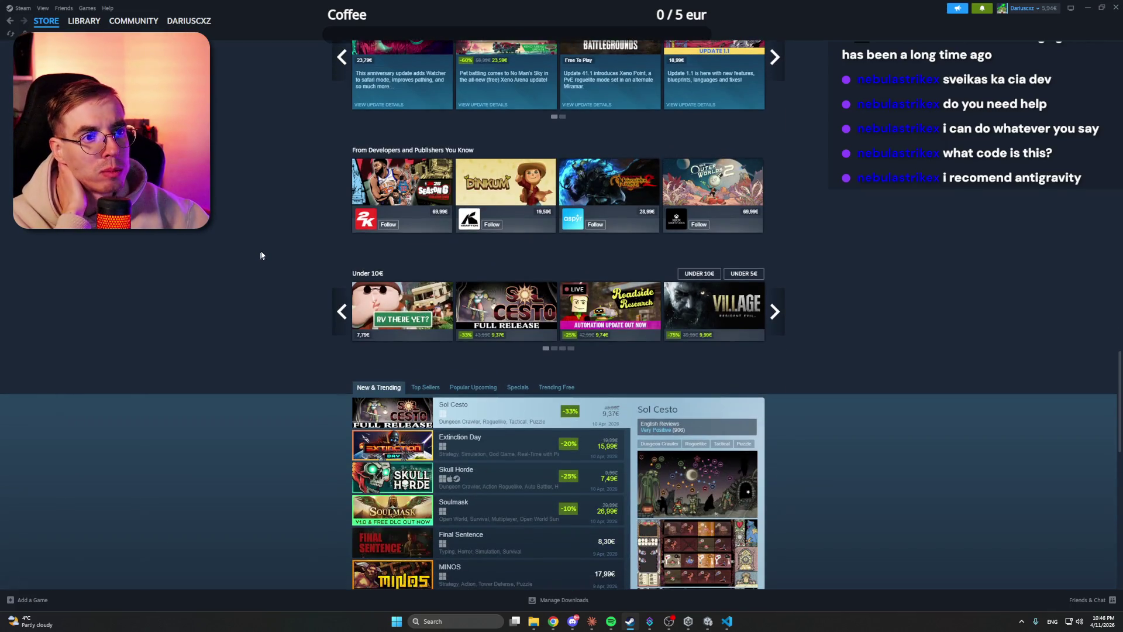
pyautogui.moveTo(523, 196)
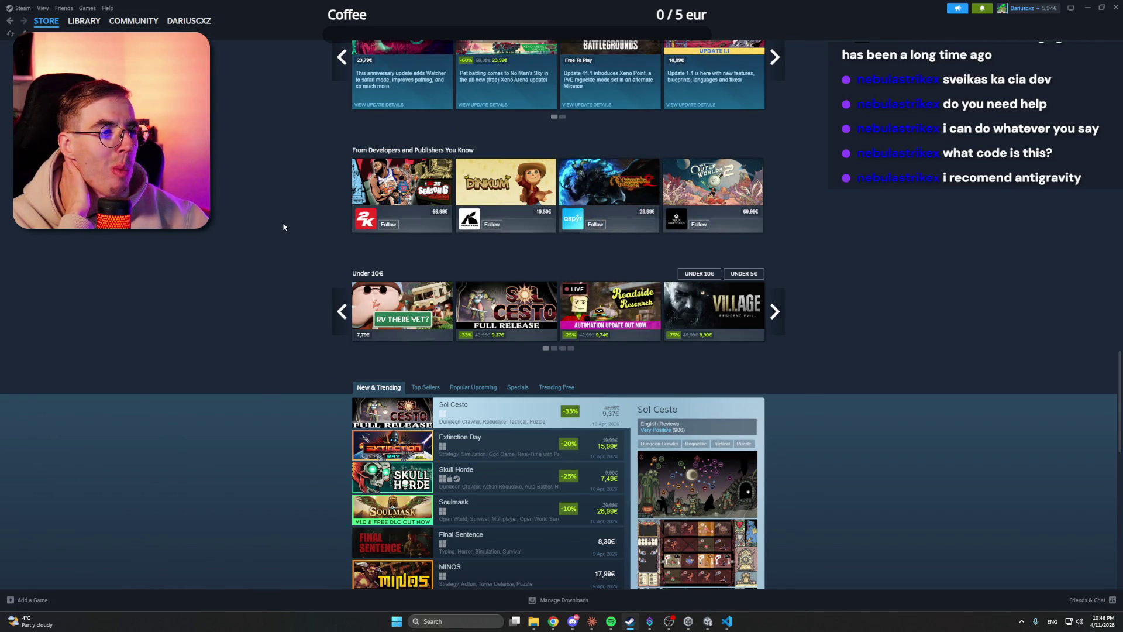
pyautogui.moveTo(733, 186)
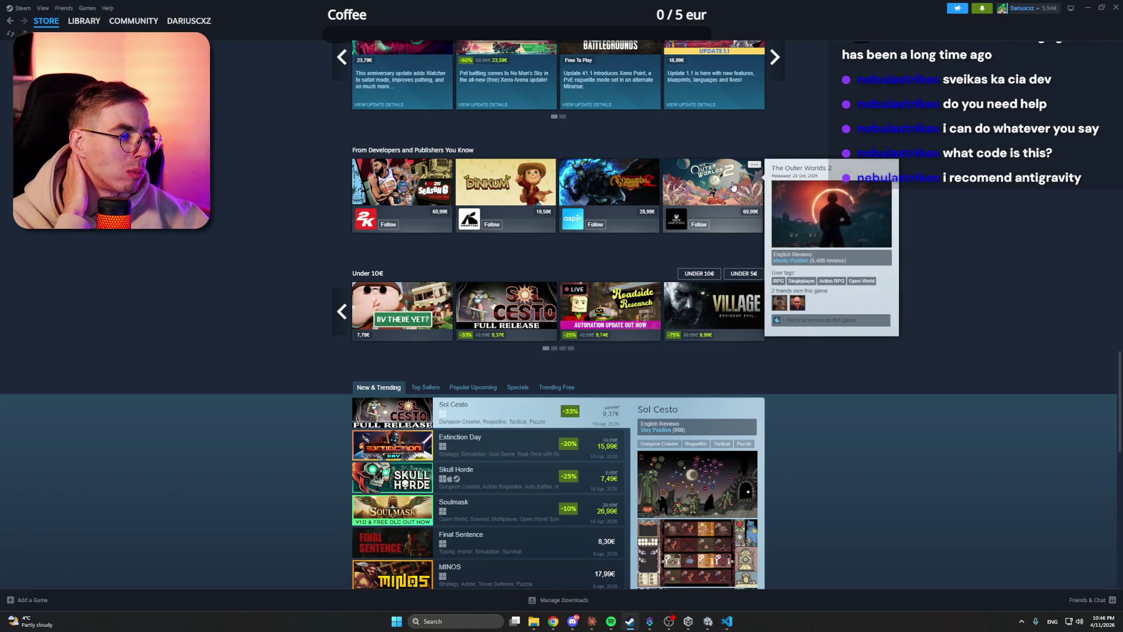
pyautogui.scroll(-4, 287, 319)
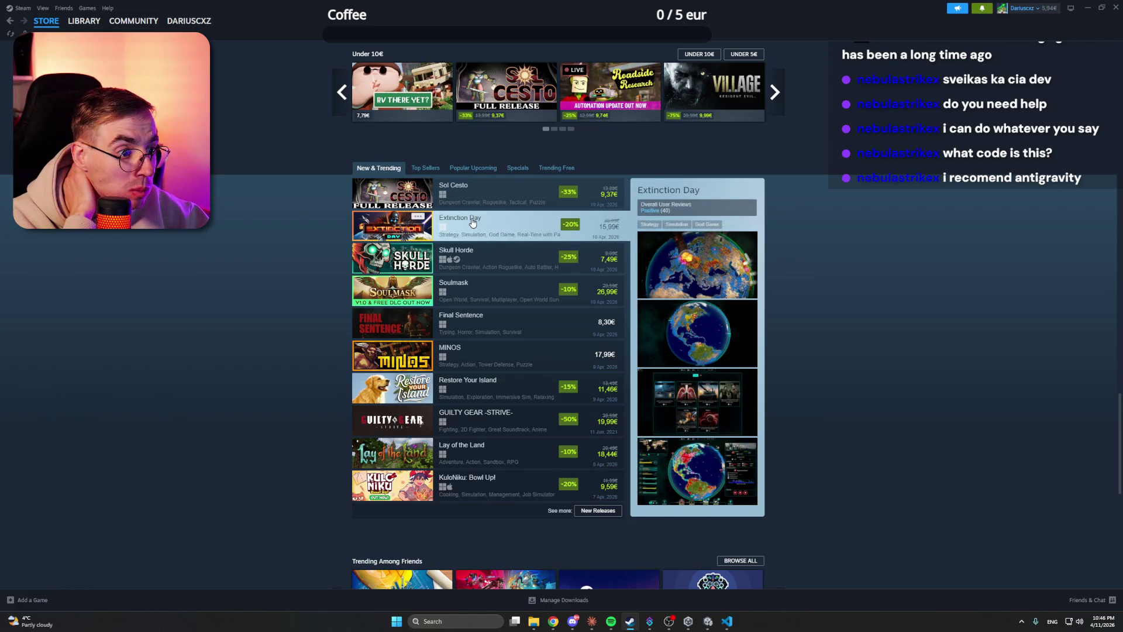
pyautogui.click(472, 222)
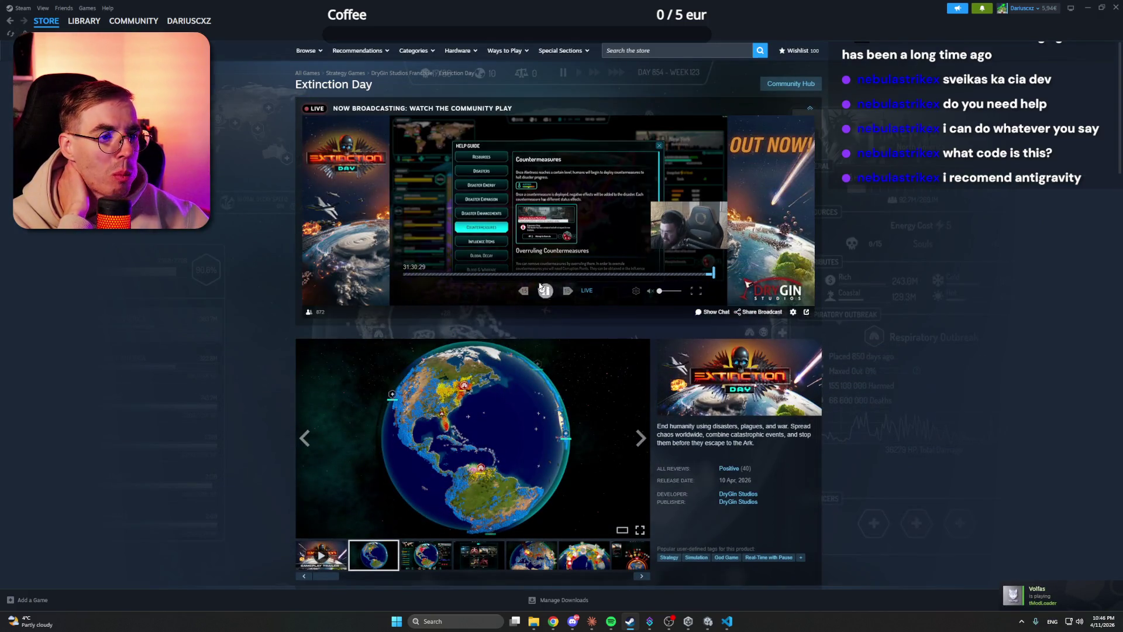
pyautogui.click(511, 430)
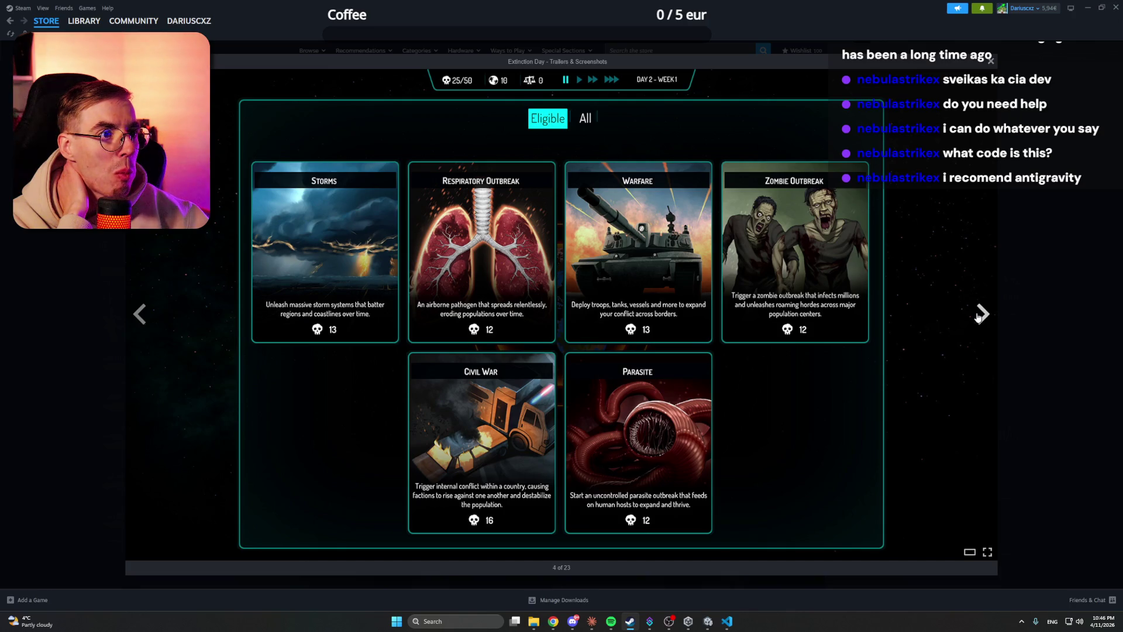
# Step: Page through the Extinction Day screenshots up to image 13 of 23
pyautogui.click(978, 316)
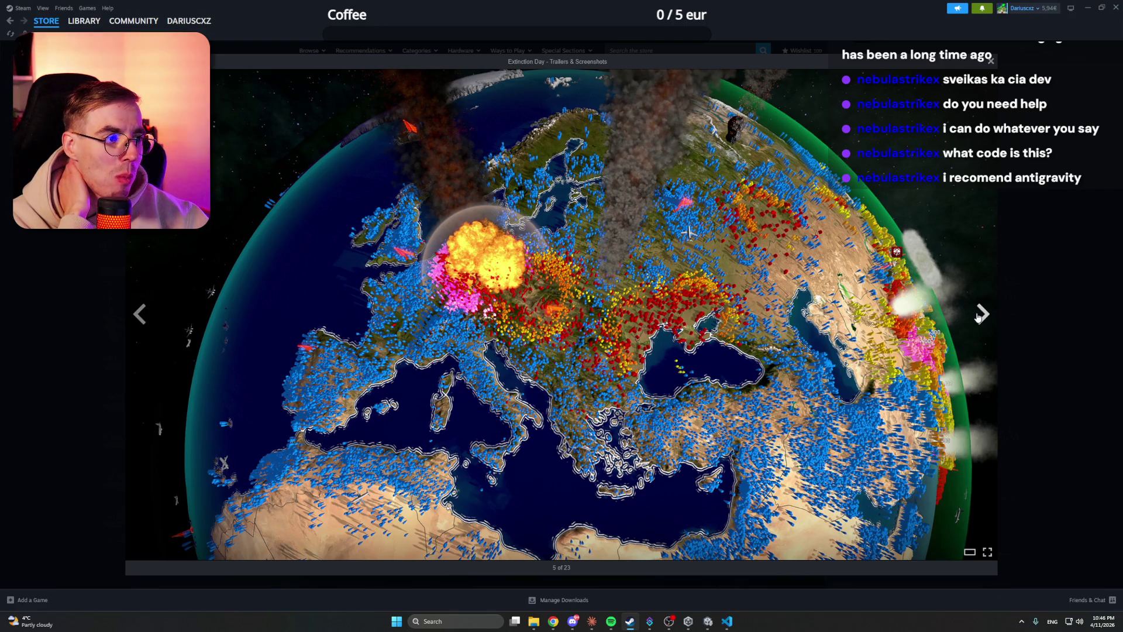
pyautogui.click(978, 316)
pyautogui.click(978, 316)
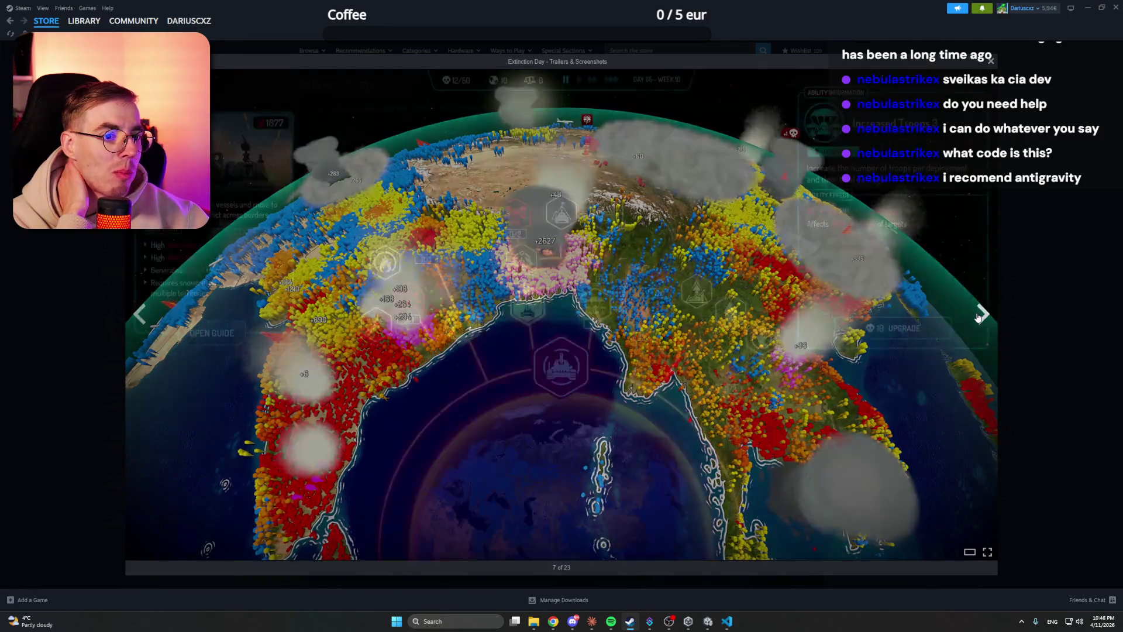
pyautogui.click(978, 317)
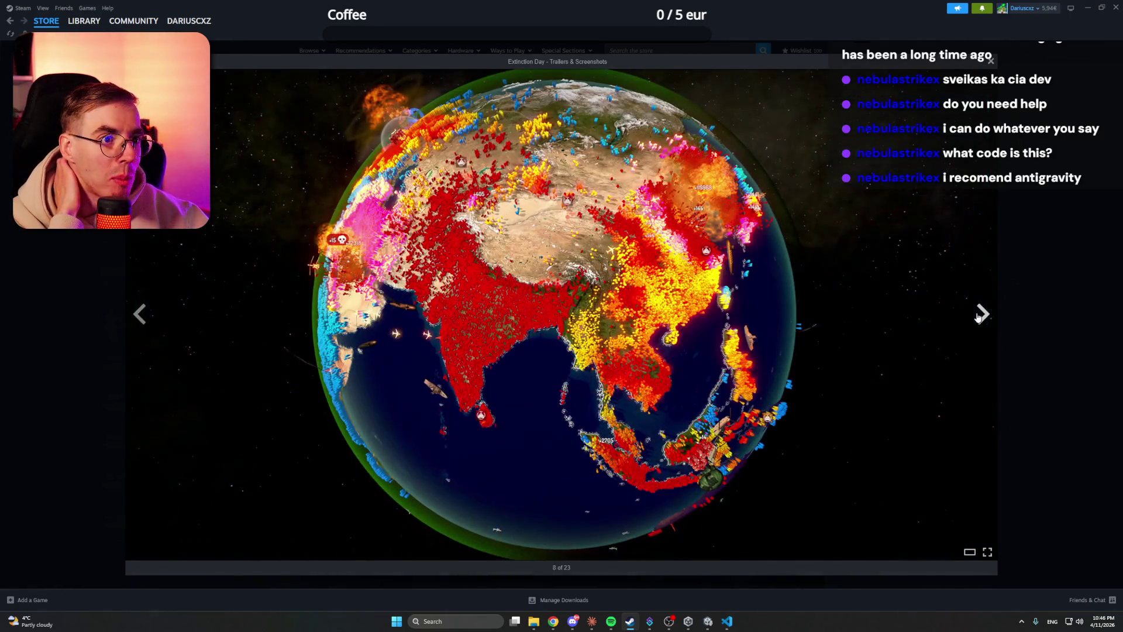
pyautogui.click(978, 316)
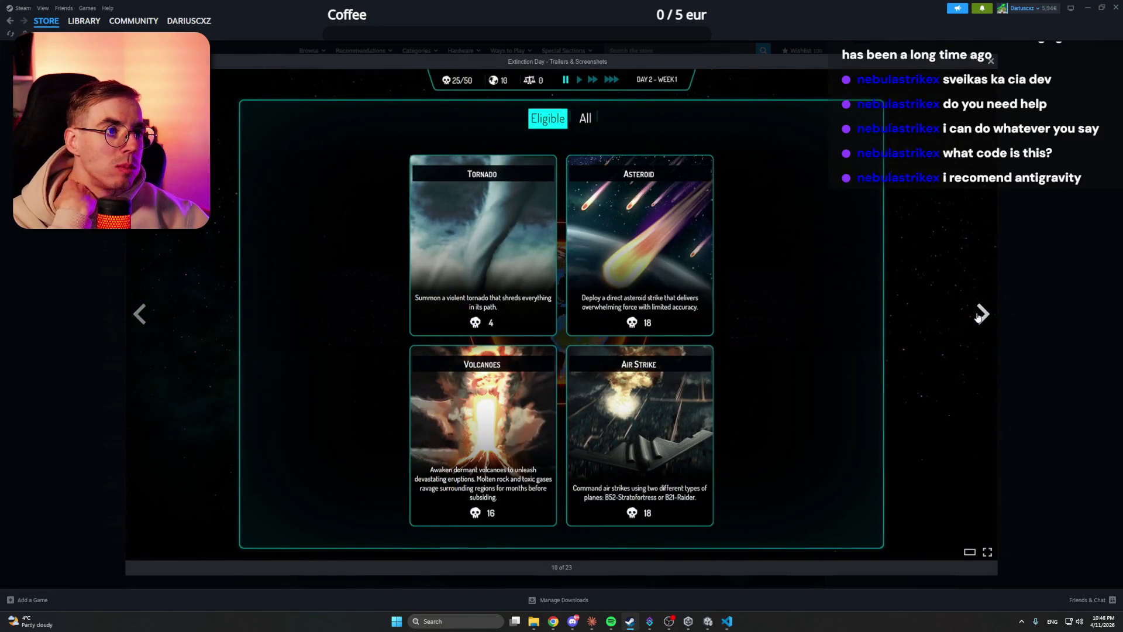
pyautogui.click(978, 316)
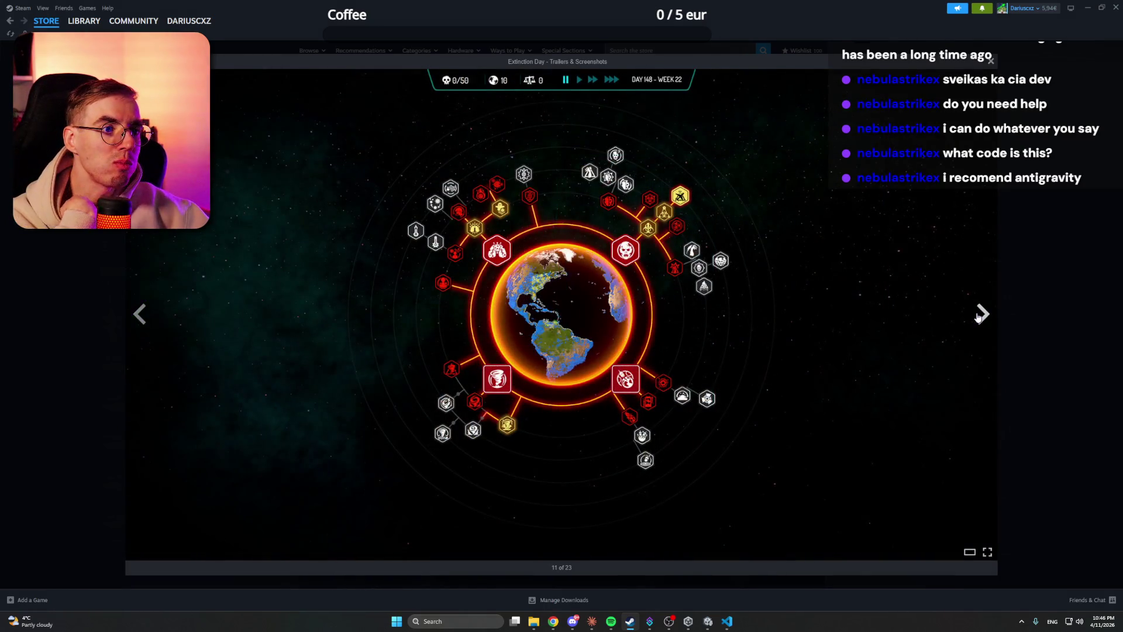
pyautogui.click(978, 316)
pyautogui.click(978, 317)
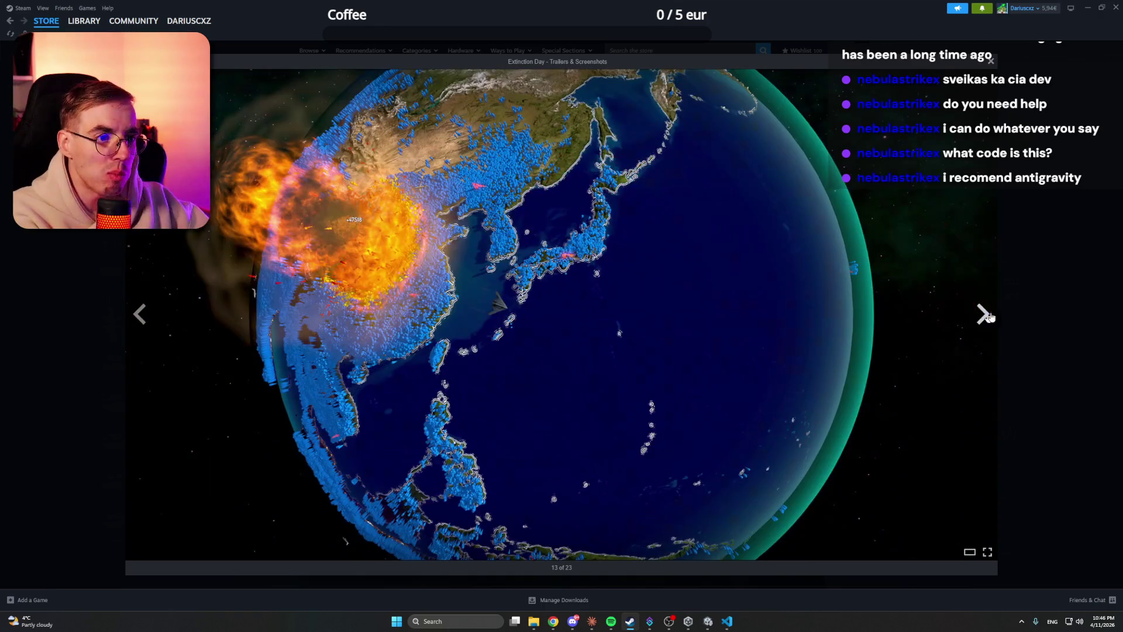
# Step: Close the screenshot viewer, scroll the page, and go back to the store front
pyautogui.press('Escape')
pyautogui.scroll(-10, 895, 301)
pyautogui.scroll(-5, 895, 301)
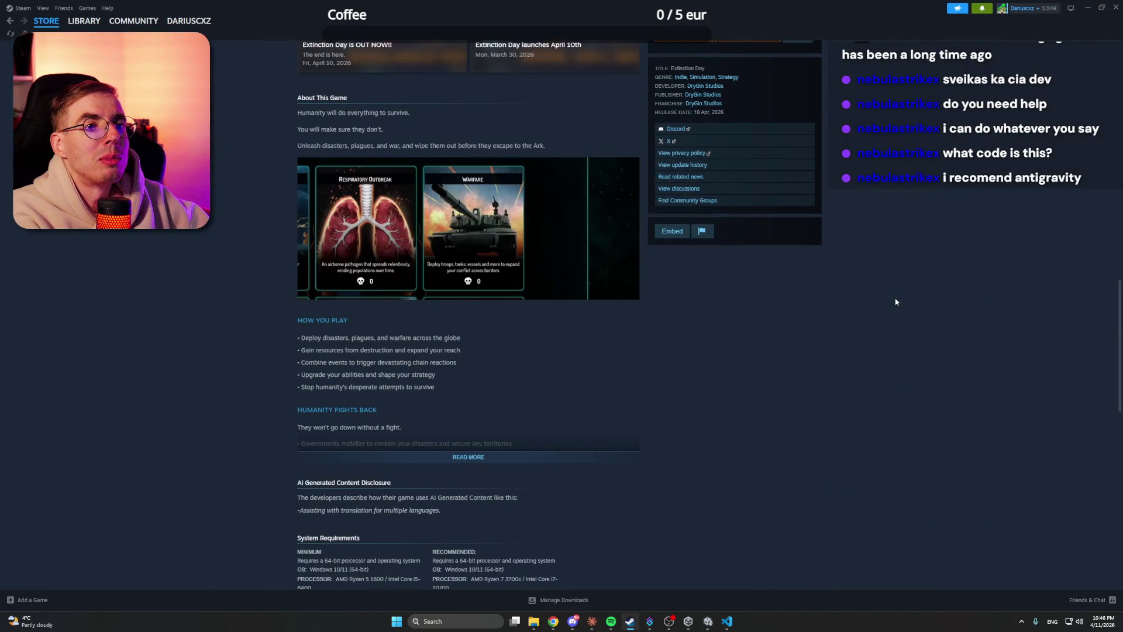
pyautogui.hotkey('alt', 'Left')
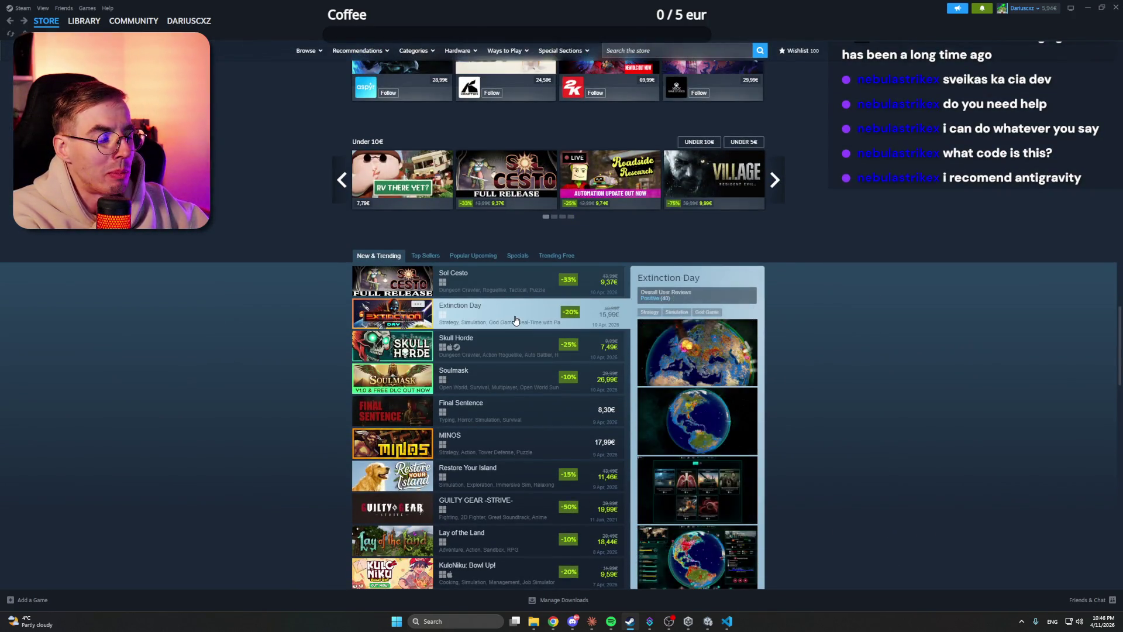
pyautogui.scroll(-1, 515, 311)
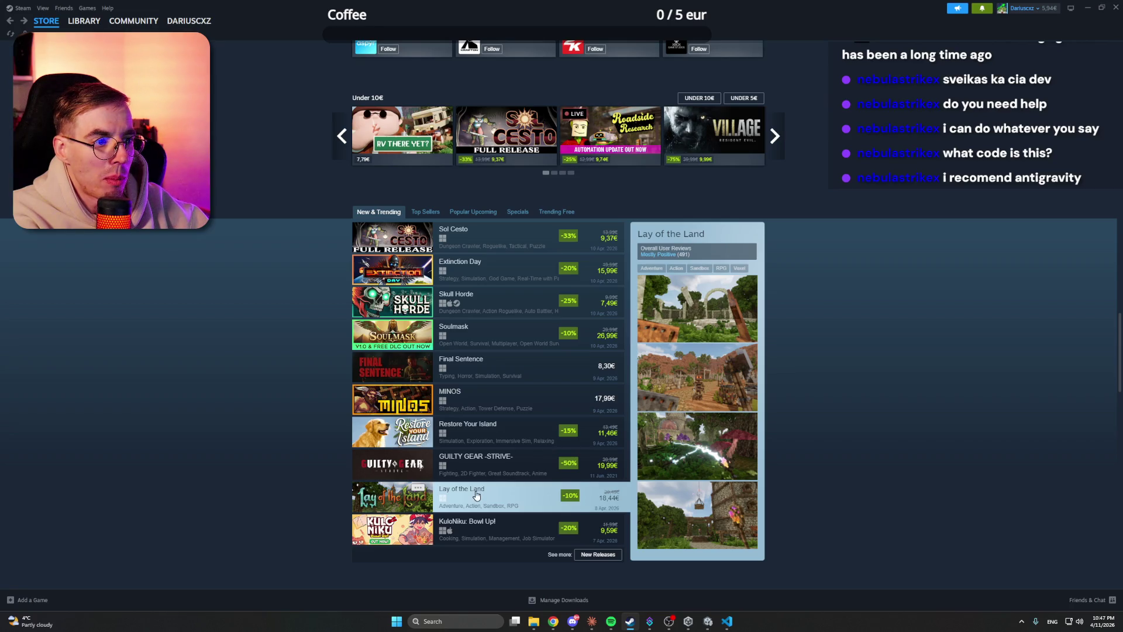
# Step: Look over the Restore Your Island store page, then go back to the Top Sellers list
pyautogui.click(470, 428)
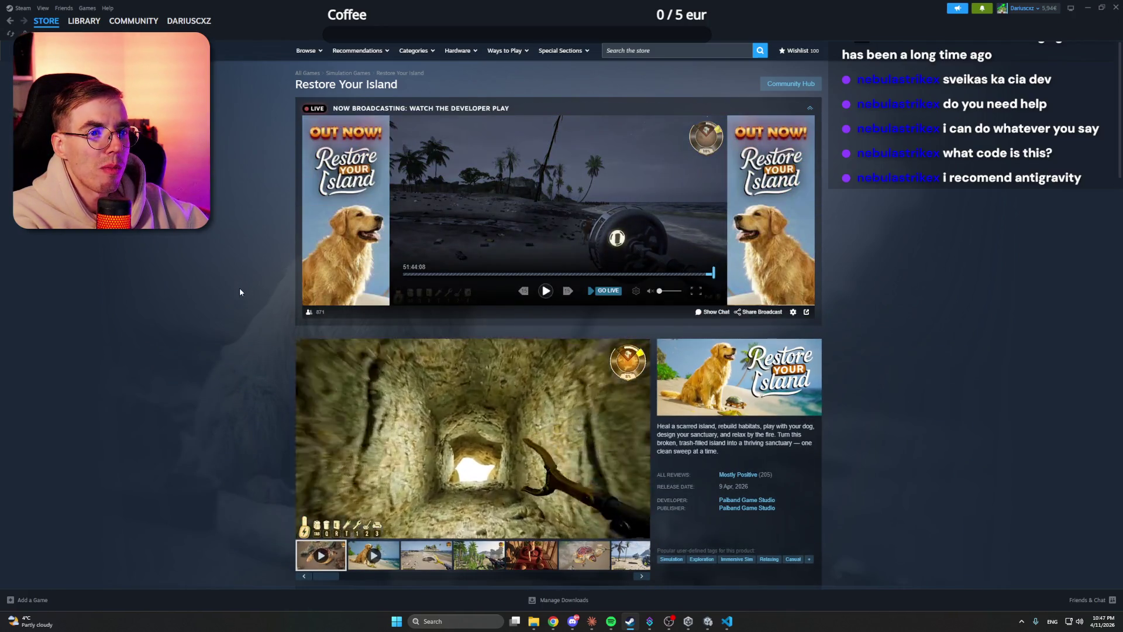
pyautogui.scroll(-3, 240, 289)
pyautogui.scroll(1, 264, 283)
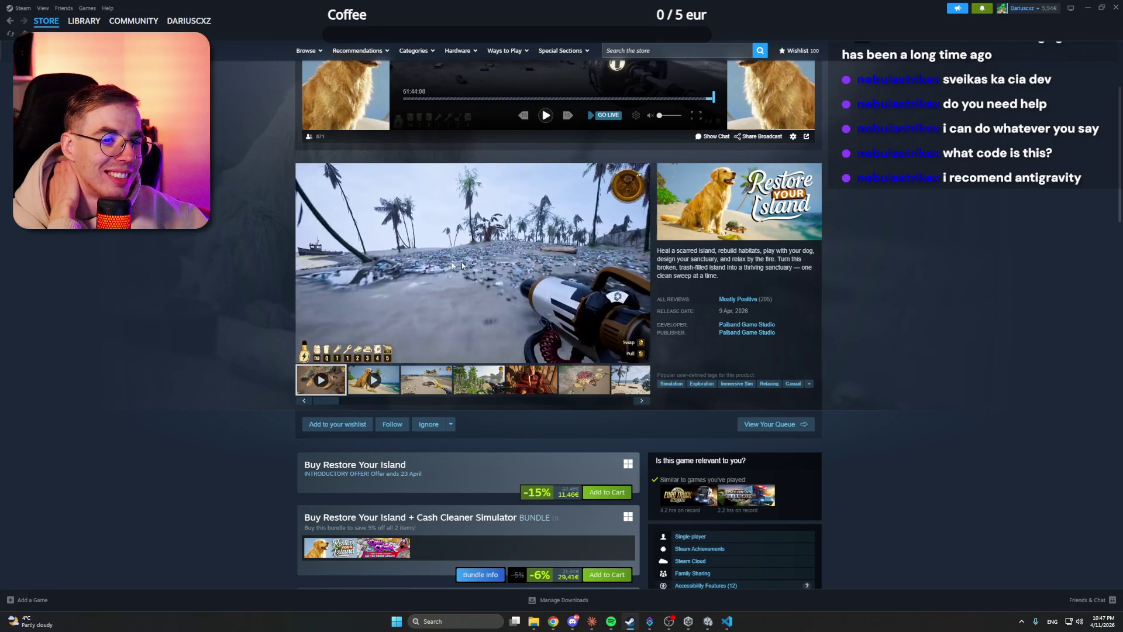
pyautogui.moveTo(505, 314)
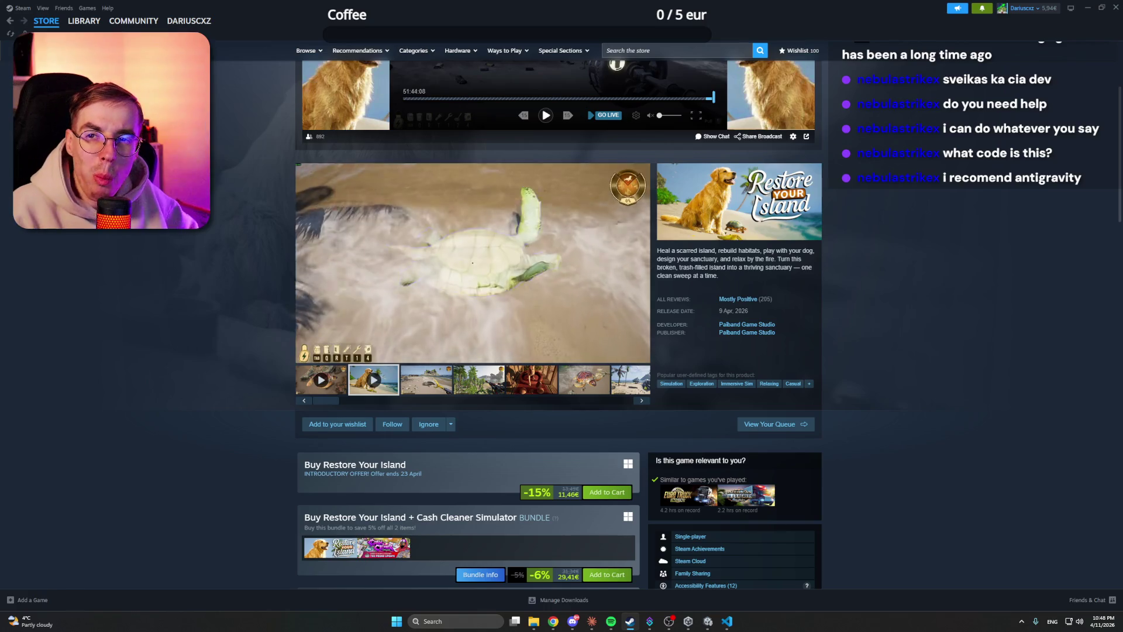
pyautogui.hotkey('alt', 'Left')
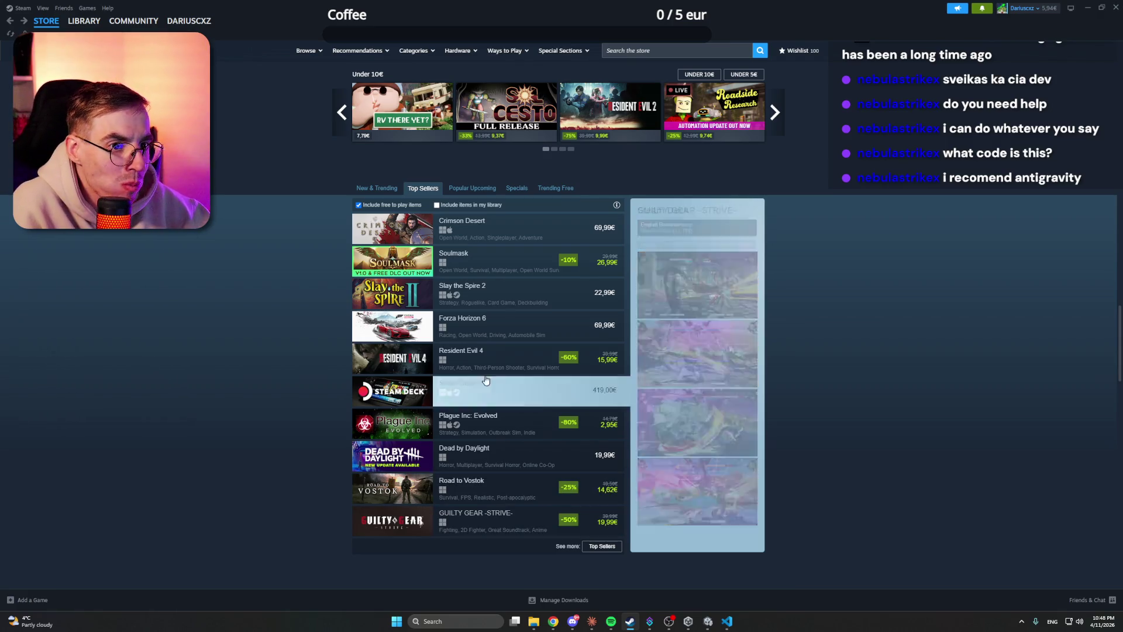
# Step: Open Soulmask from Top Sellers, browse its enlarged screenshots, then switch to the Claude conversation
pyautogui.click(497, 266)
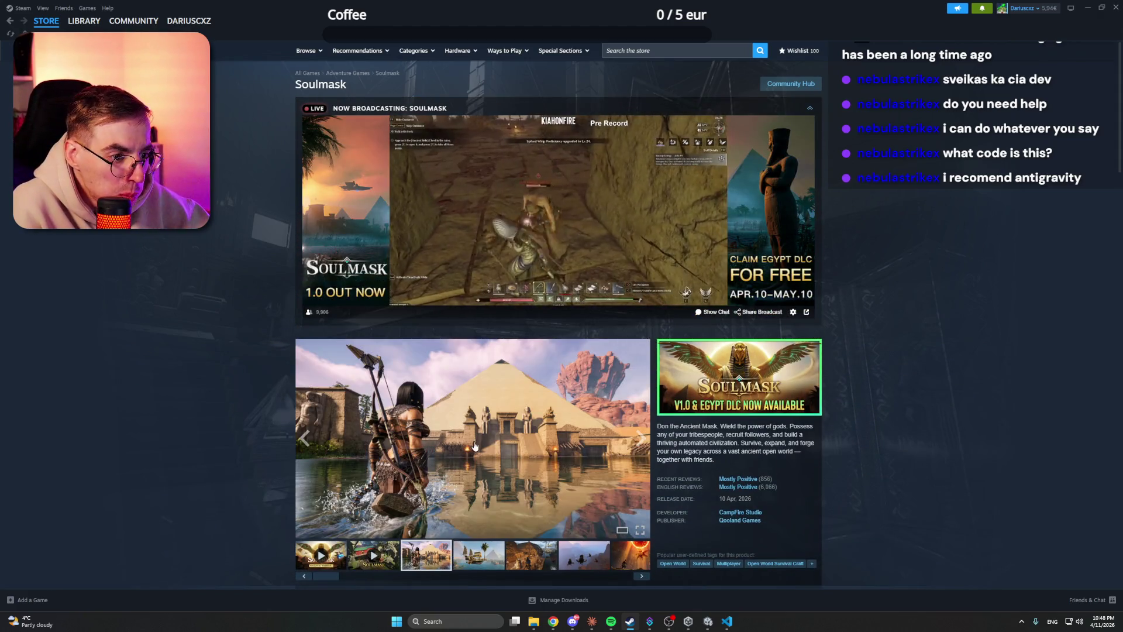
pyautogui.click(480, 441)
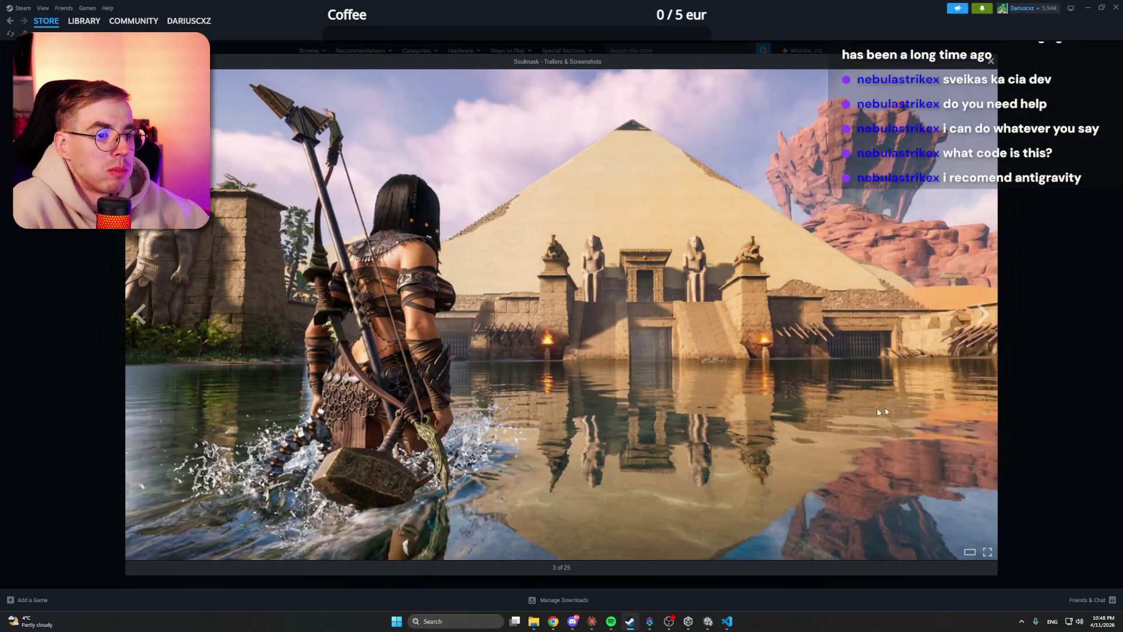
pyautogui.click(982, 319)
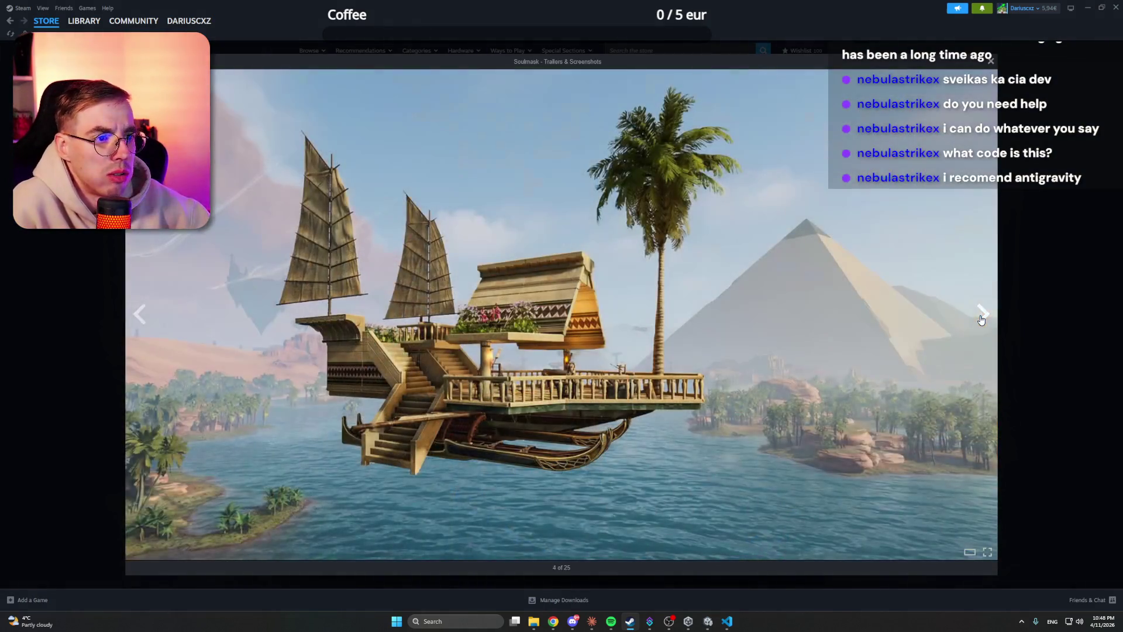
pyautogui.click(982, 319)
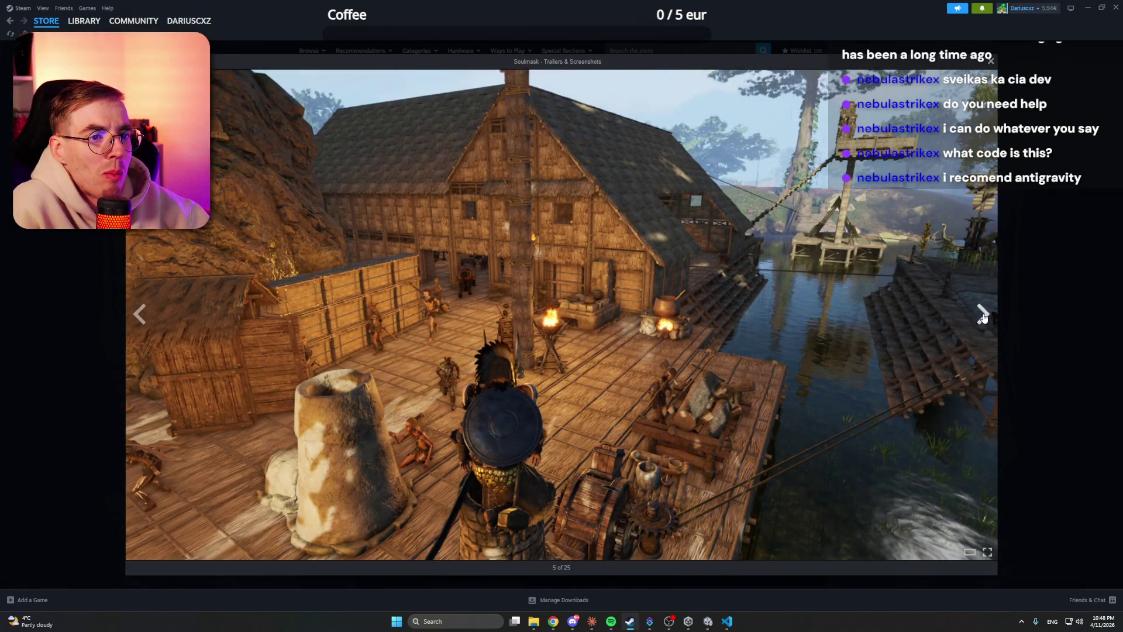
pyautogui.click(982, 317)
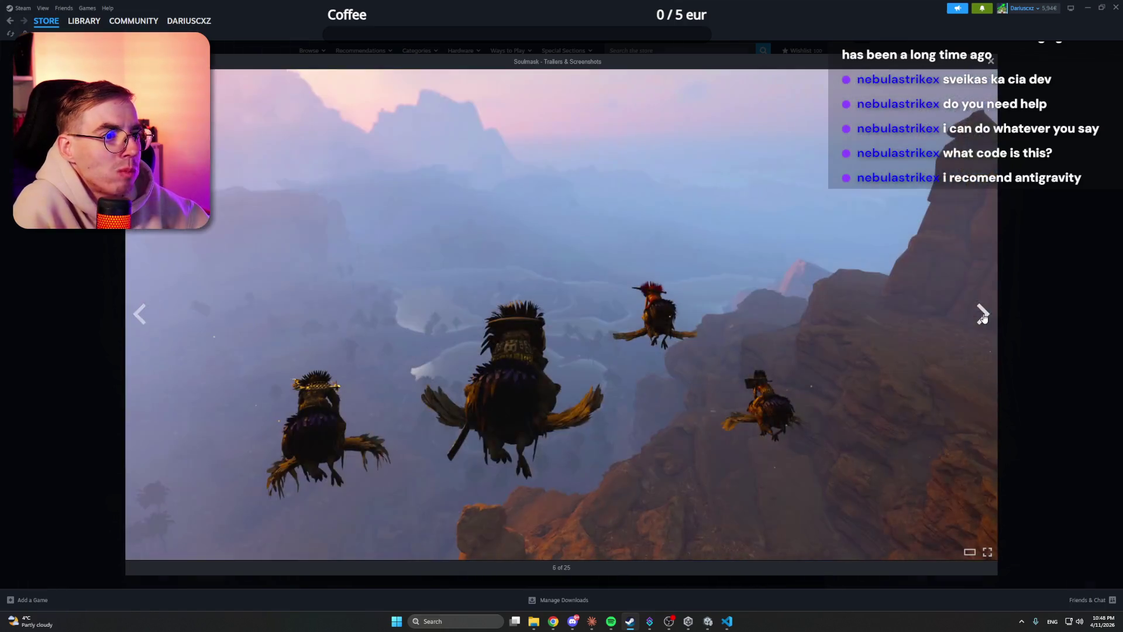
pyautogui.click(983, 317)
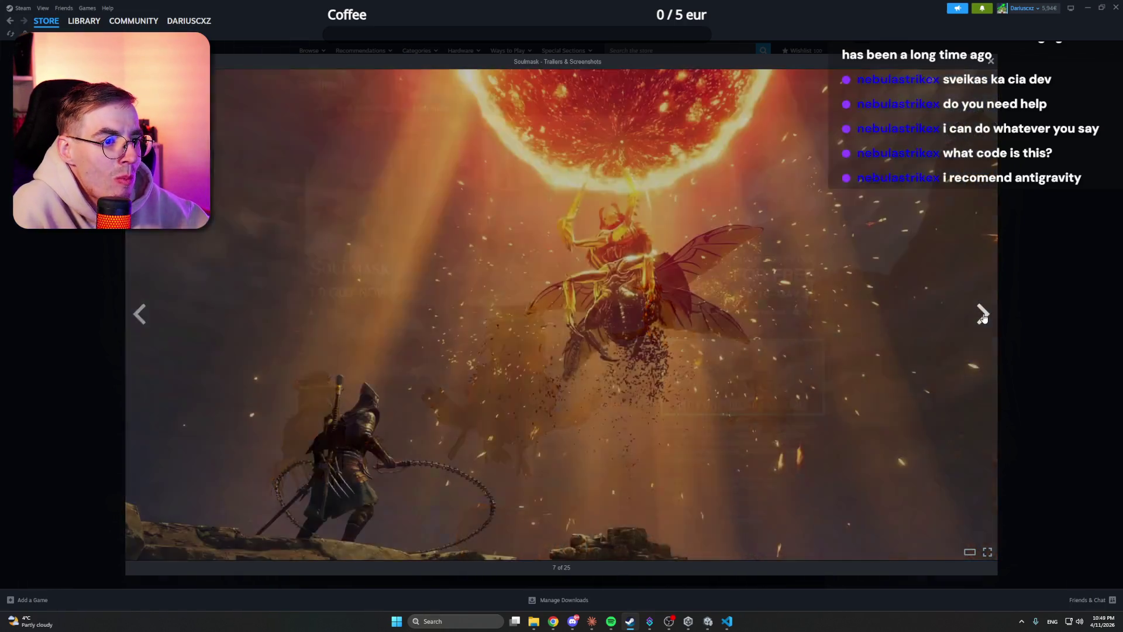
pyautogui.press('Escape')
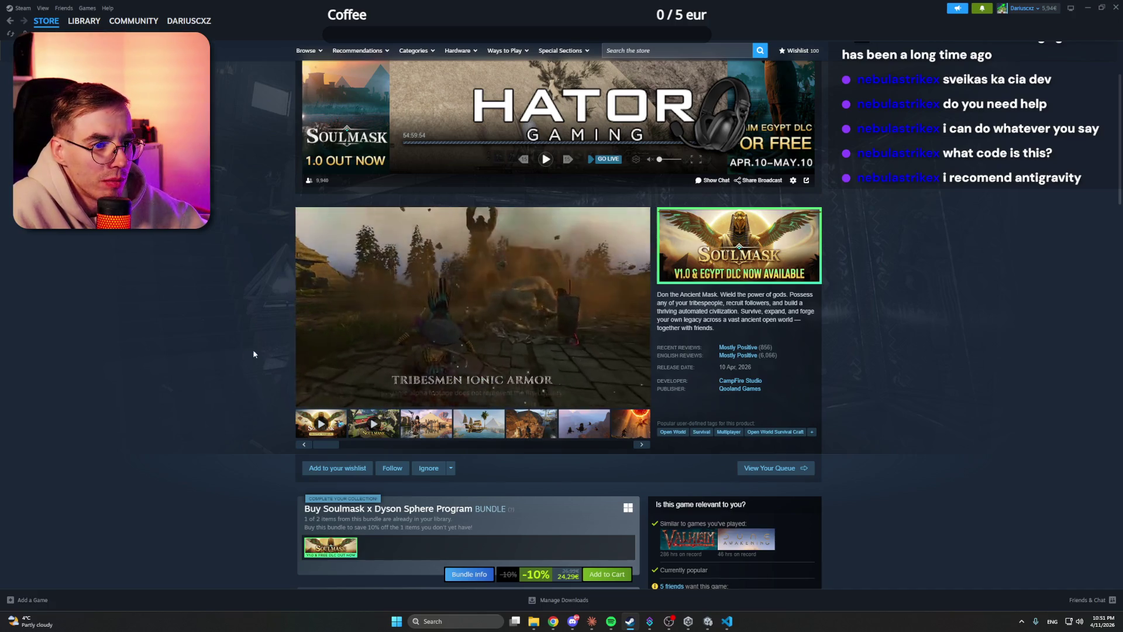
pyautogui.moveTo(576, 312)
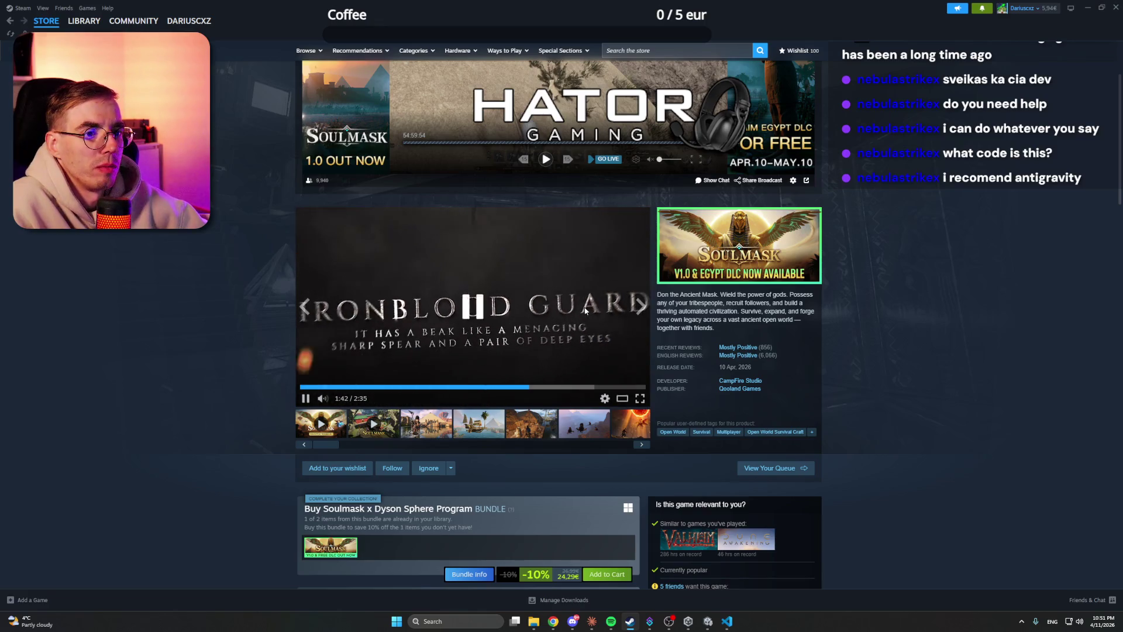
pyautogui.hotkey('alt', 'Tab')
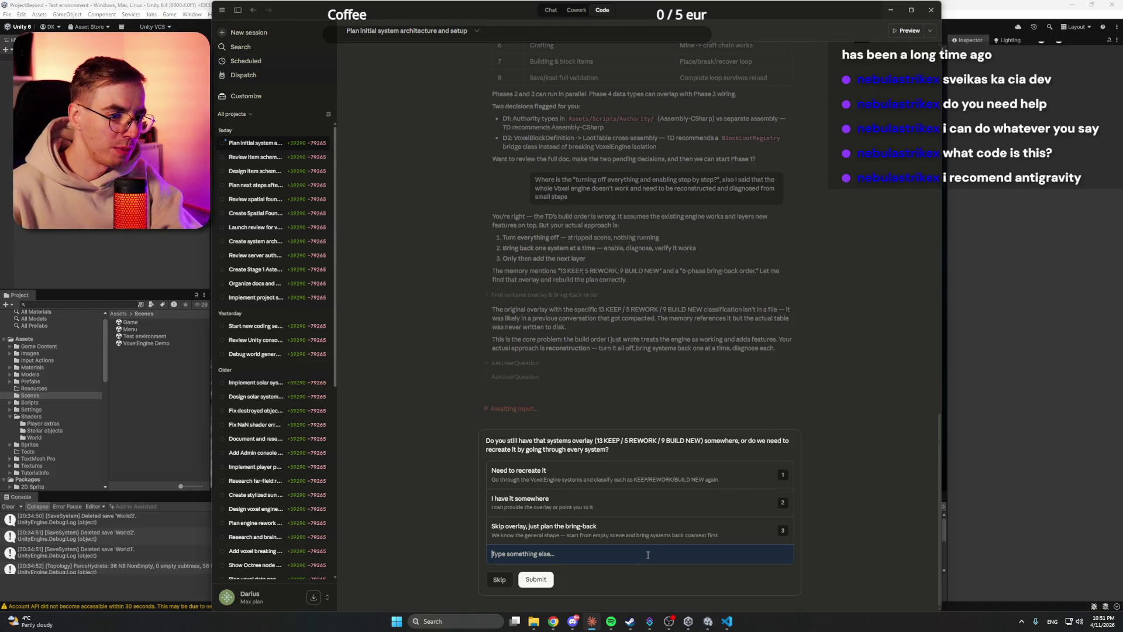
# Step: Type the staged reply: first menu-to-game transition and settings, then scene wiring, player and cameras
pyautogui.write('May')
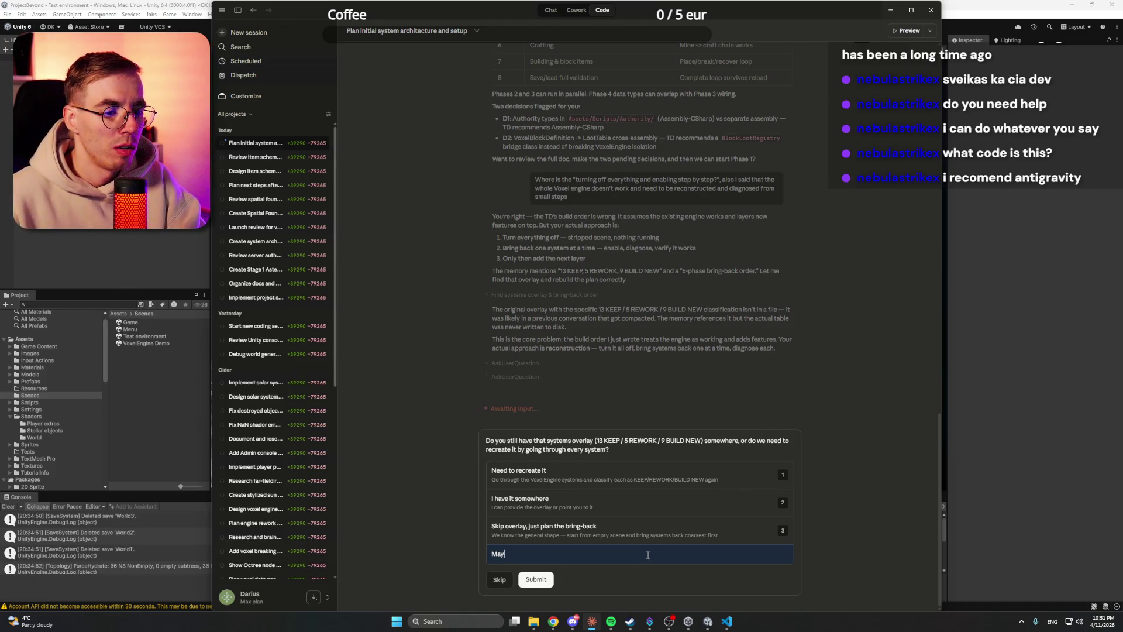
pyautogui.write('be not rebuil')
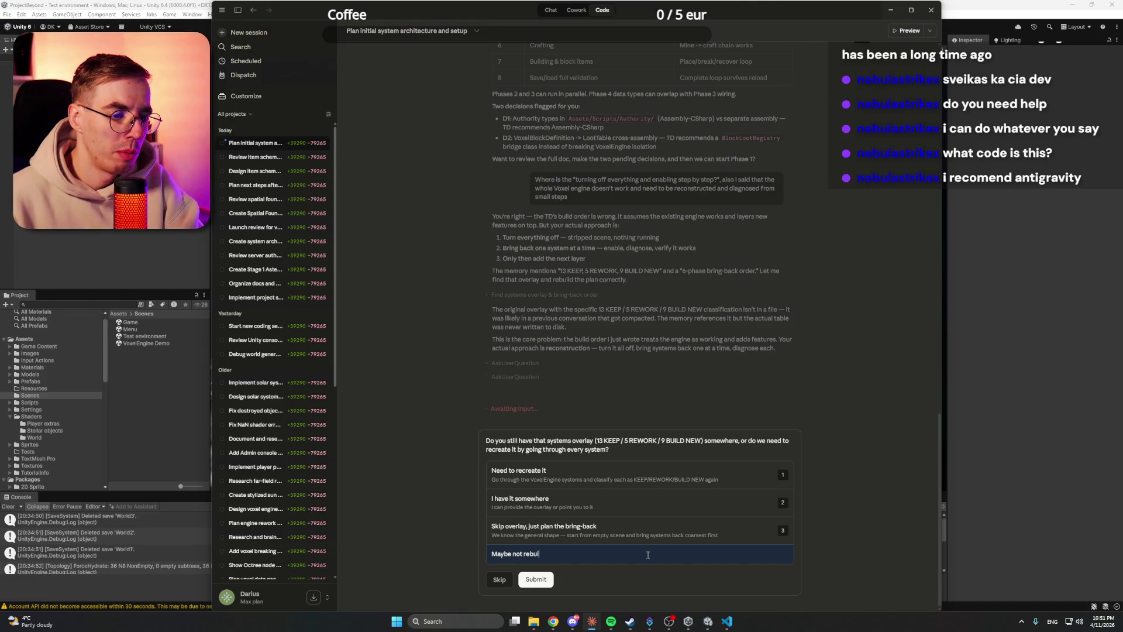
pyautogui.write('d, but ')
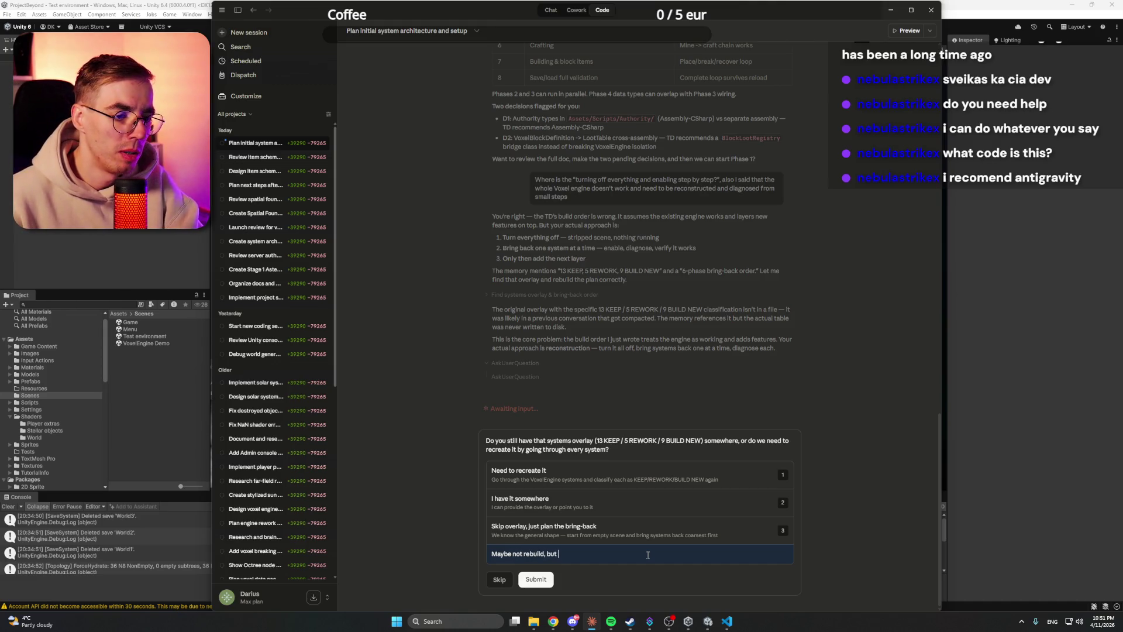
pyautogui.write('like this:')
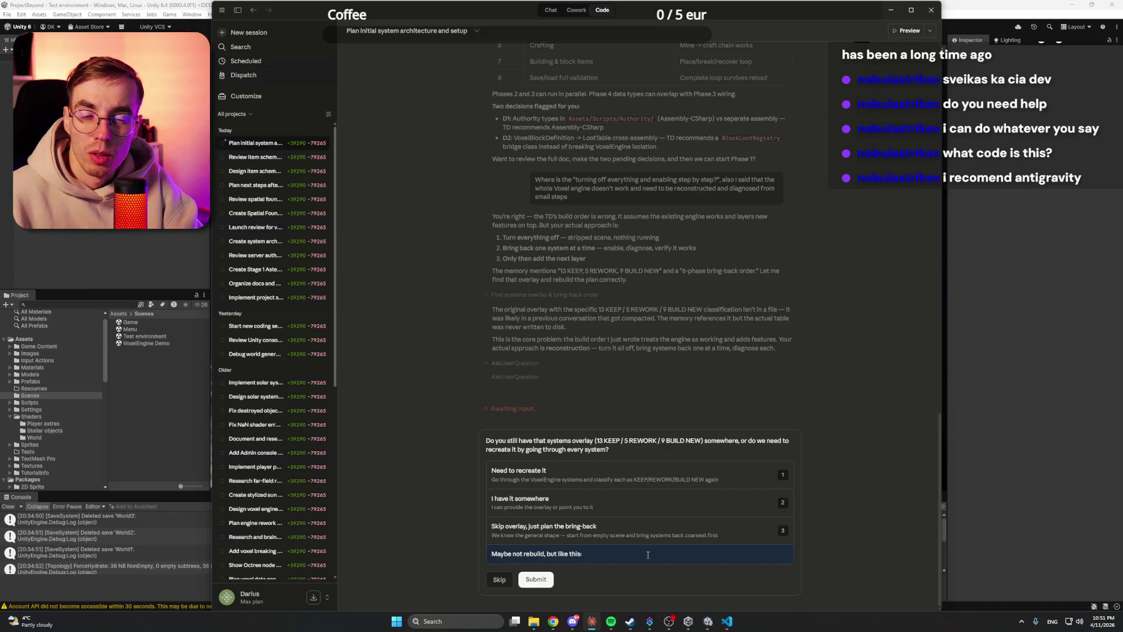
pyautogui.write(' First')
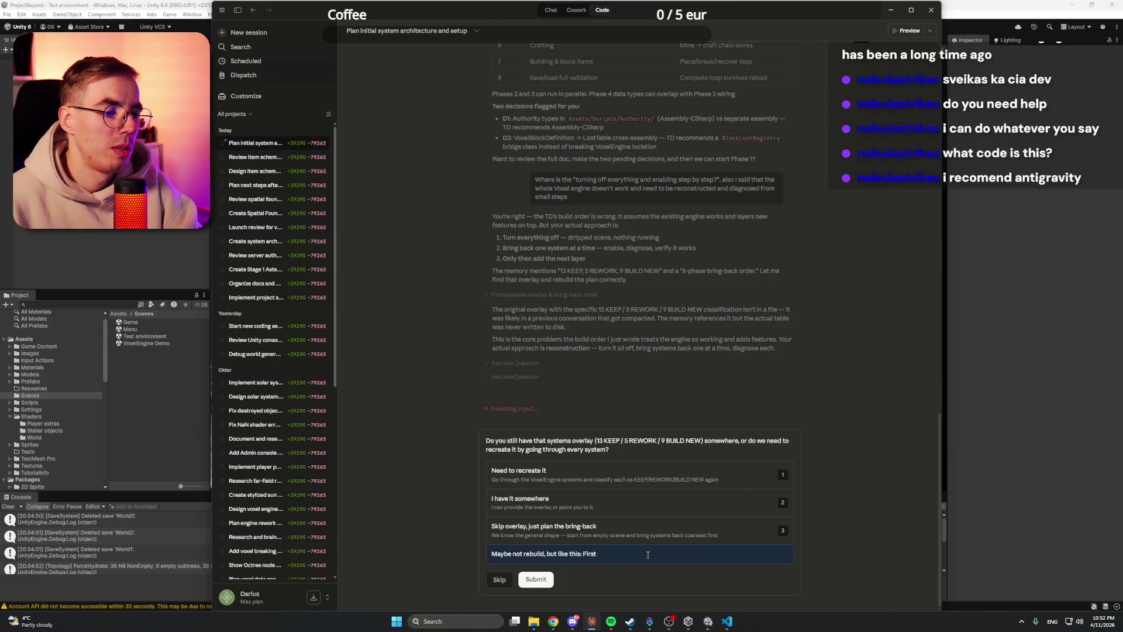
pyautogui.press('BackSpace')
pyautogui.press('BackSpace')
pyautogui.press('BackSpace')
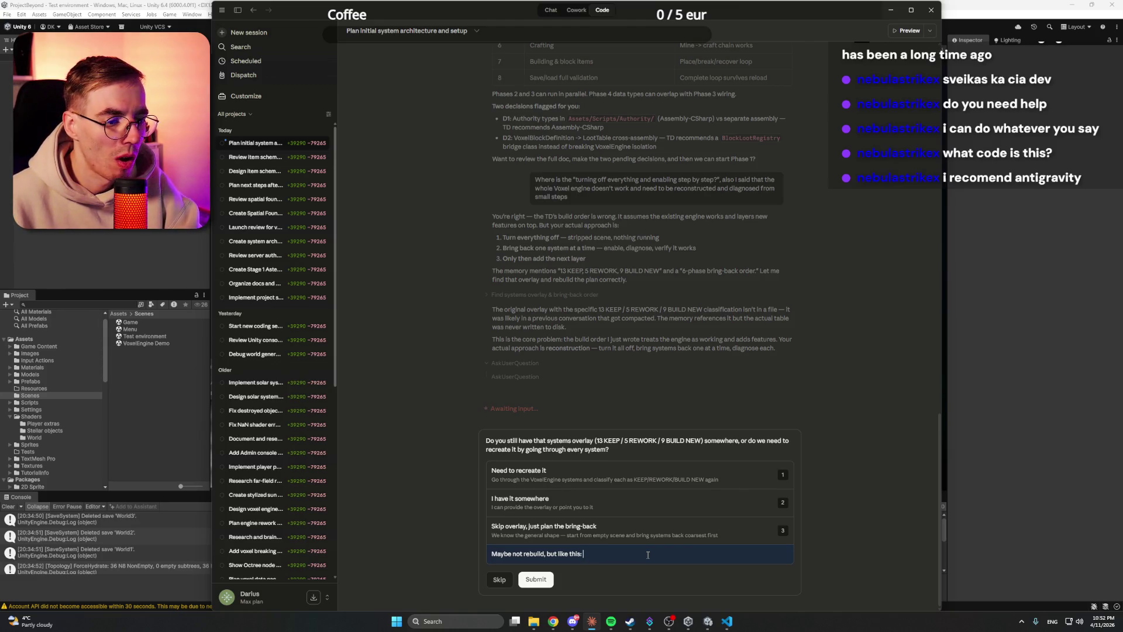
pyautogui.write('rst, Menu to Gam')
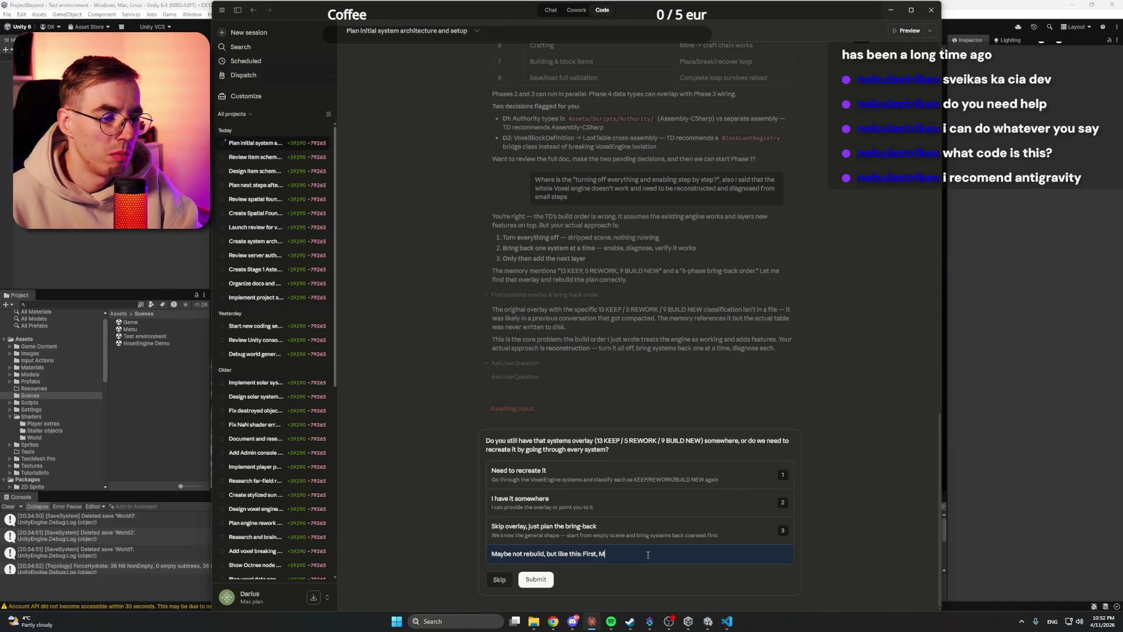
pyautogui.write('e tr')
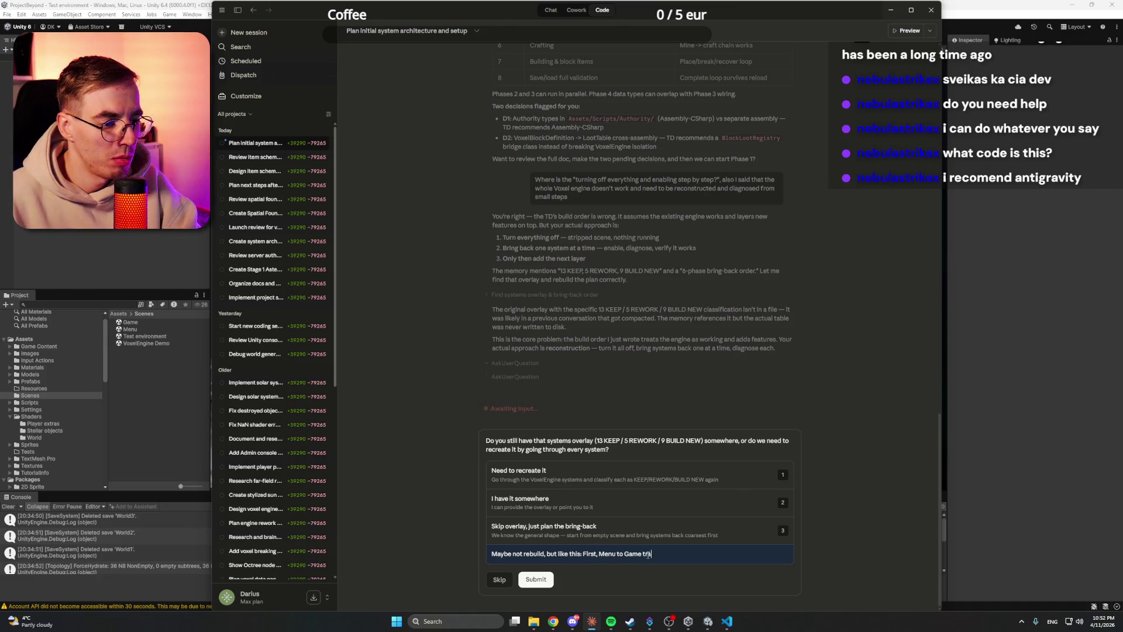
pyautogui.write('ansition and ')
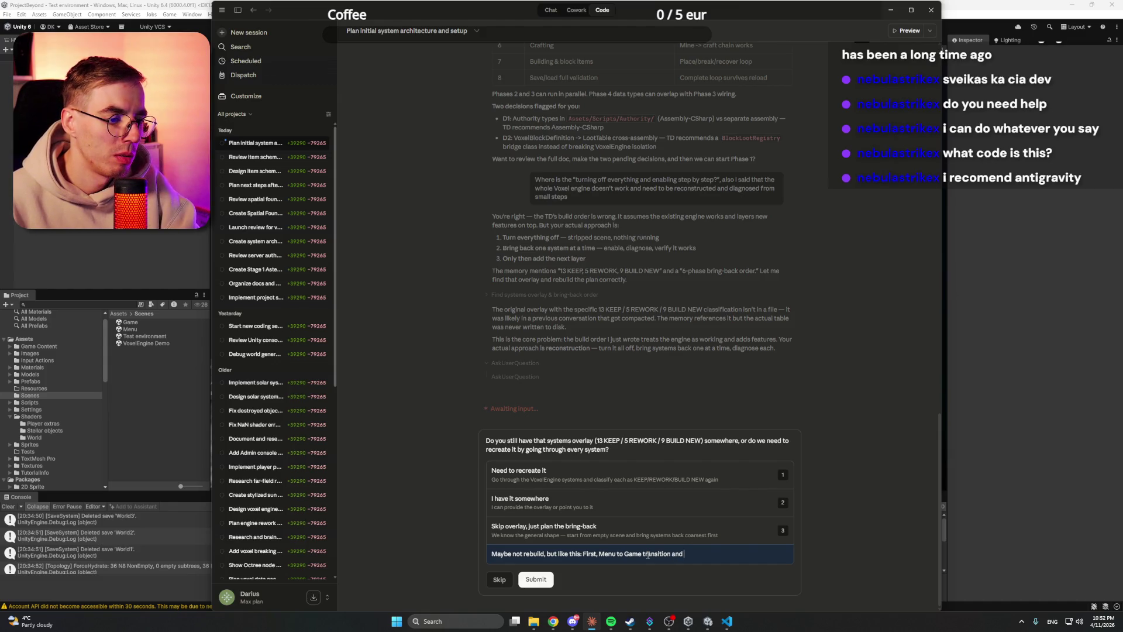
pyautogui.write('Settings ')
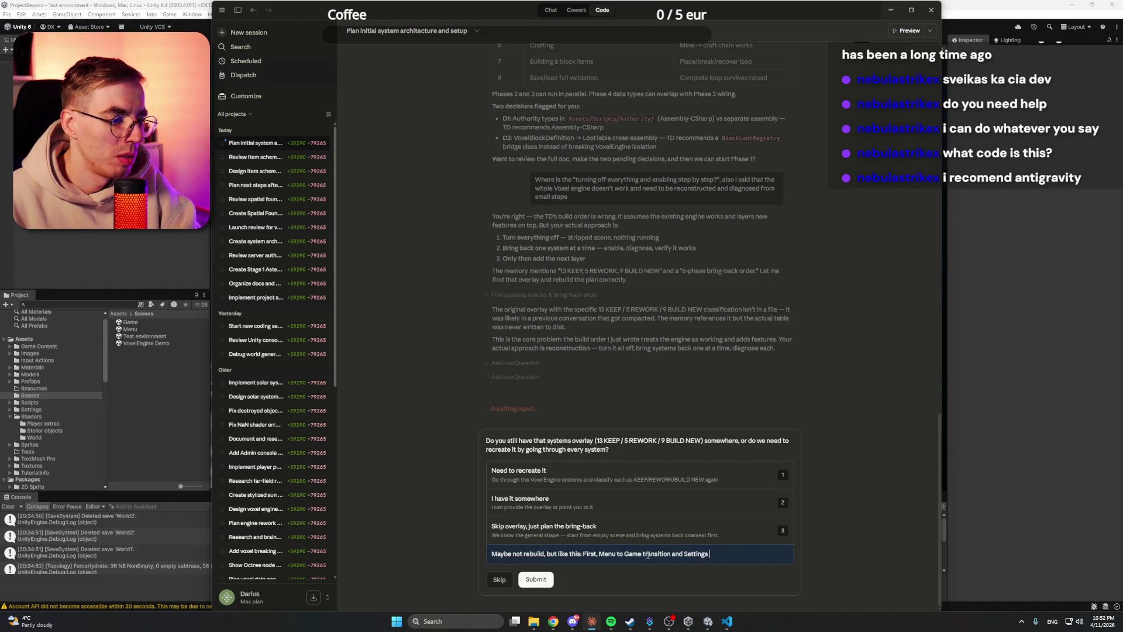
pyautogui.write('transfer')
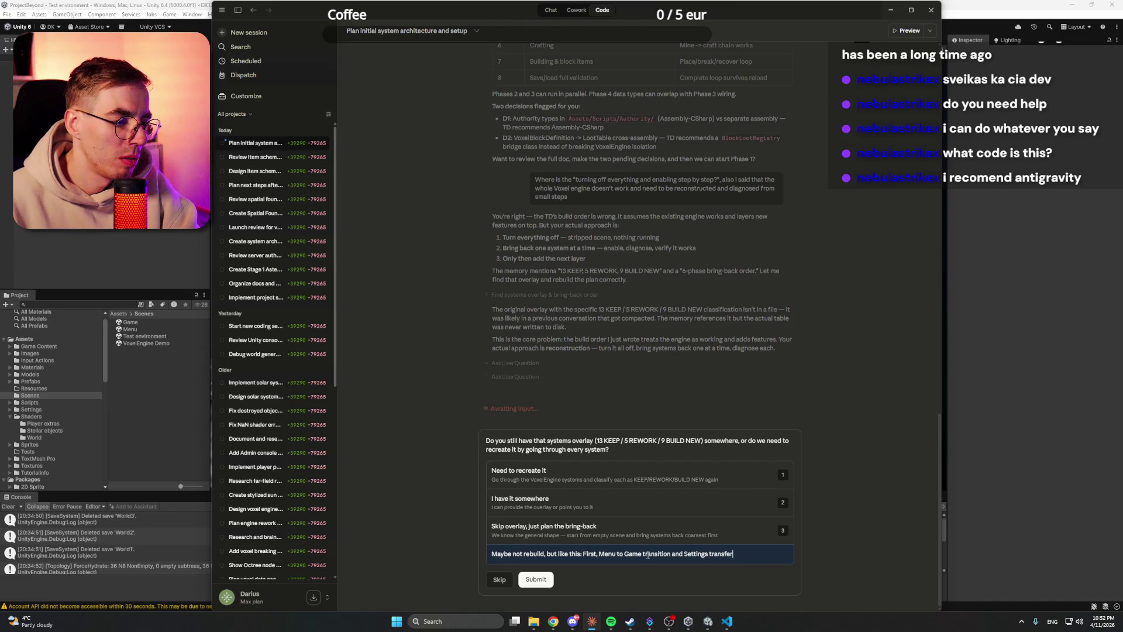
pyautogui.write('ing. Second ')
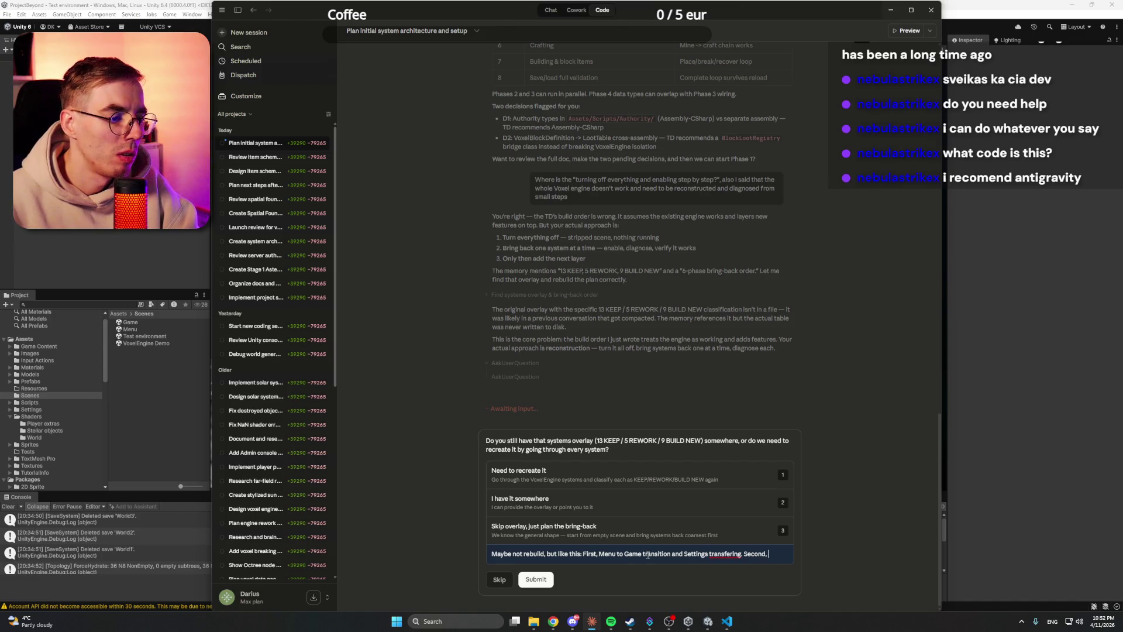
pyautogui.write('Simple scene')
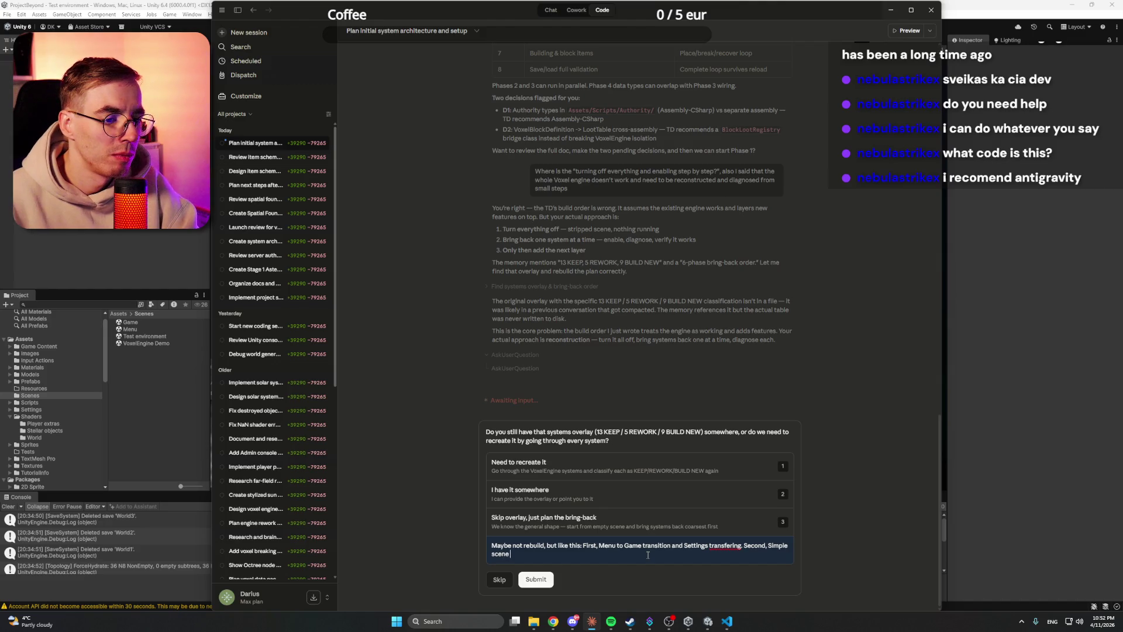
pyautogui.write('wi')
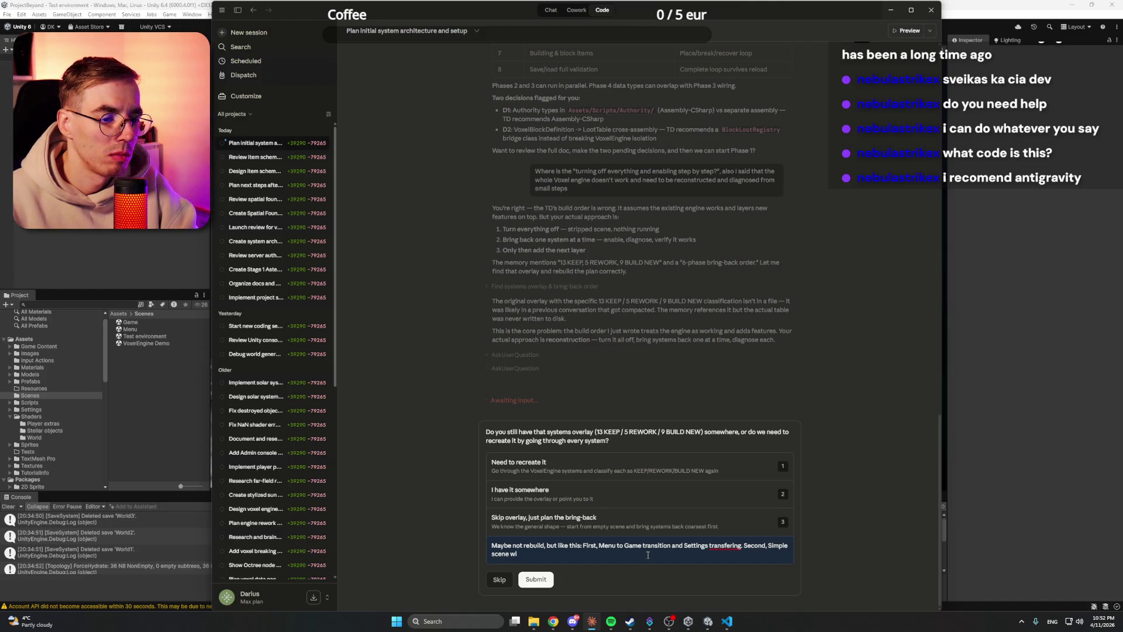
pyautogui.write('ring')
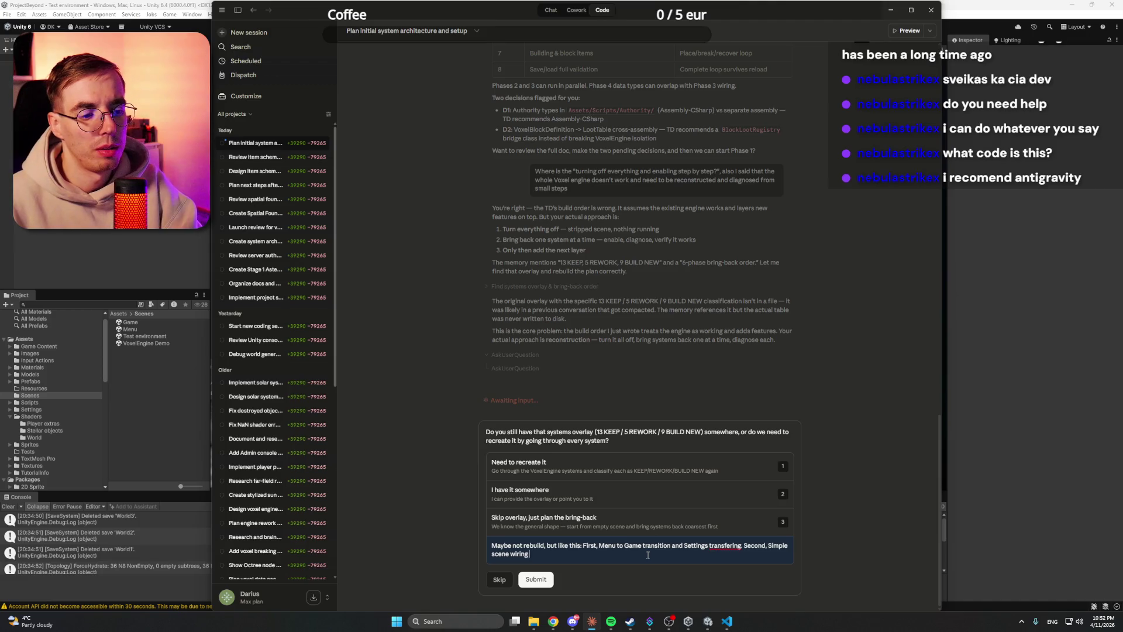
pyautogui.write('place')
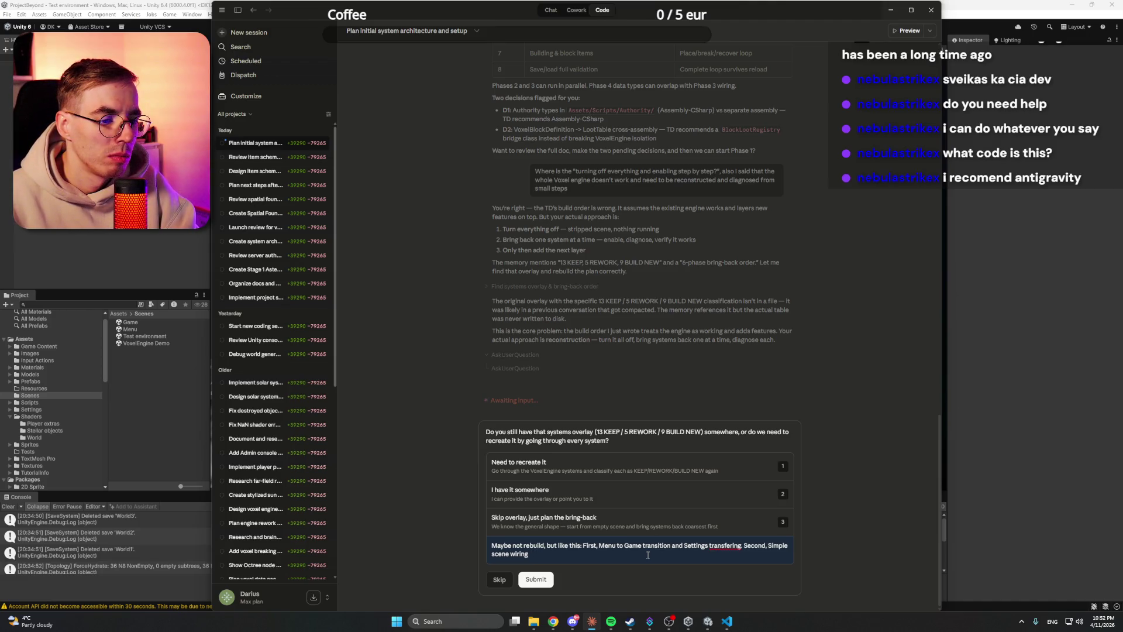
pyautogui.write('ing the player,')
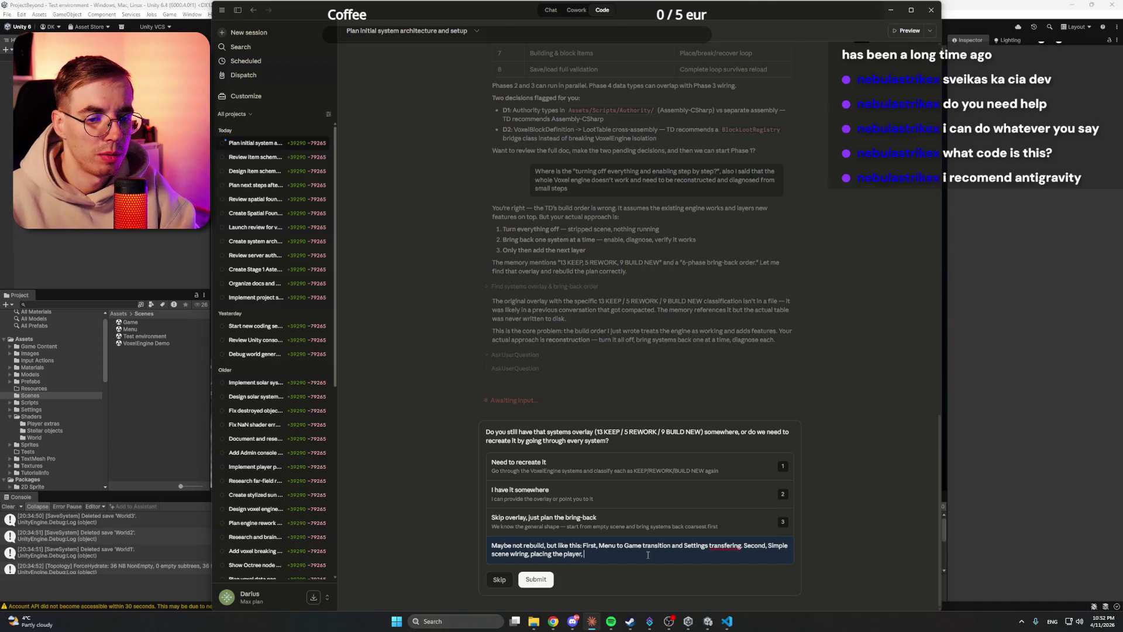
pyautogui.write(' chec')
pyautogui.write('king if all ma')
pyautogui.write('na')
pyautogui.press('BackSpace')
pyautogui.press('BackSpace')
pyautogui.press('BackSpace')
pyautogui.write('systems get')
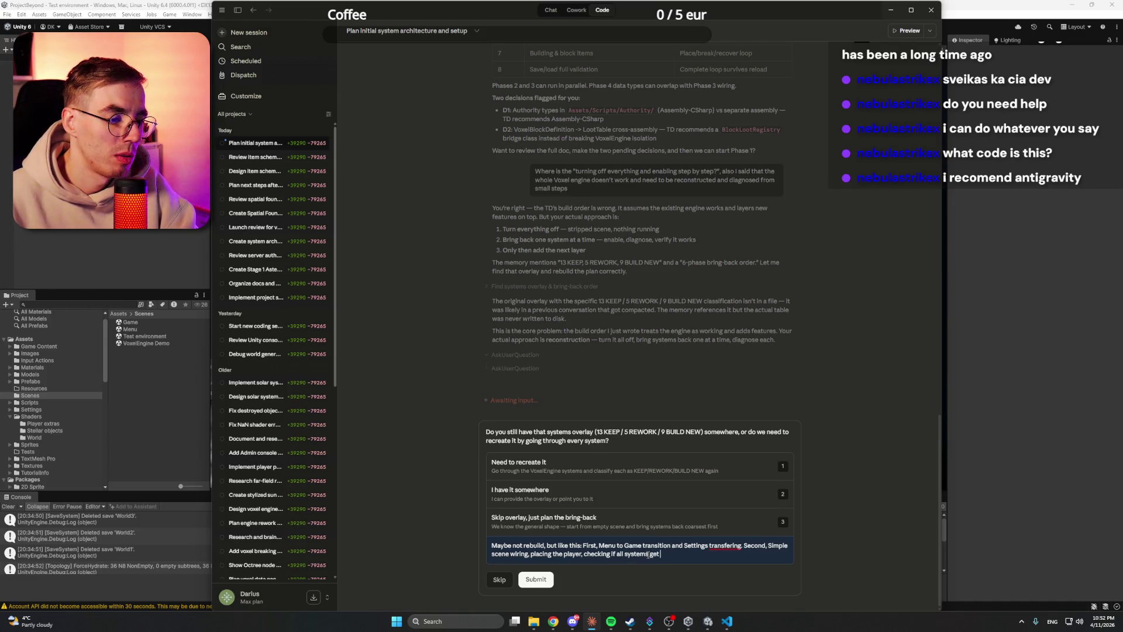
pyautogui.press('BackSpace')
pyautogui.press('BackSpace')
pyautogui.press('BackSpace')
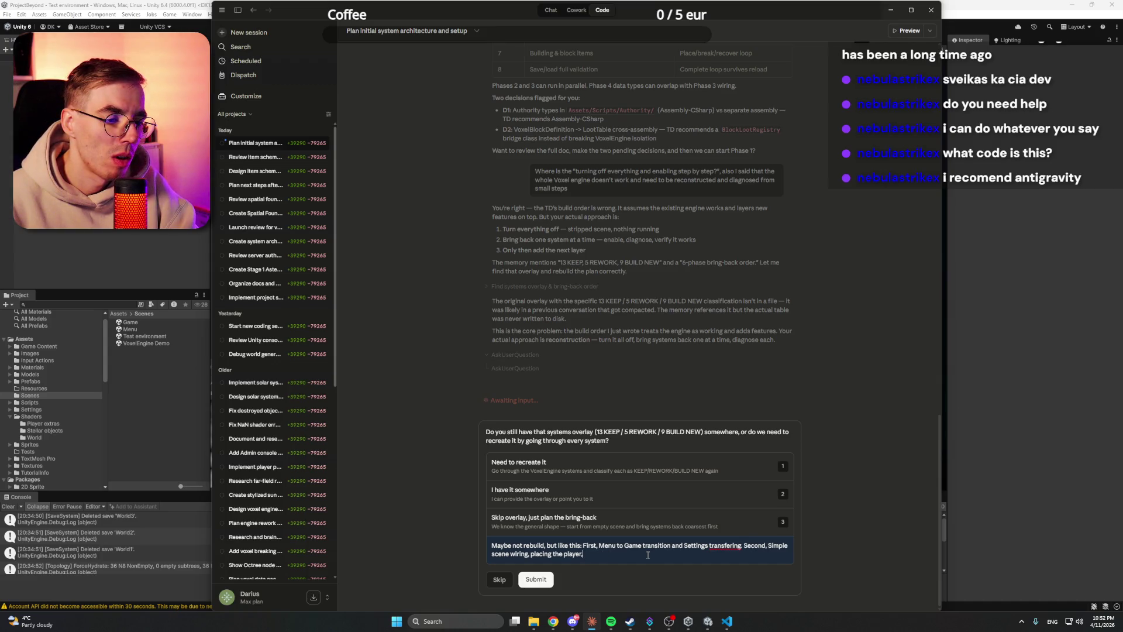
pyautogui.write(' cameras and ')
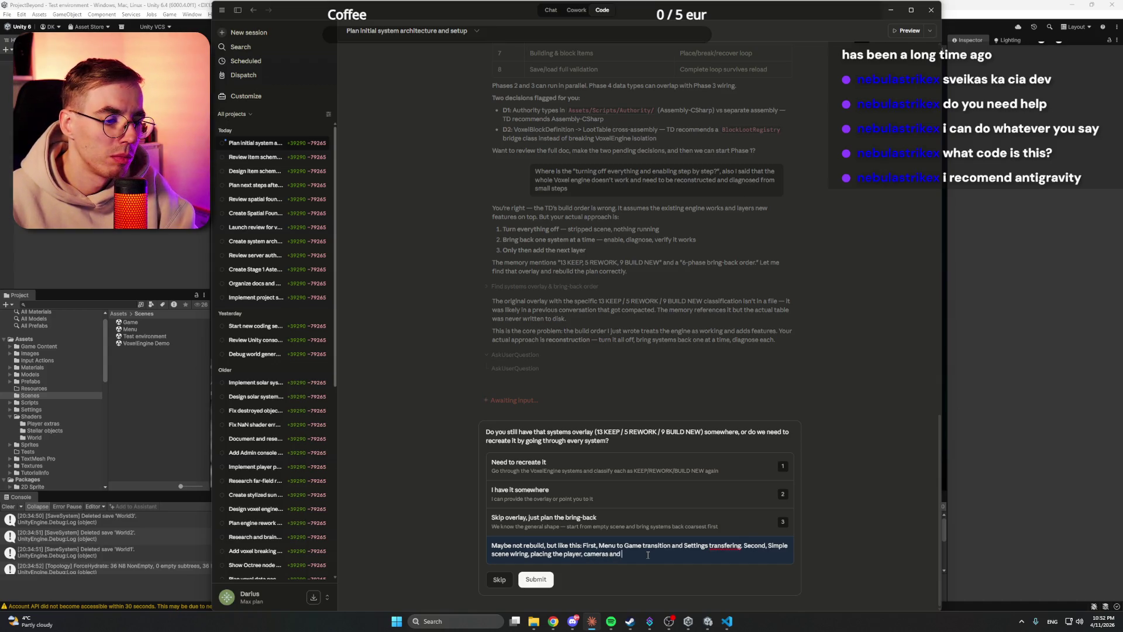
pyautogui.write('so on.')
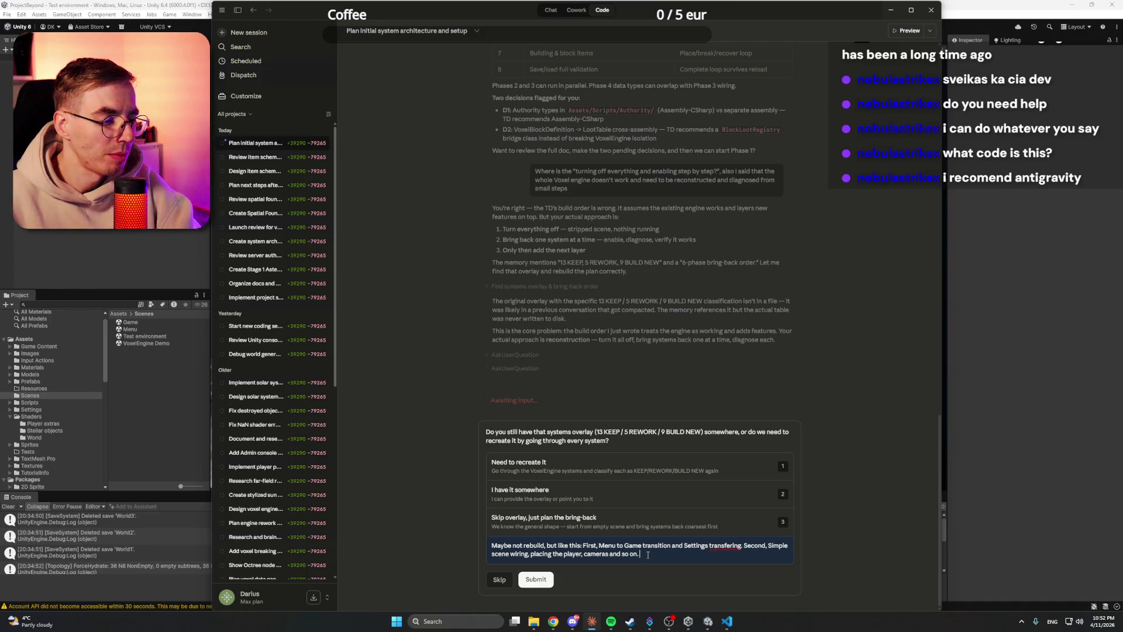
# Step: Correct 'transfering' to 'transferring' and select the opening phrase 'Maybe not rebuild, but like this:'
pyautogui.rightClick(730, 545)
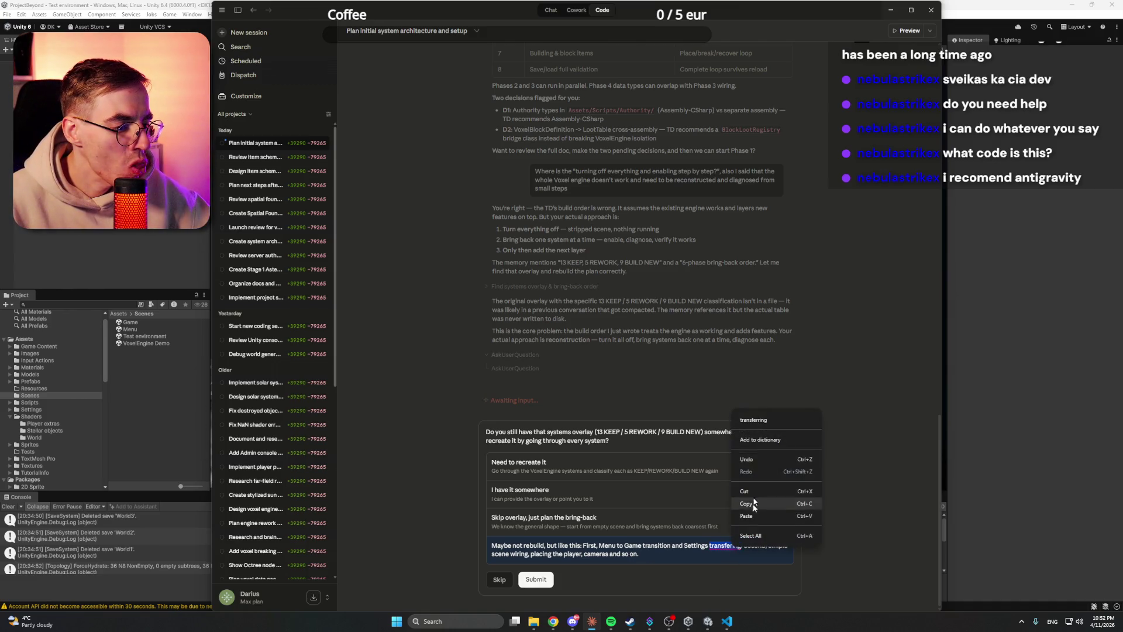
pyautogui.click(760, 422)
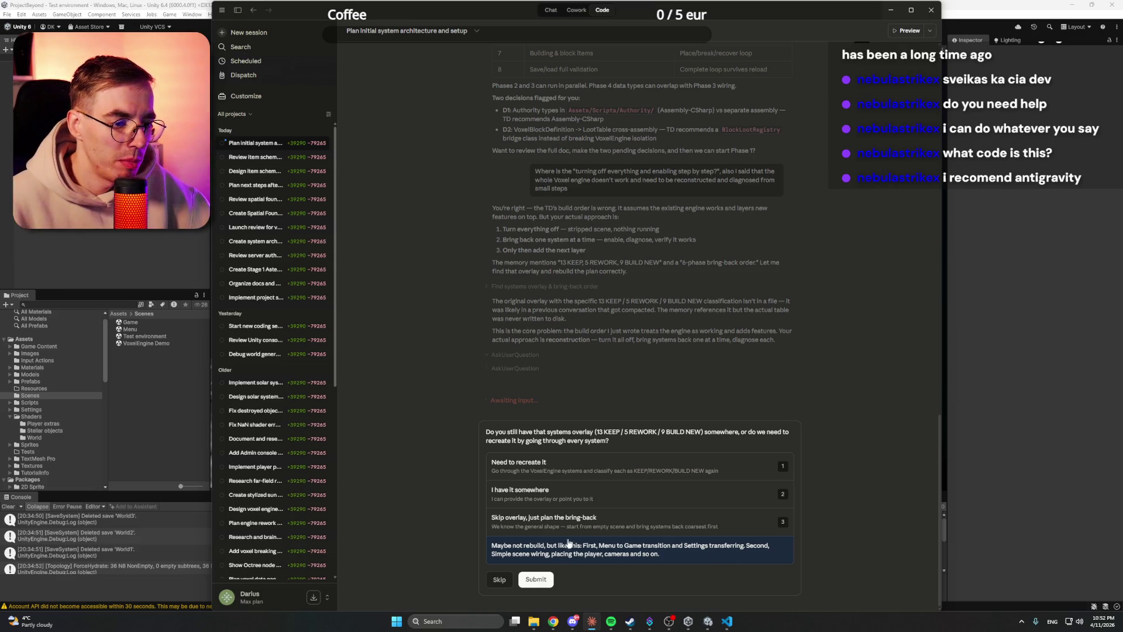
pyautogui.moveTo(581, 545); pyautogui.dragTo(491, 545)
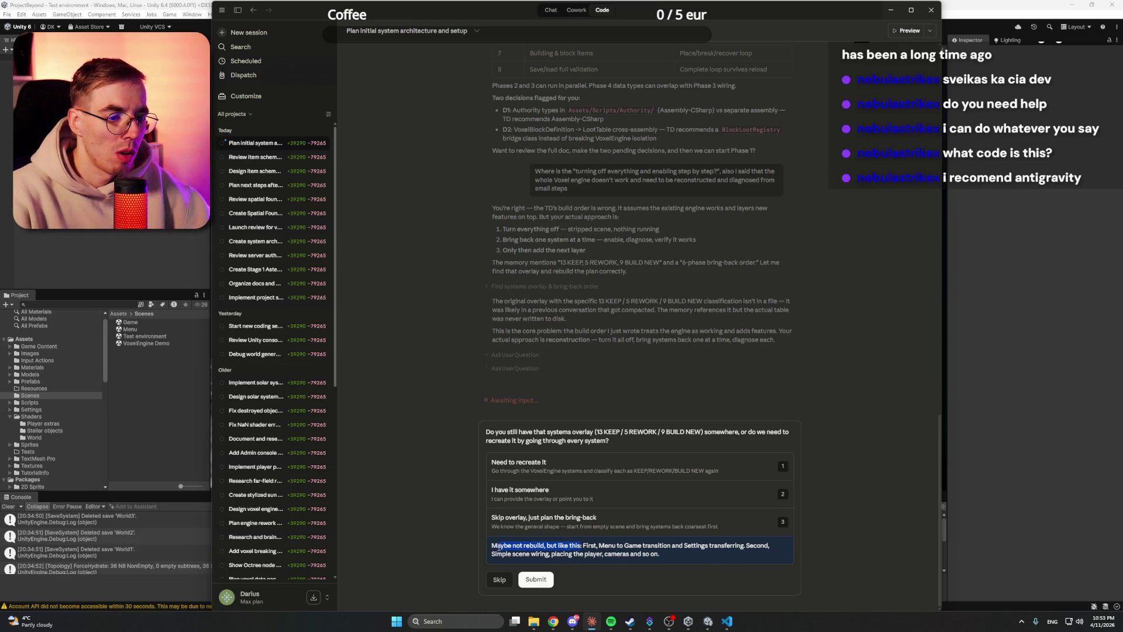
# Step: Replace the opening with 'Create a plan of Development stages', checking each stage for existing code or creating it new
pyautogui.press('BackSpace')
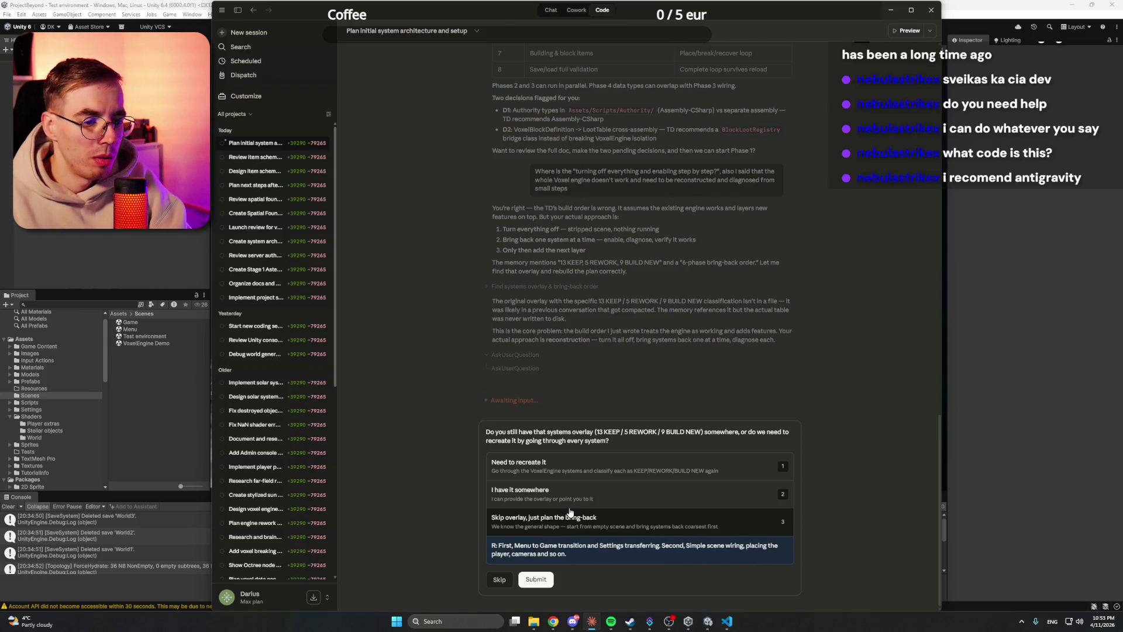
pyautogui.write('Create a plan')
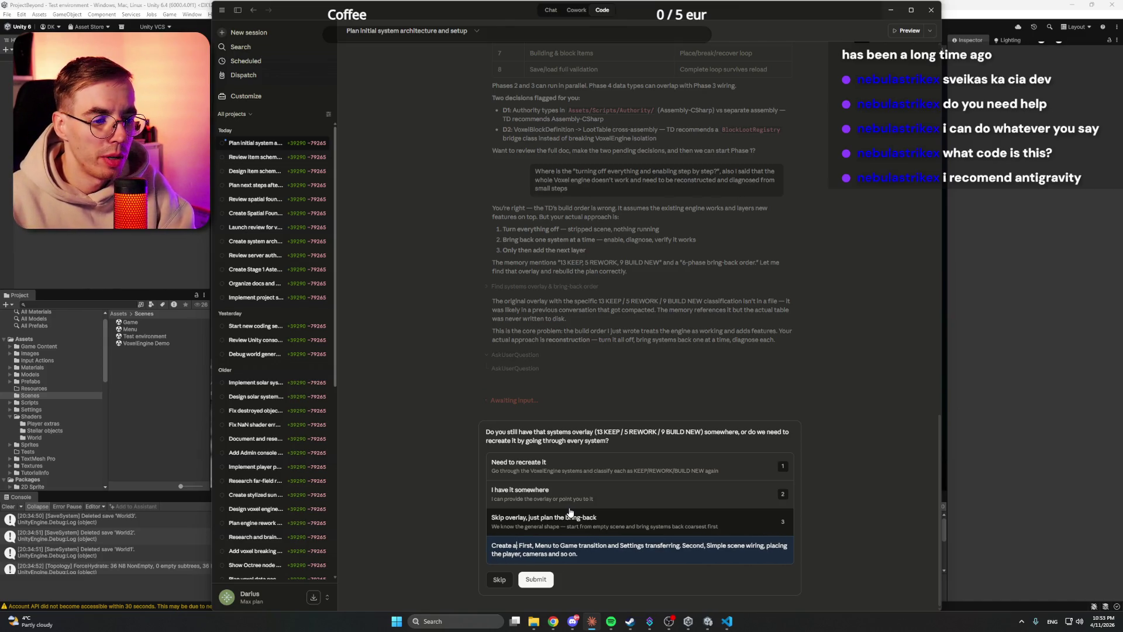
pyautogui.write(' of')
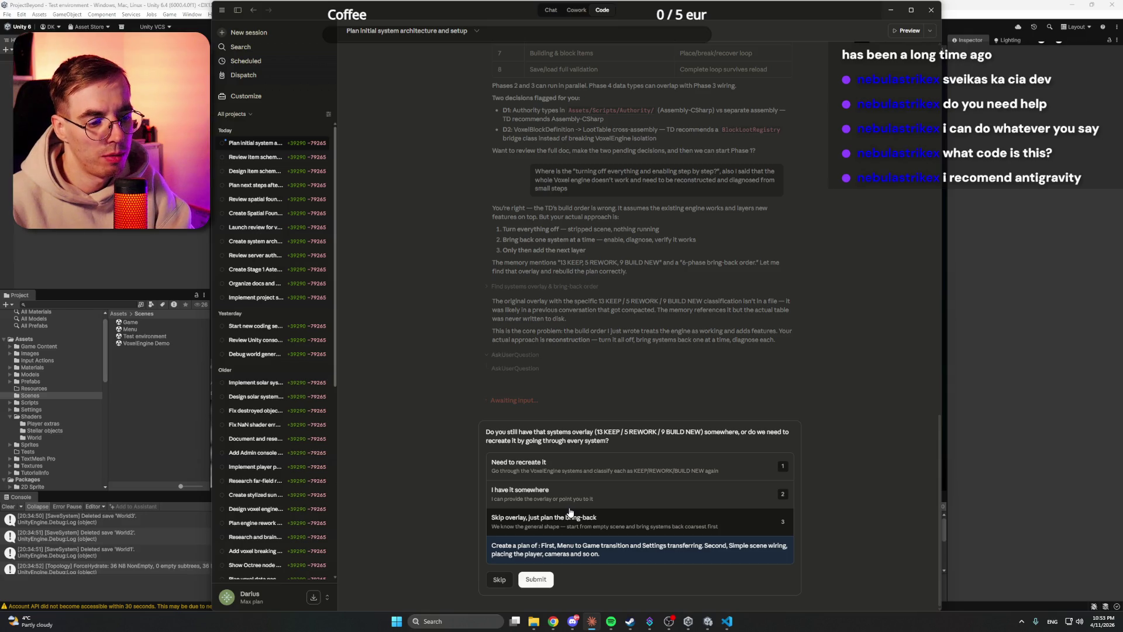
pyautogui.write(':')
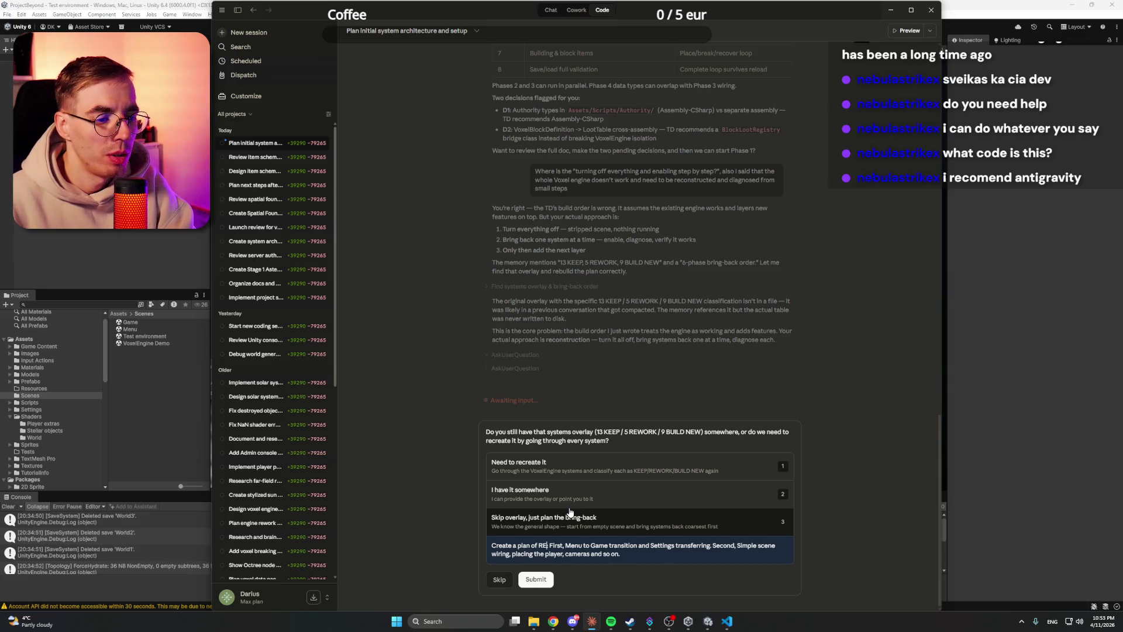
pyautogui.write('R')
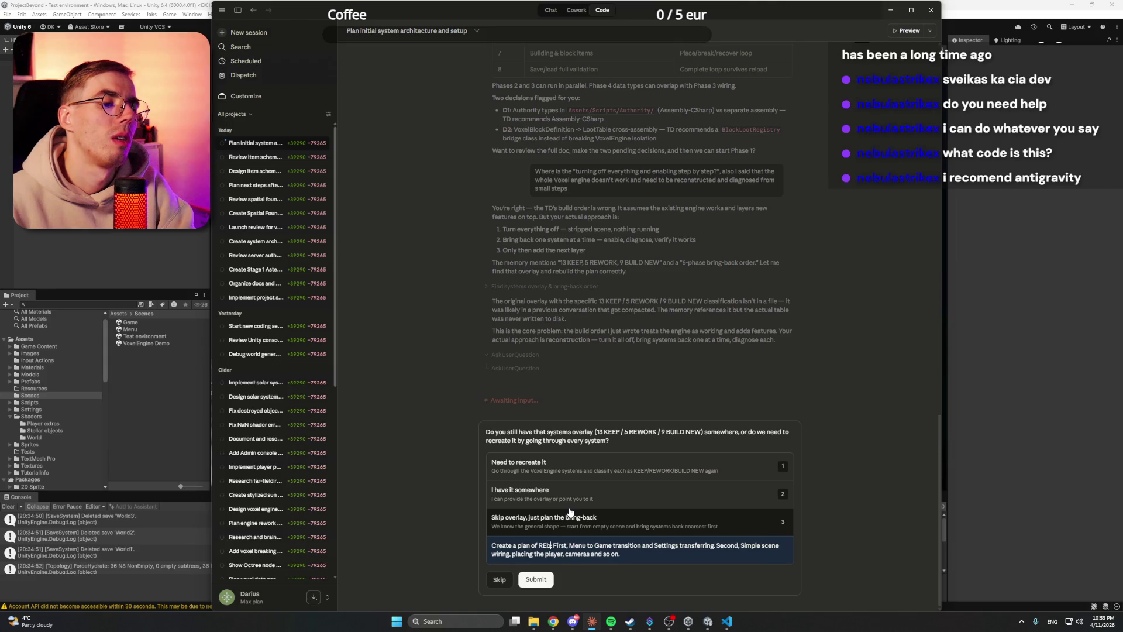
pyautogui.write('ebuil')
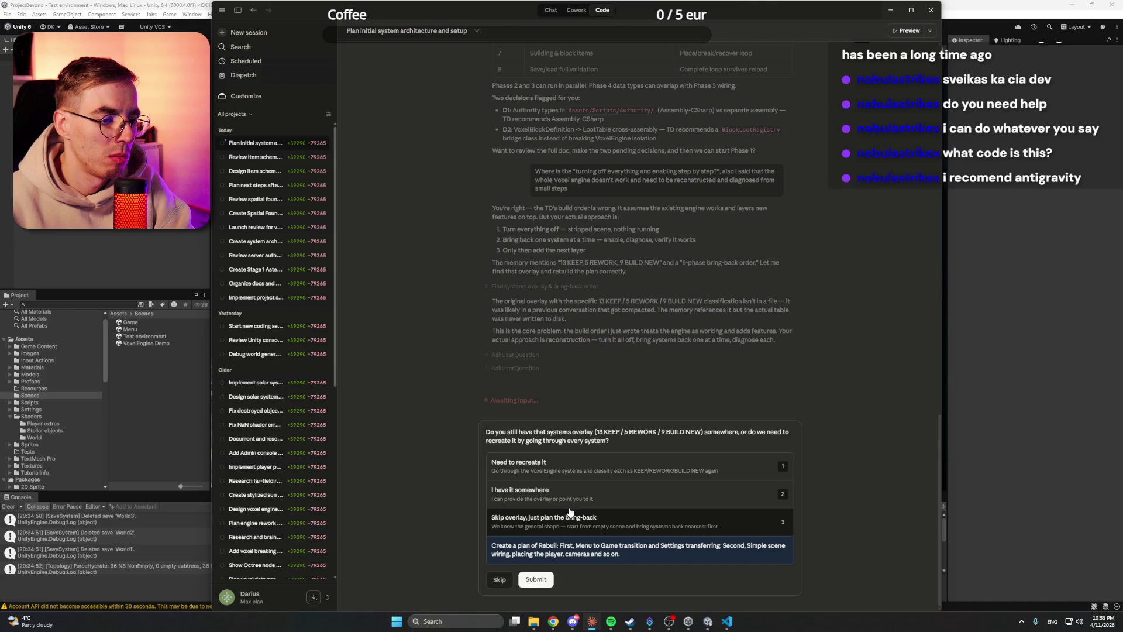
pyautogui.press('BackSpace')
pyautogui.press('BackSpace')
pyautogui.press('BackSpace')
pyautogui.press('BackSpace')
pyautogui.write('Buil')
pyautogui.press('BackSpace')
pyautogui.press('BackSpace')
pyautogui.press('BackSpace')
pyautogui.write('Development')
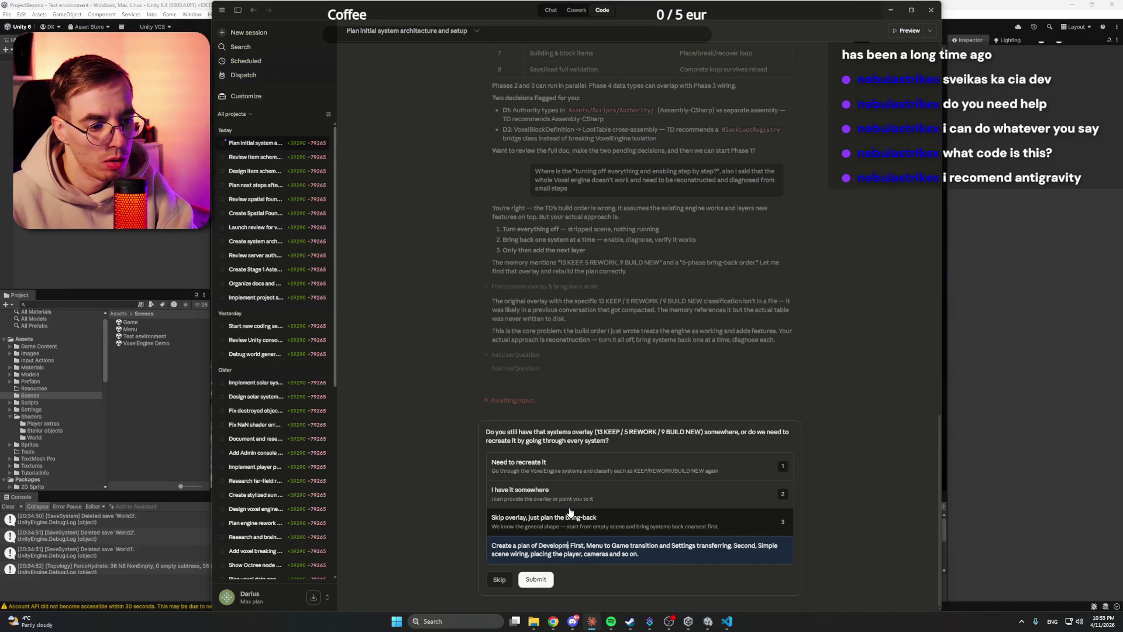
pyautogui.write(' stages, but')
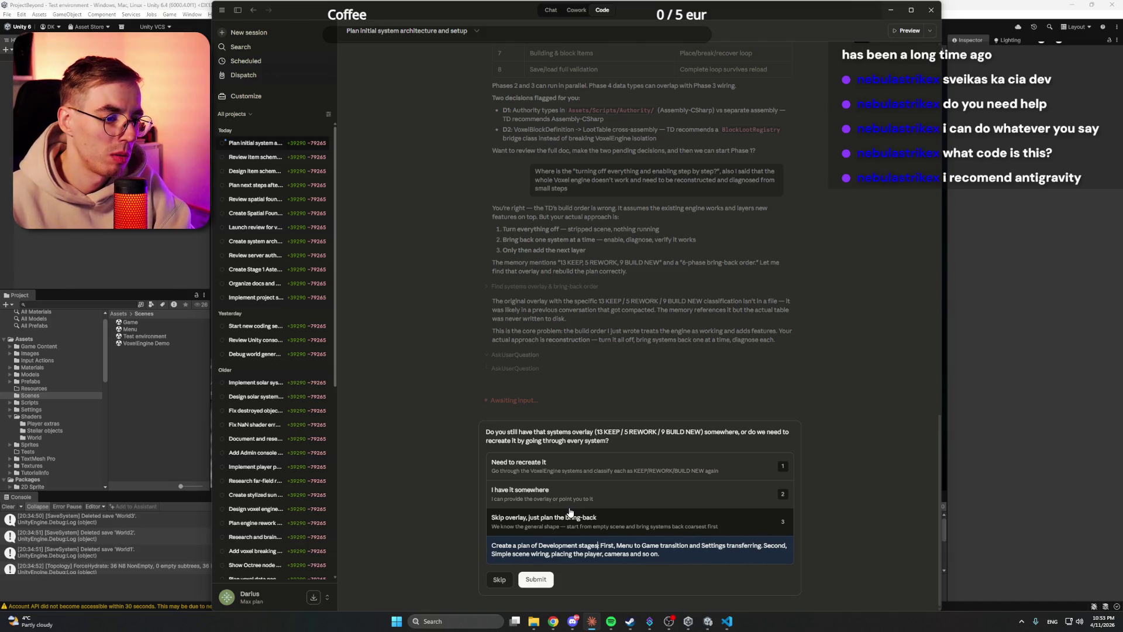
pyautogui.write(' with each stage, we will check')
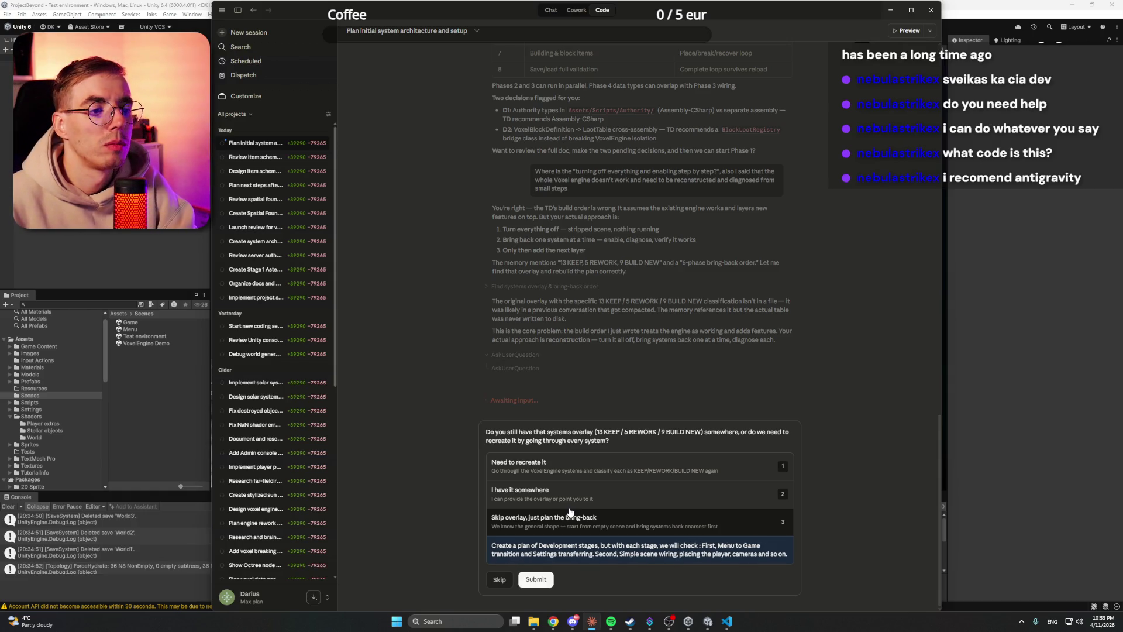
pyautogui.write(' if we')
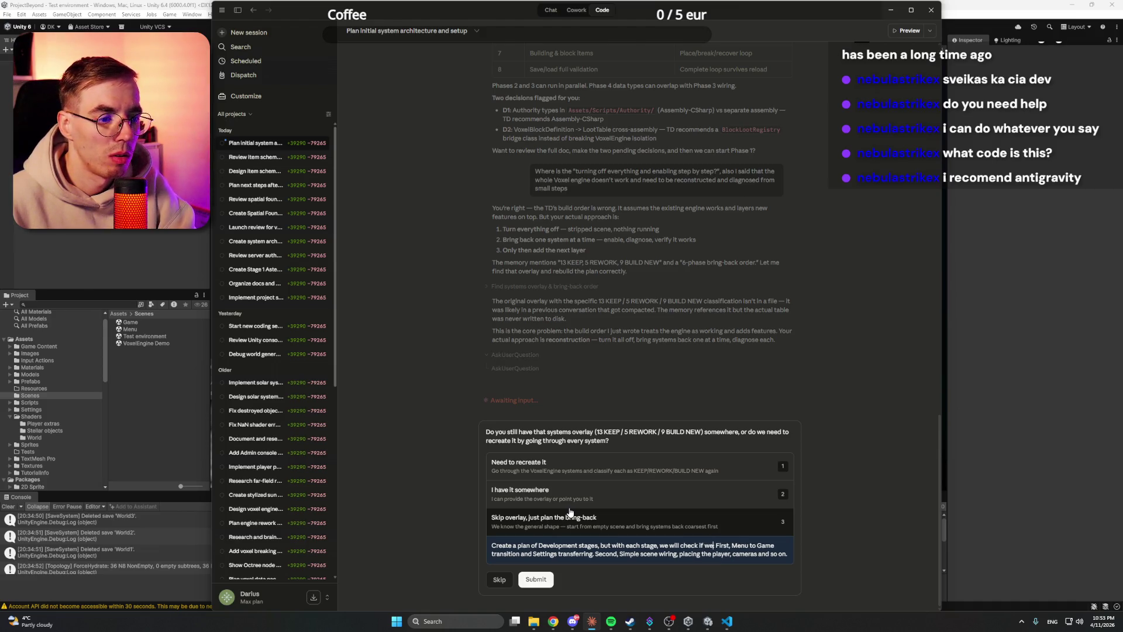
pyautogui.write('ady have a')
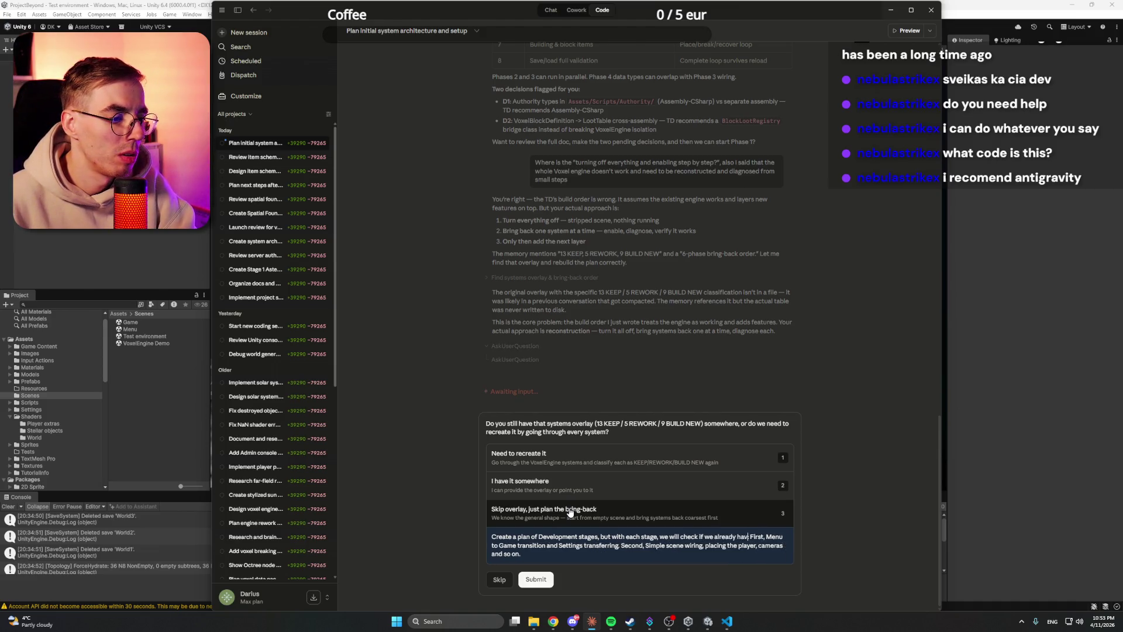
pyautogui.write('or i')
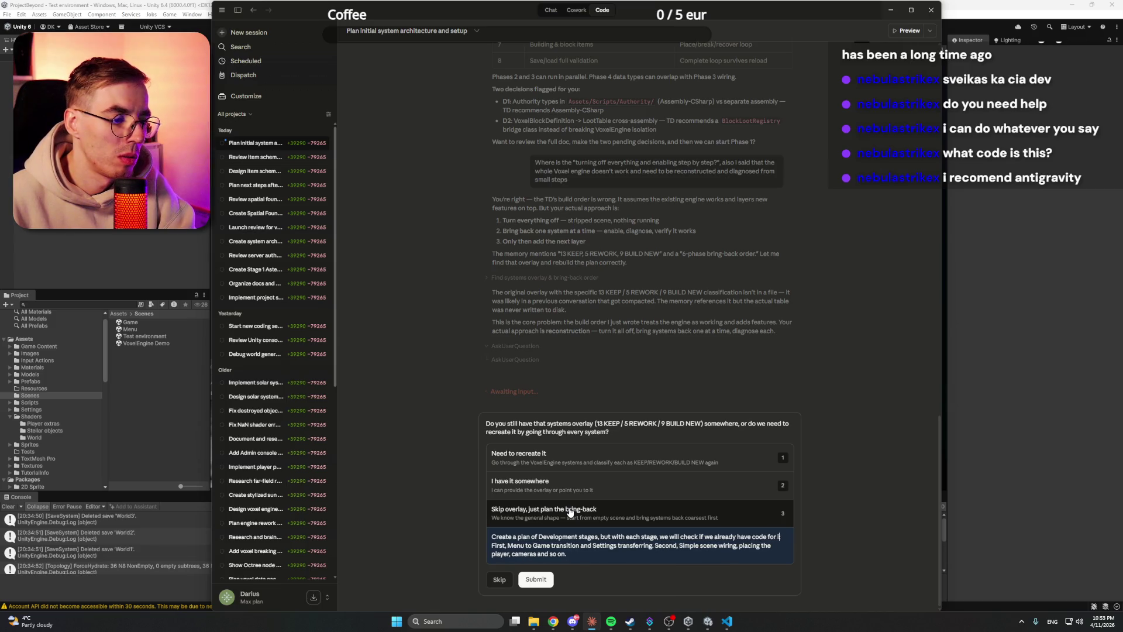
pyautogui.write(' or we need to')
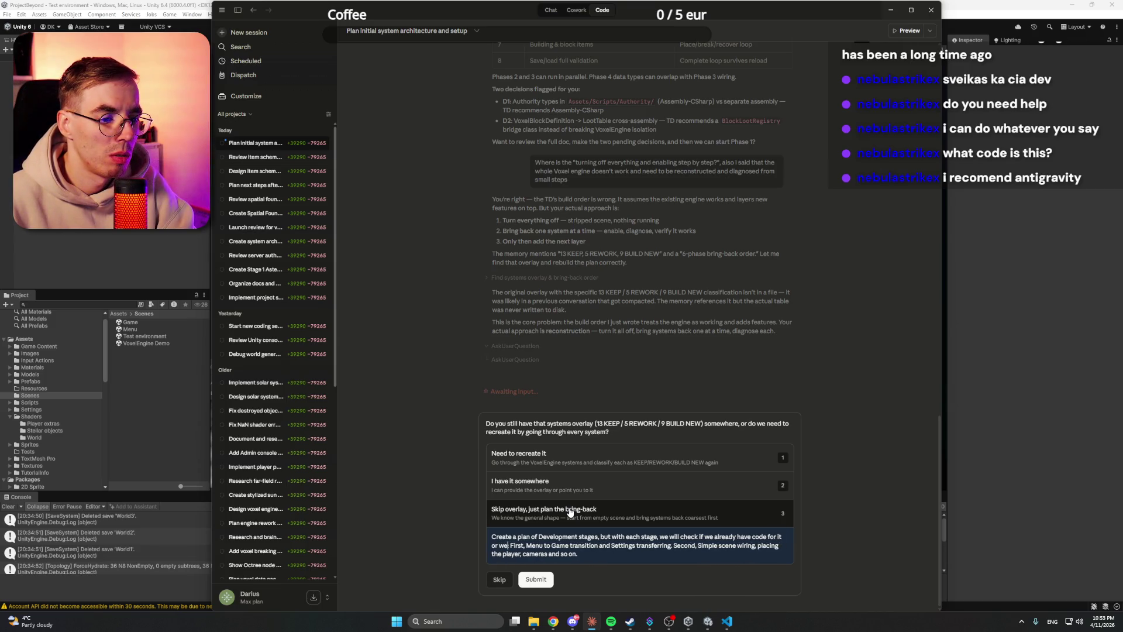
pyautogui.write(' create new')
pyautogui.press('Delete')
pyautogui.write('. Beg:')
pyautogui.press('BackSpace')
pyautogui.write('in something like this')
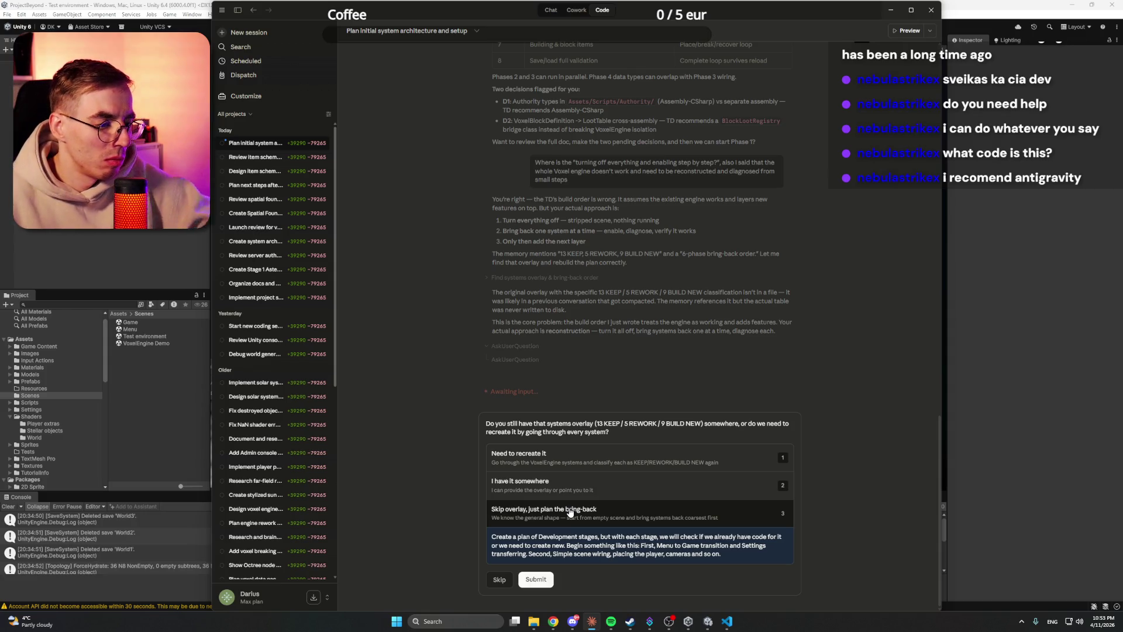
pyautogui.write(':')
pyautogui.click(738, 553)
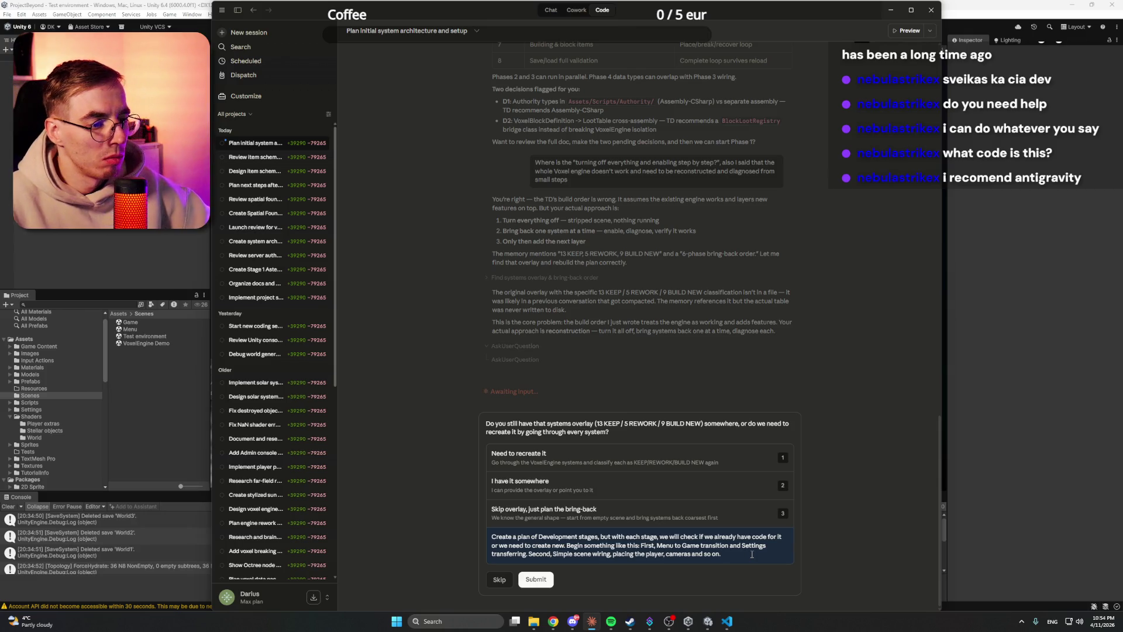
# Step: Add the third stage, server boot up and basic check, and the fourth, solar system generation
pyautogui.write('Thrrd,')
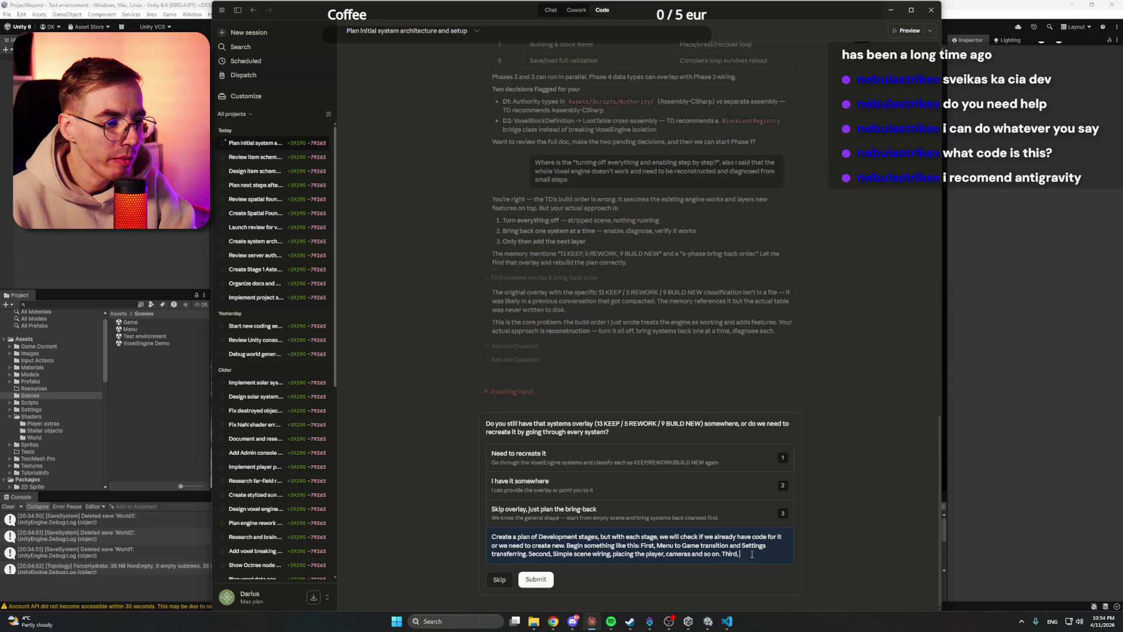
pyautogui.write('server')
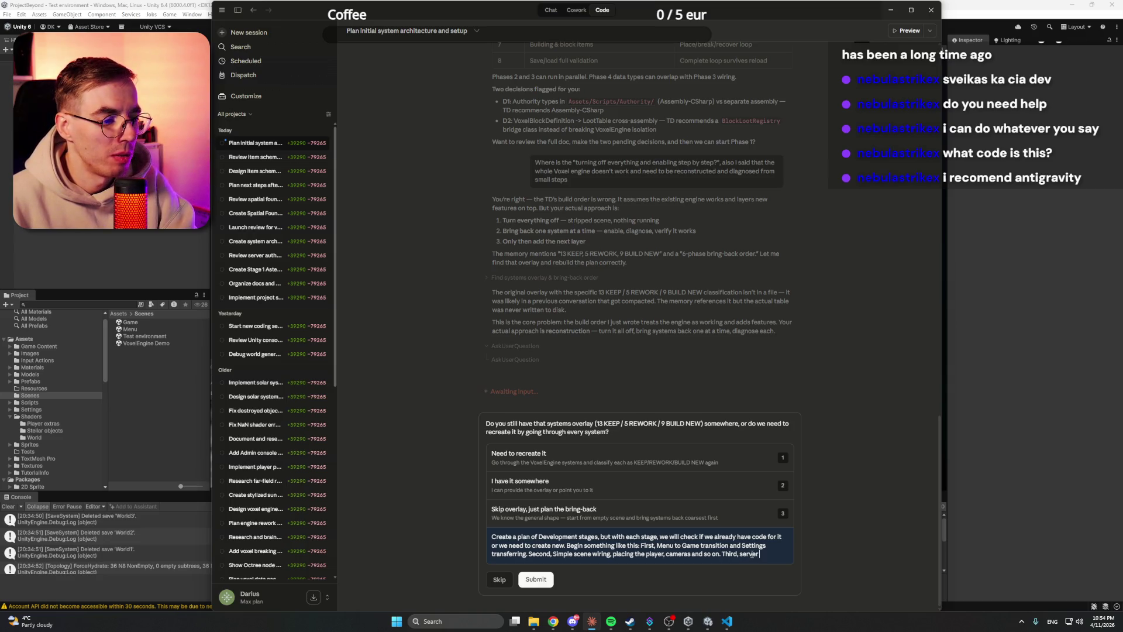
pyautogui.write(' boot up c')
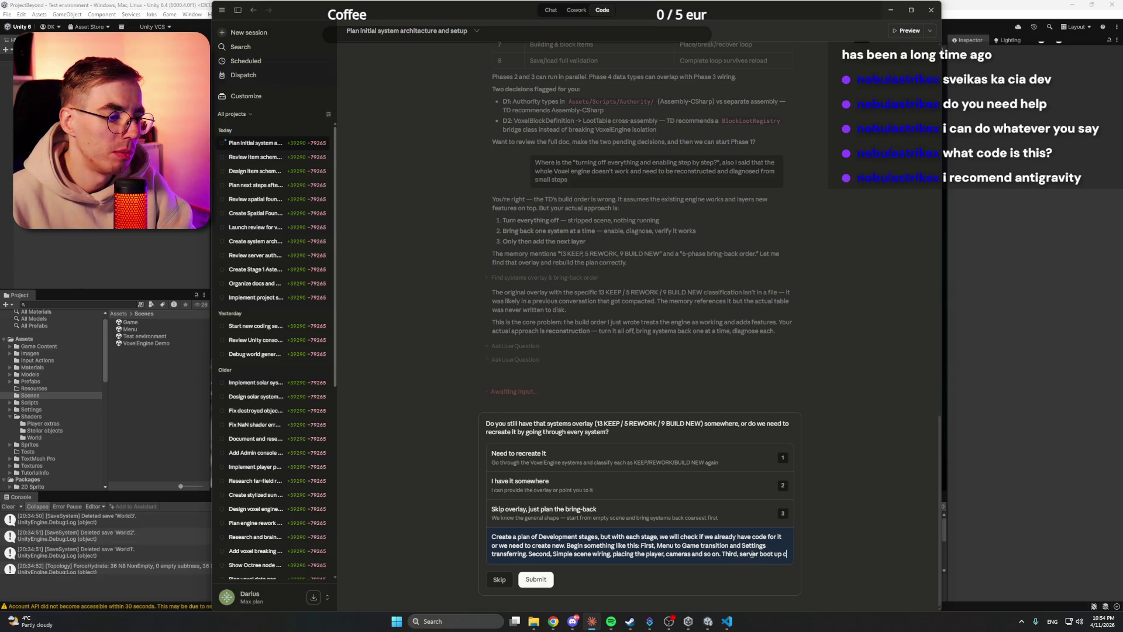
pyautogui.press('BackSpace')
pyautogui.write('and basic')
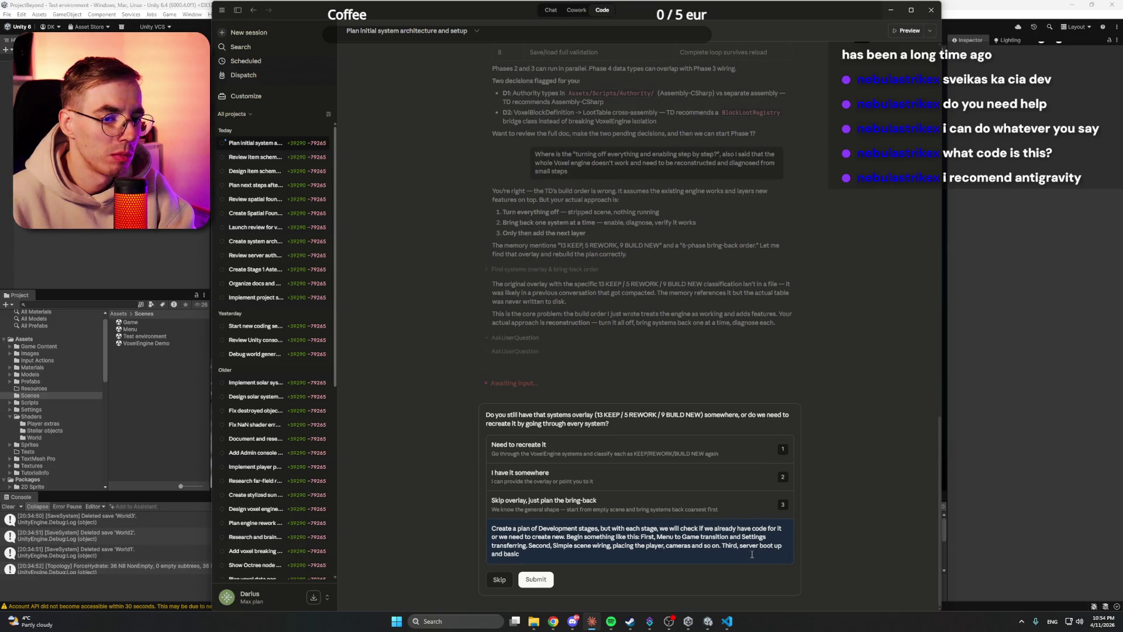
pyautogui.write(' check.')
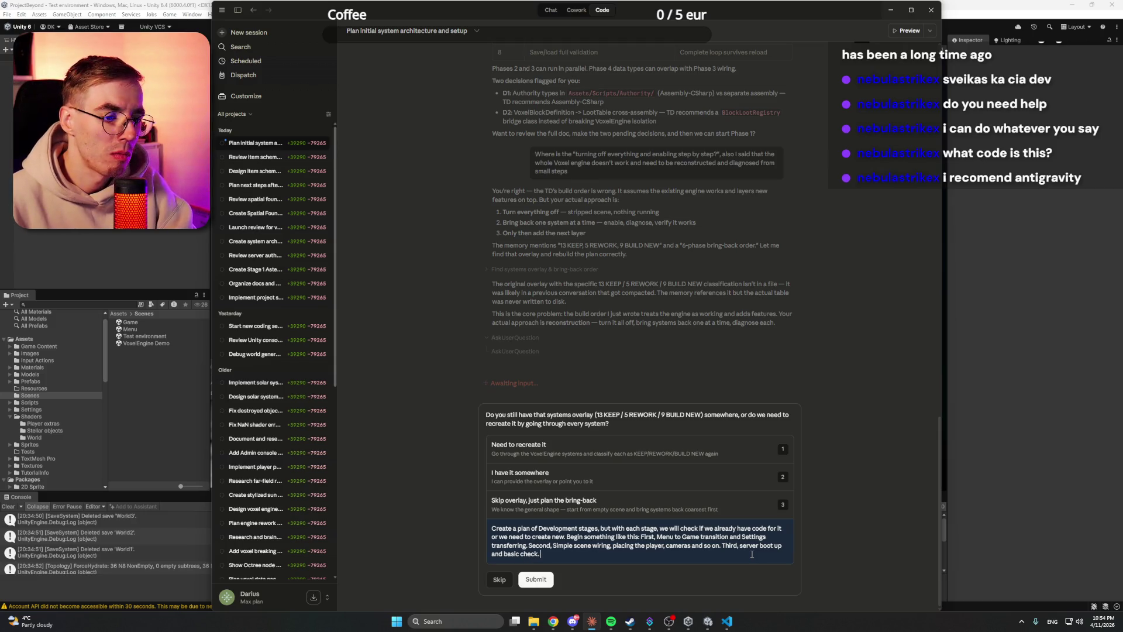
pyautogui.write(' Fourth')
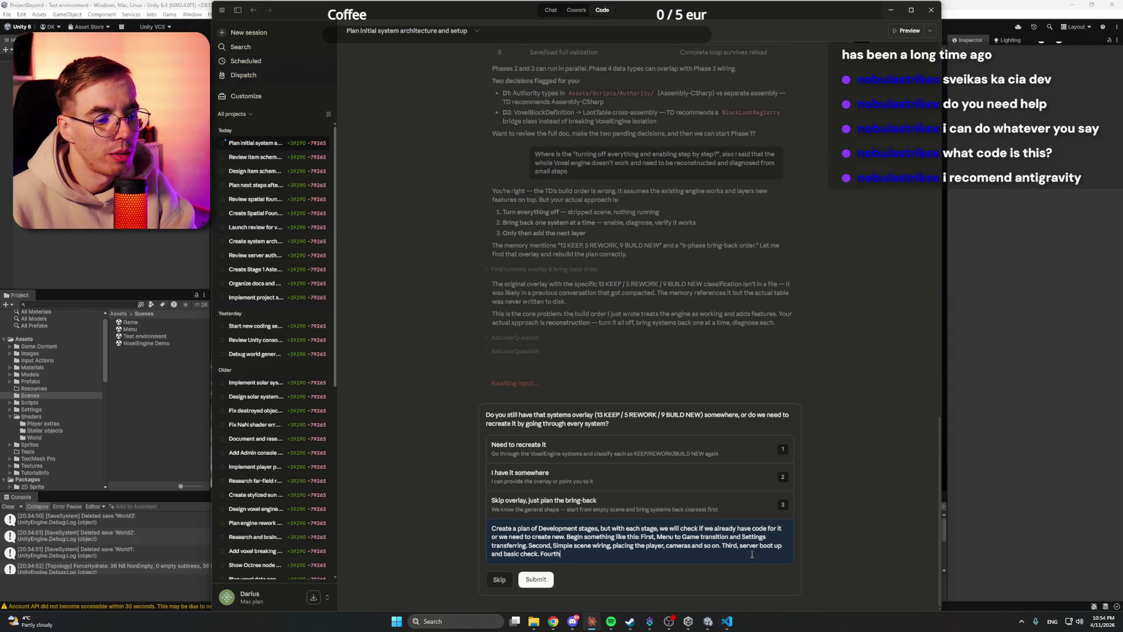
pyautogui.write(',')
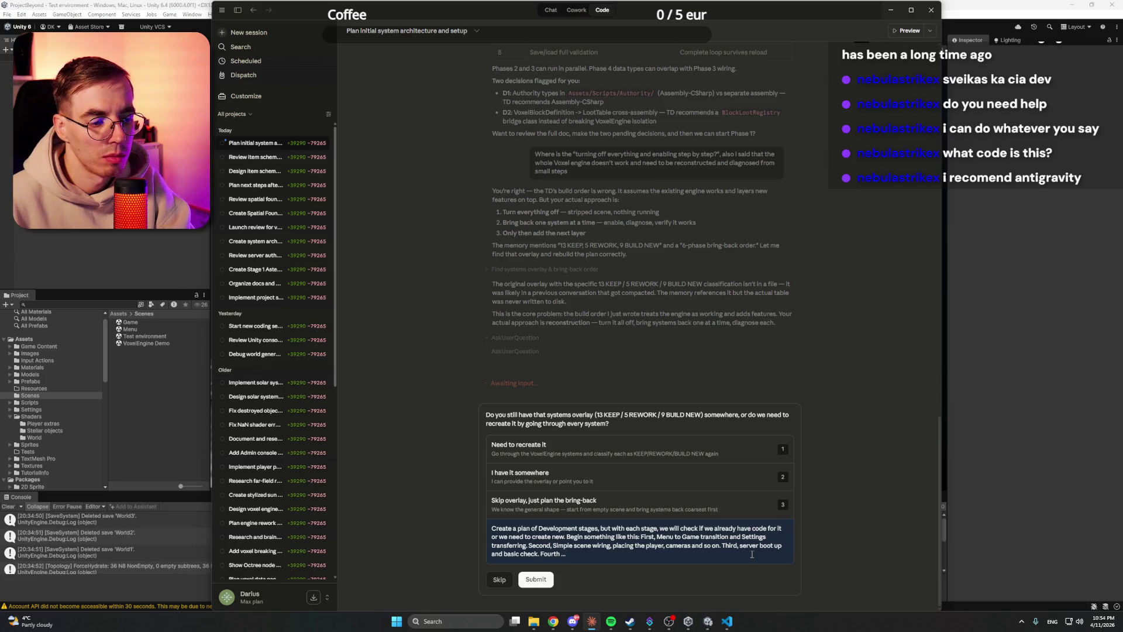
pyautogui.write('ourse Solar sys')
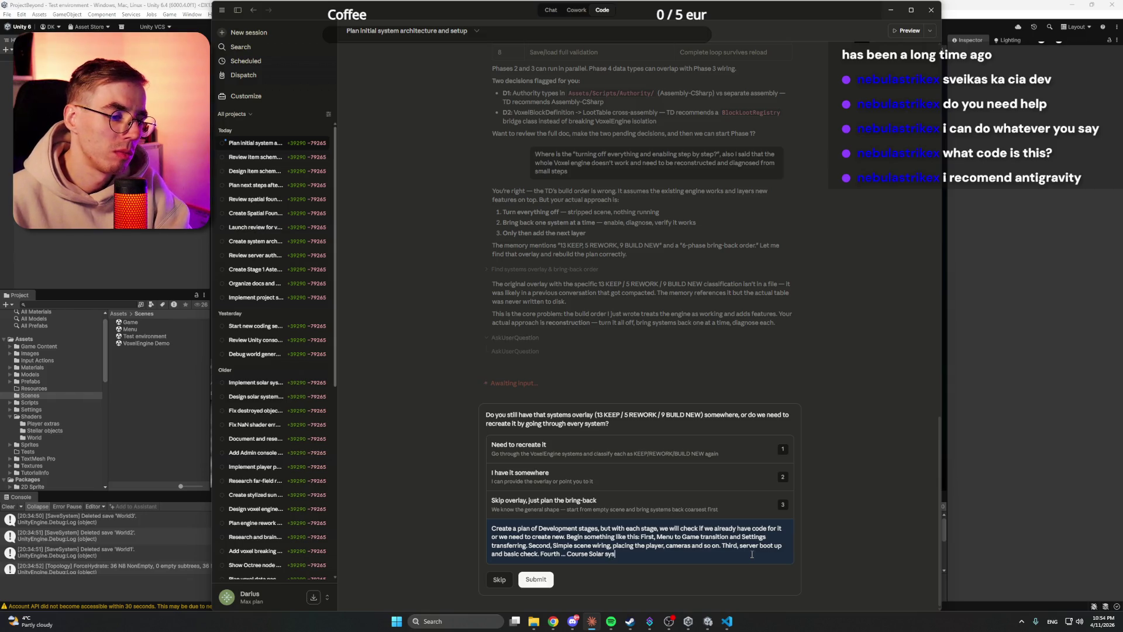
pyautogui.write('tem generation happens?')
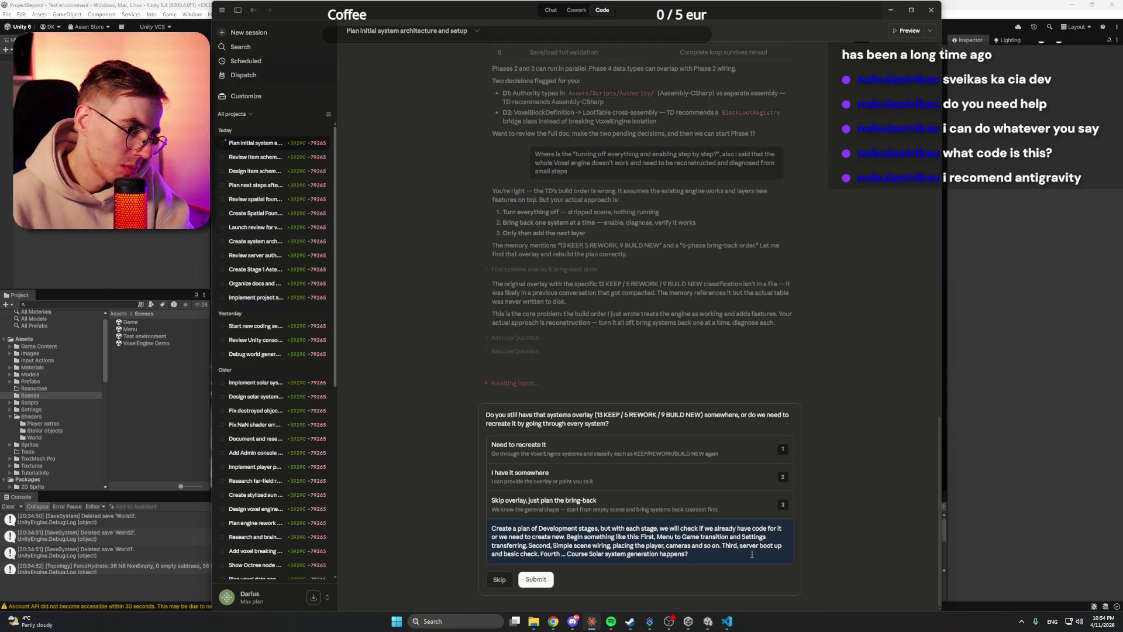
# Step: Add testing in each stage and wiring things back slowly, then submit the answer
pyautogui.write('In each stage,')
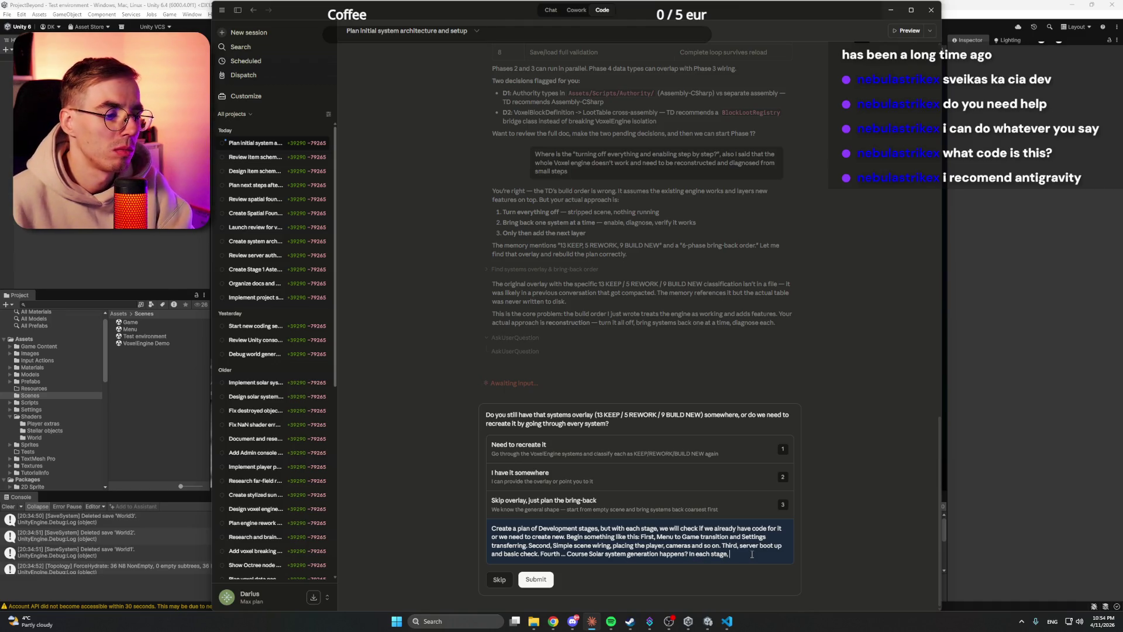
pyautogui.write(' testing foundation')
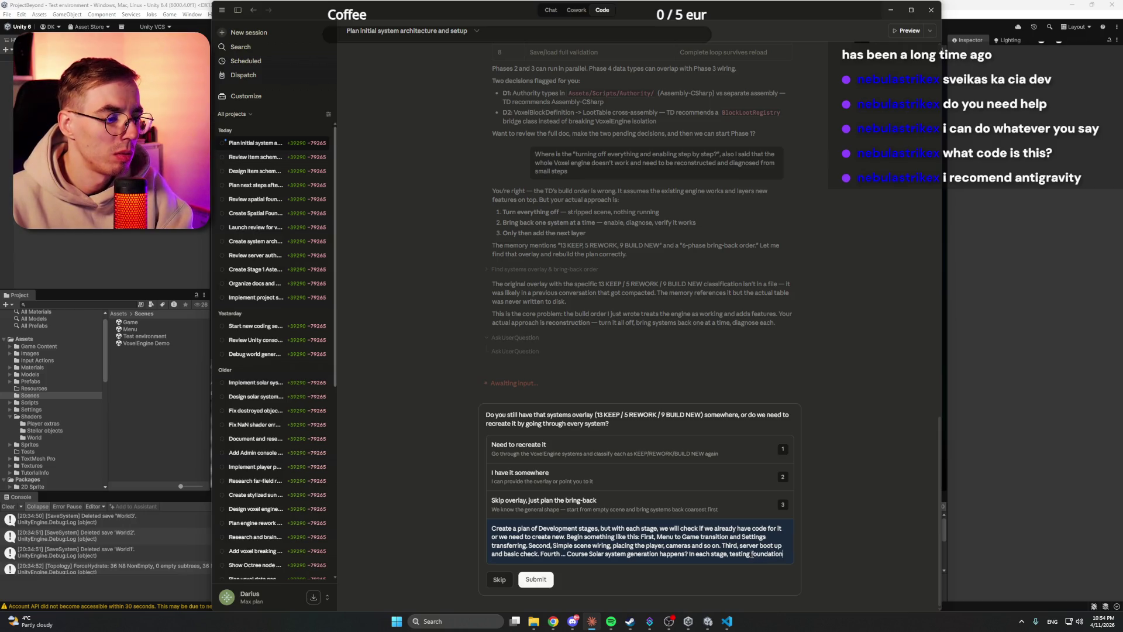
pyautogui.write('and ')
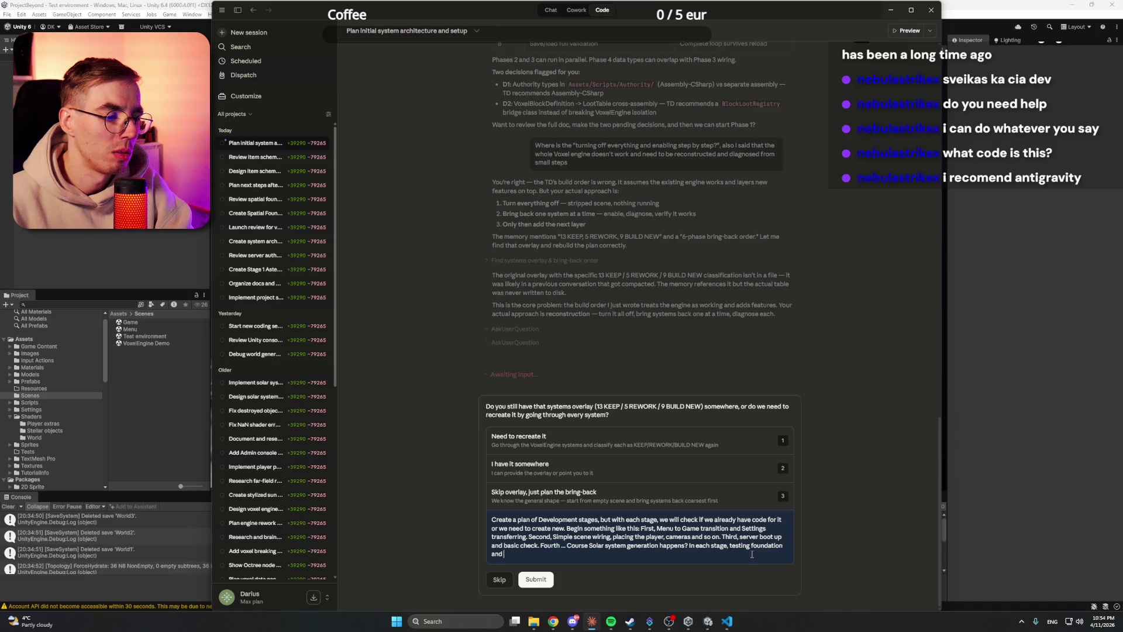
pyautogui.write(' wiring back slowly')
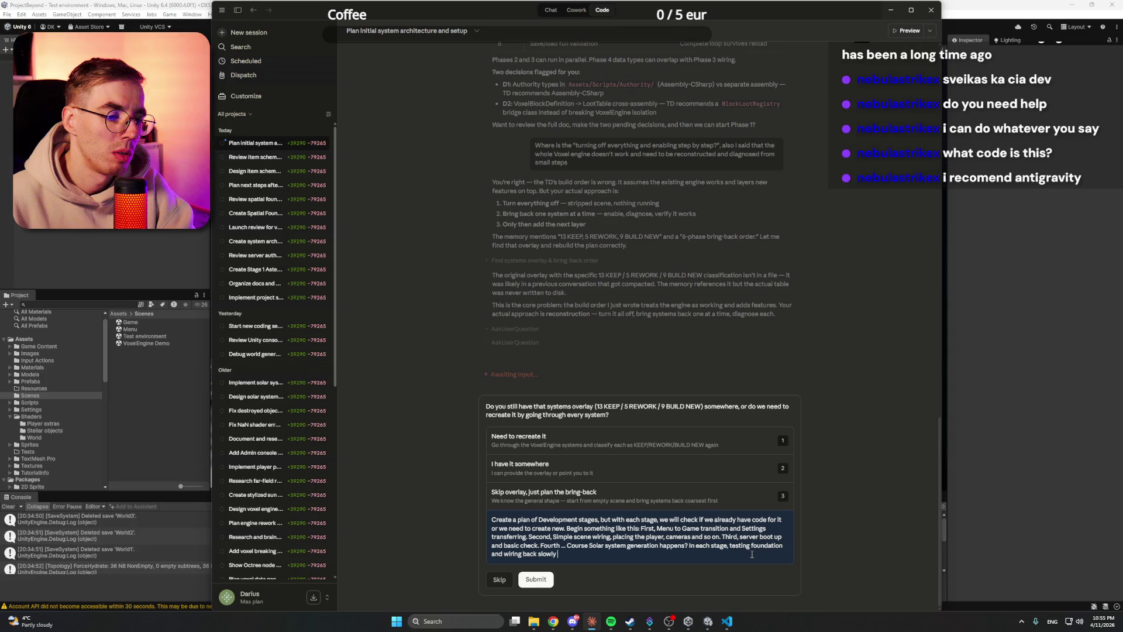
pyautogui.write('things')
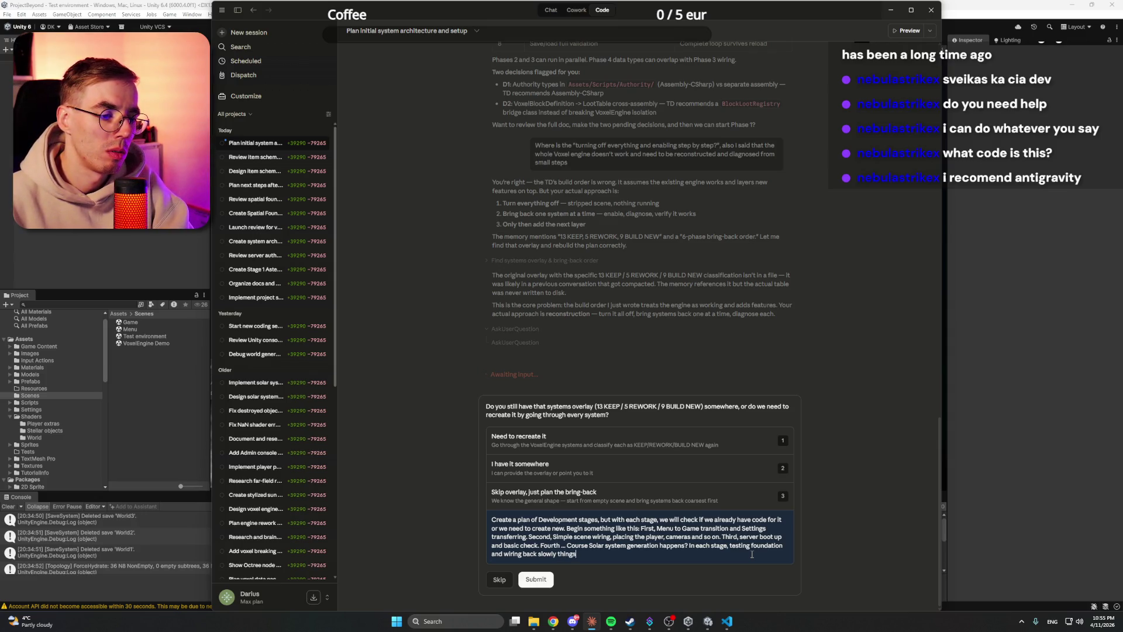
pyautogui.press('BackSpace')
pyautogui.press('BackSpace')
pyautogui.press('BackSpace')
pyautogui.write('.')
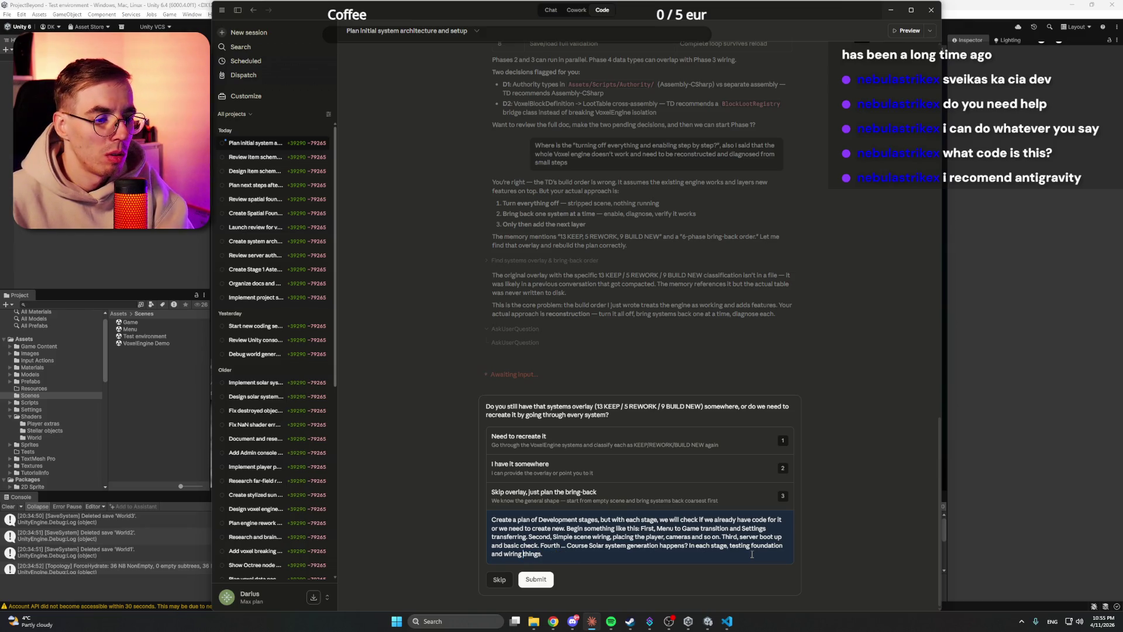
pyautogui.click(751, 553)
pyautogui.press('BackSpace')
pyautogui.write('back slowly')
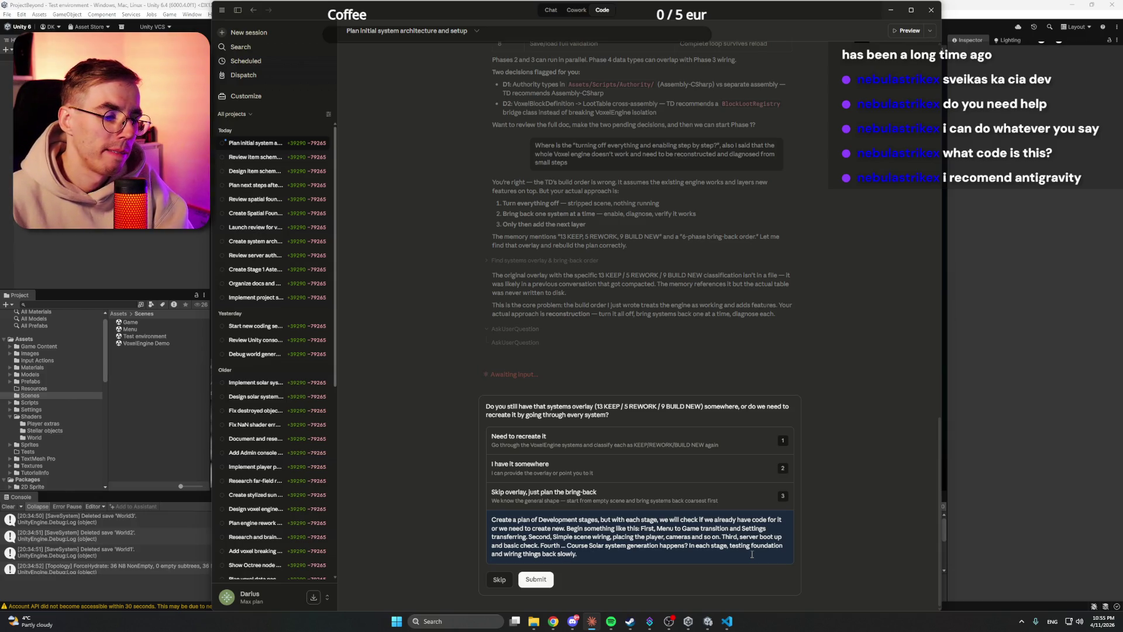
pyautogui.press('Return')
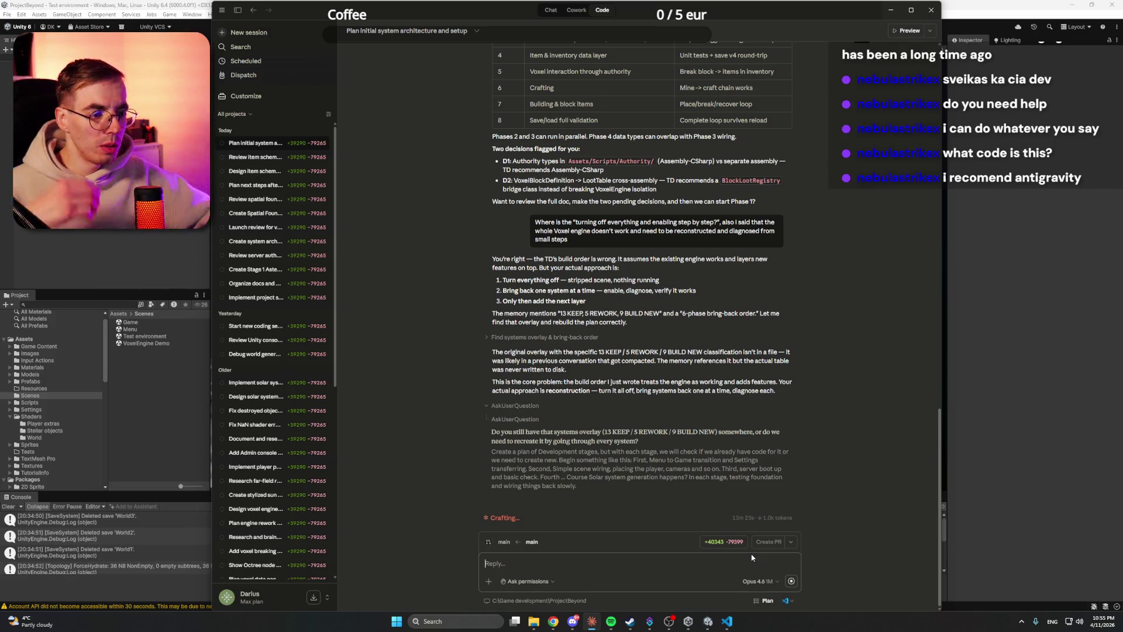
# Step: Glance at Discord, VS Code and the Unity Jet fire graph, then return to Claude Code
pyautogui.click(573, 622)
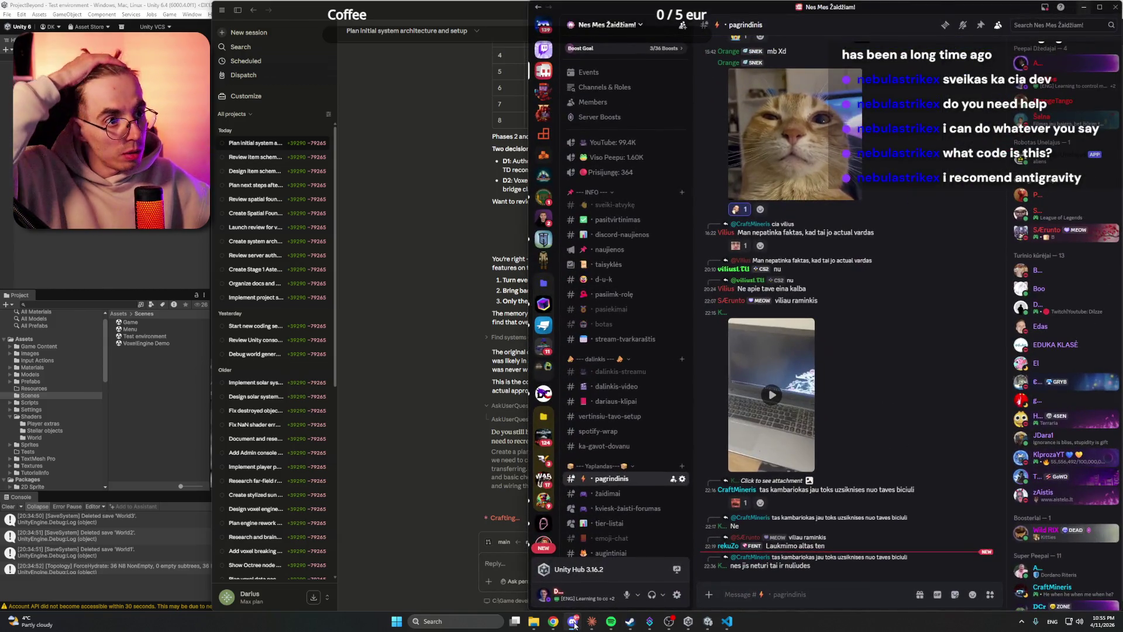
pyautogui.click(574, 622)
pyautogui.moveTo(650, 624)
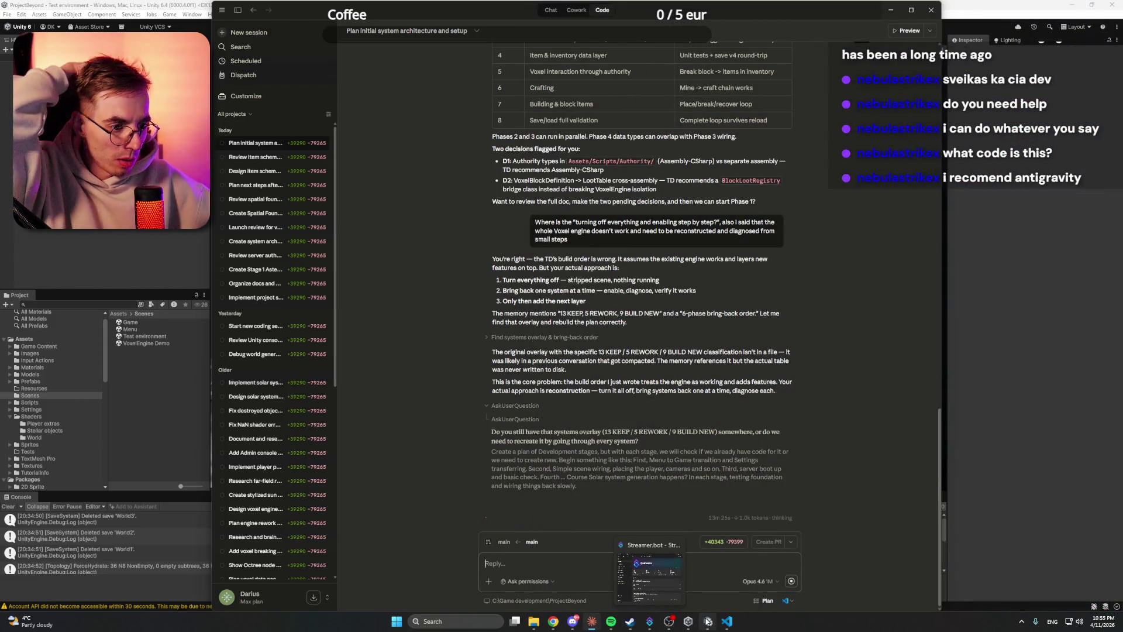
pyautogui.click(728, 621)
pyautogui.click(730, 622)
pyautogui.click(707, 622)
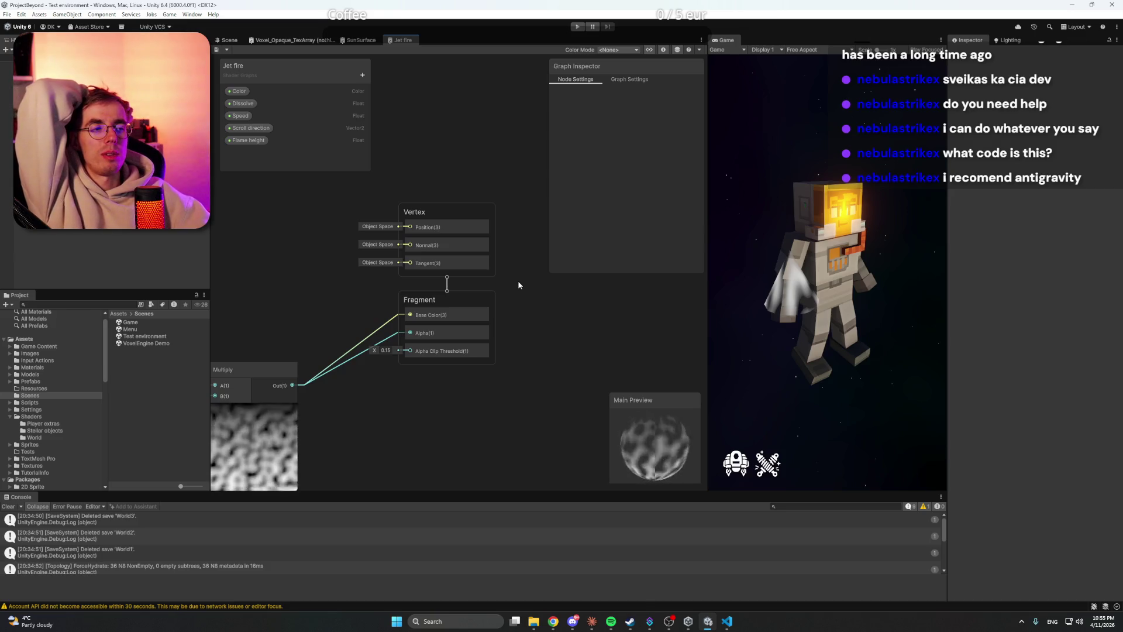
pyautogui.hotkey('alt', 'Tab')
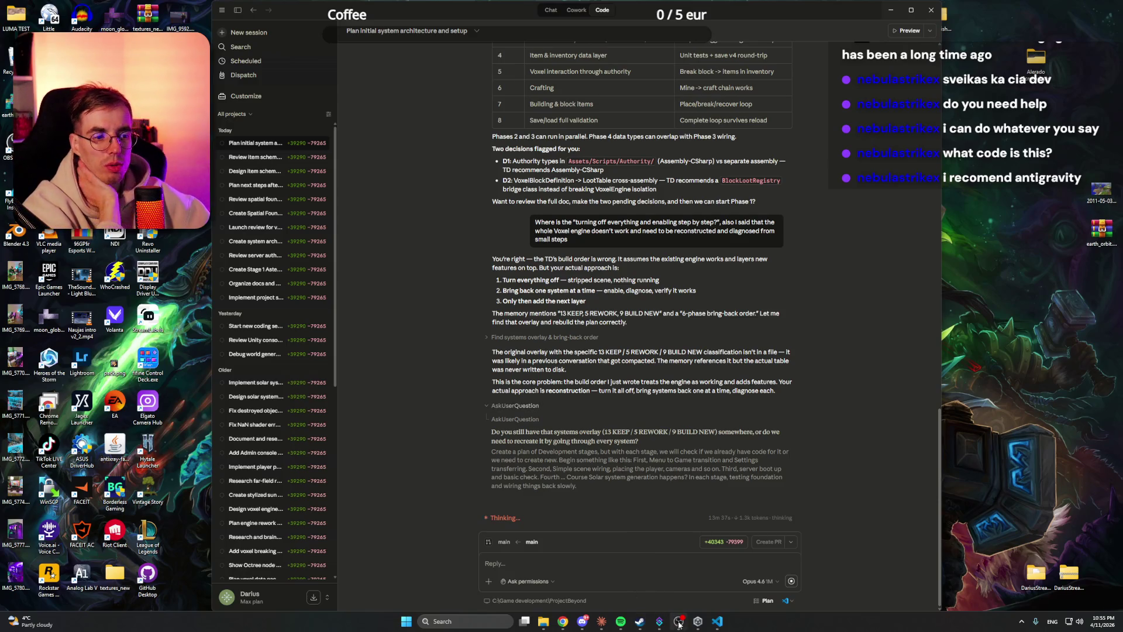
# Step: Launch the ProjectBeyond project from Unity Hub and bring the Unity editor to the front
pyautogui.click(698, 621)
pyautogui.click(665, 233)
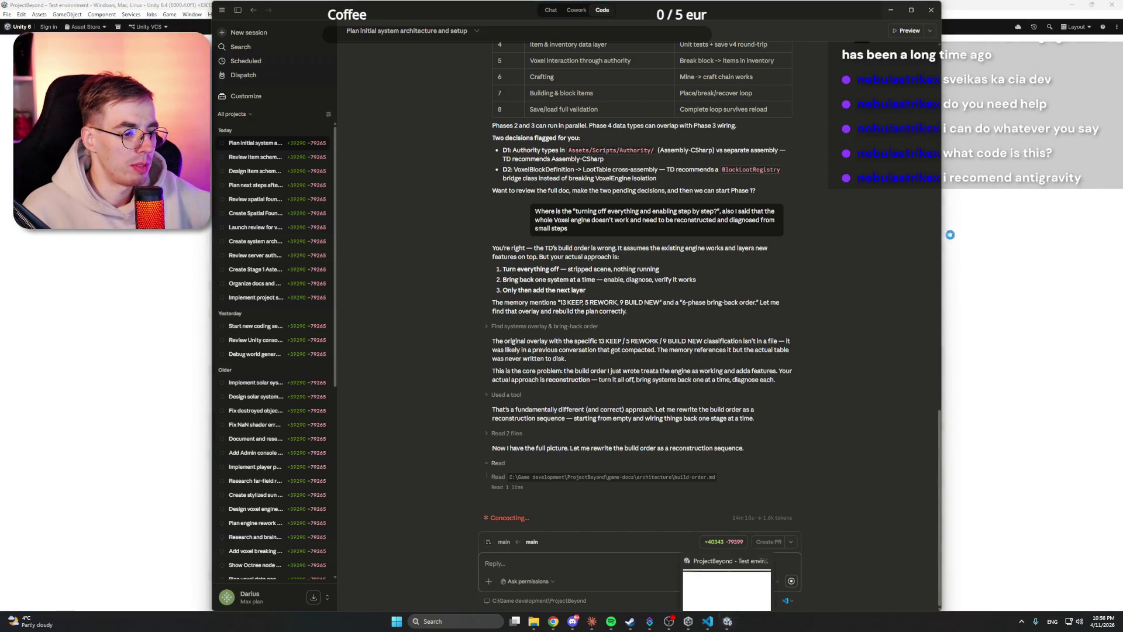
pyautogui.hotkey('alt', 'Tab')
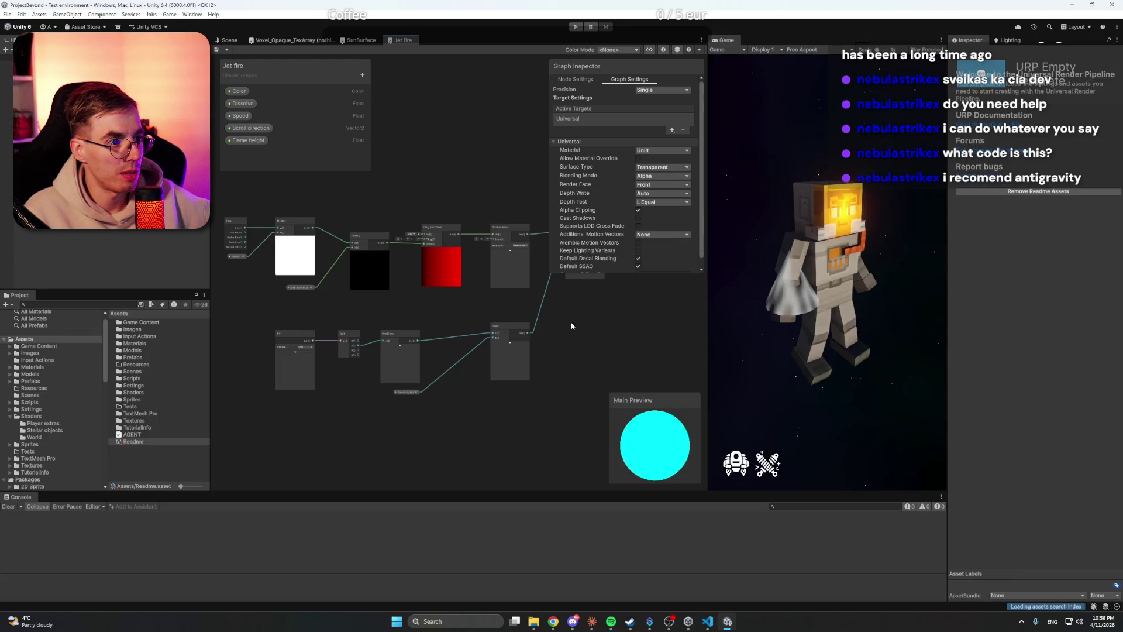
# Step: Pan the Jet fire graph, frame the astronaut in the Scene view, then return to the graph
pyautogui.moveTo(599, 296); pyautogui.dragTo(556, 346)
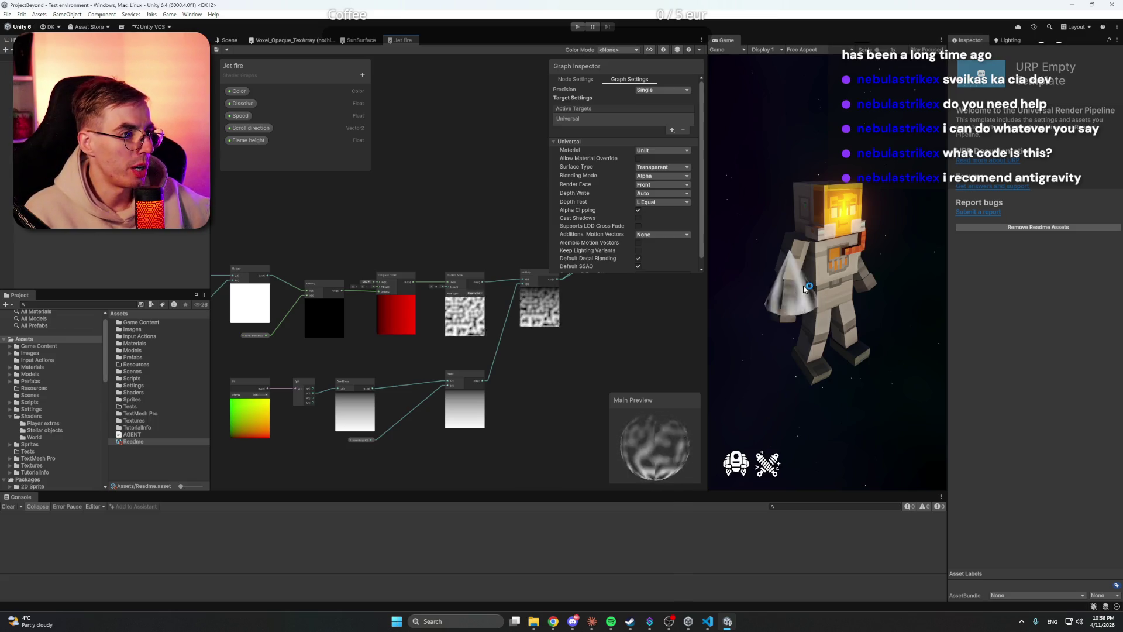
pyautogui.moveTo(601, 331); pyautogui.dragTo(507, 381)
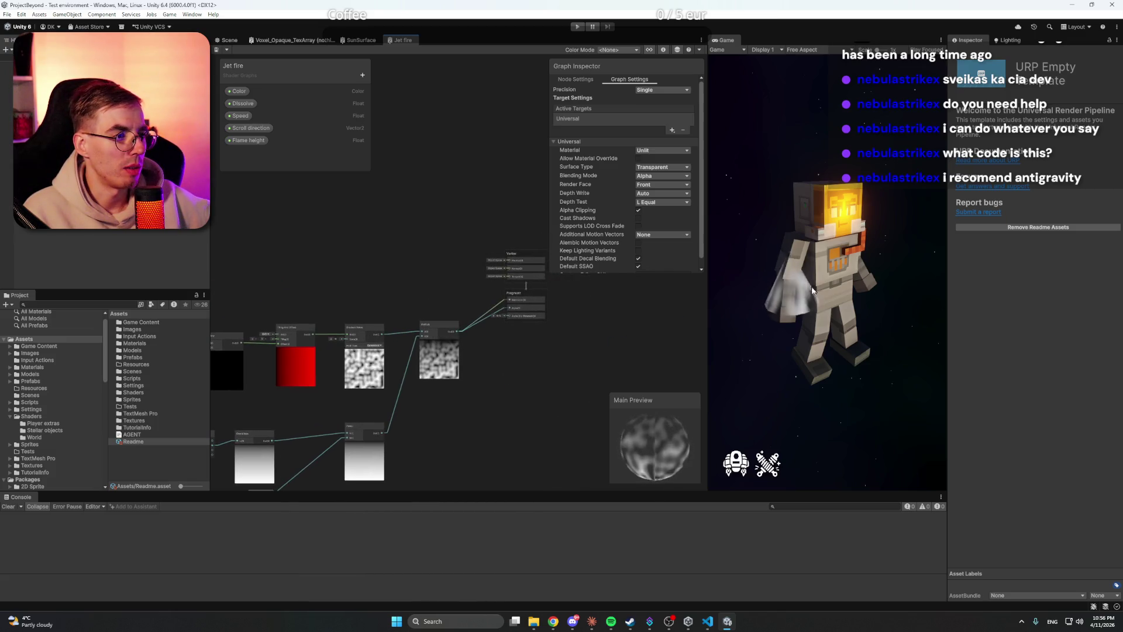
pyautogui.click(230, 40)
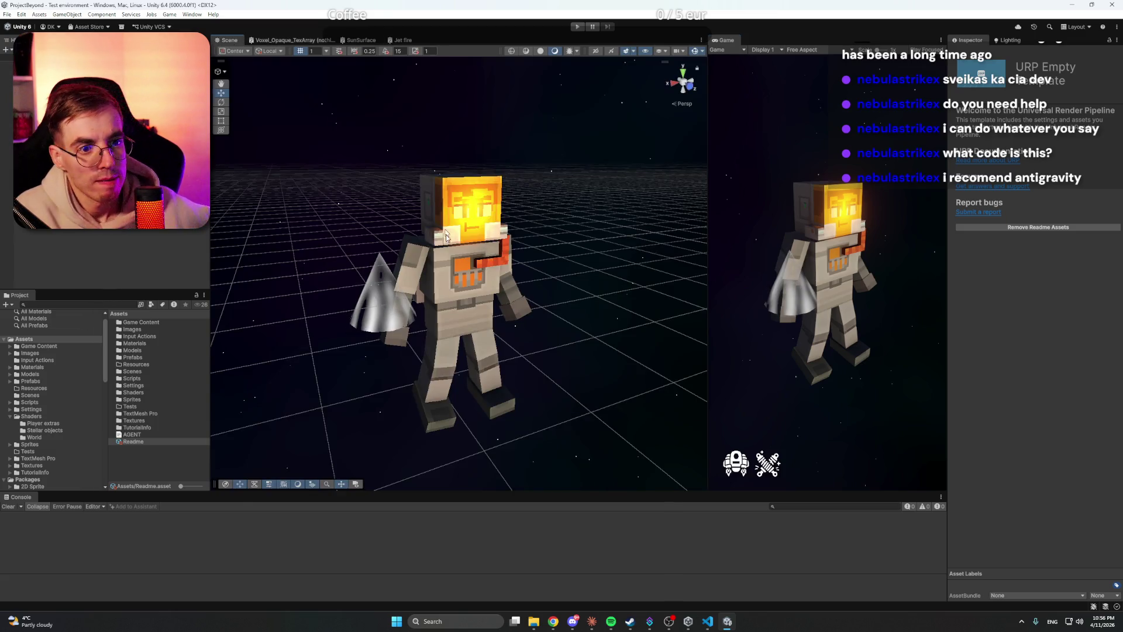
pyautogui.moveTo(534, 293)
pyautogui.mouseDown()
pyautogui.moveTo(517, 251)
pyautogui.moveTo(534, 273)
pyautogui.moveTo(558, 255)
pyautogui.moveTo(647, 386)
pyautogui.moveTo(700, 424)
pyautogui.moveTo(544, 444)
pyautogui.moveTo(557, 457)
pyautogui.moveTo(701, 489)
pyautogui.moveTo(854, 481)
pyautogui.mouseUp()
pyautogui.press('f')
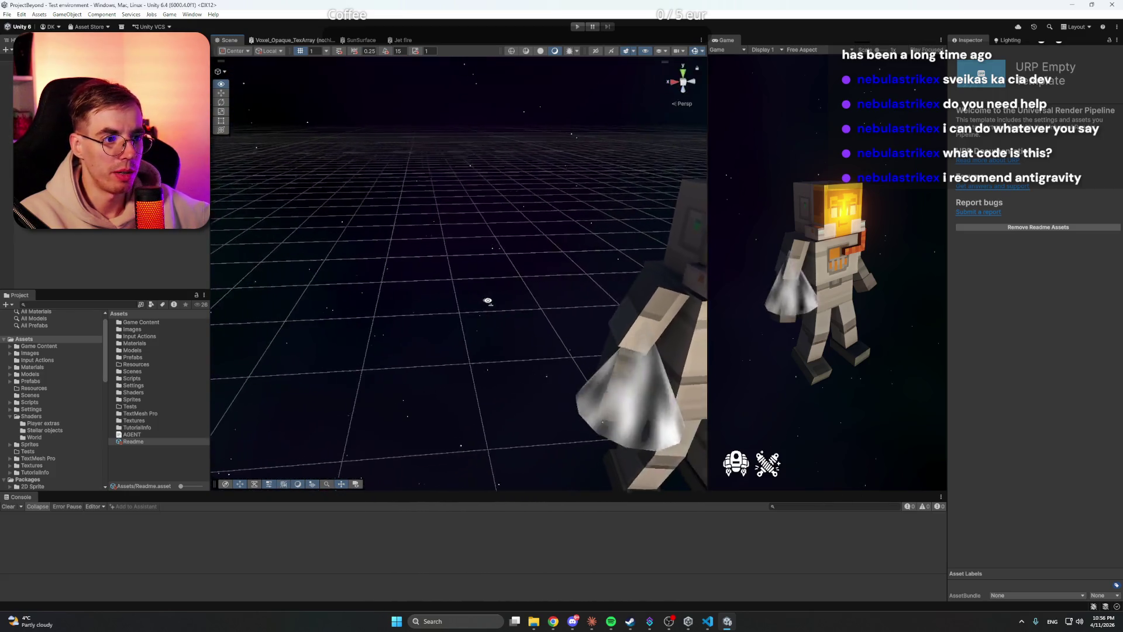
pyautogui.click(405, 43)
# Step: Set the Scroll direction property's default Y value from -1 to -0.79
pyautogui.scroll(5, 441, 238)
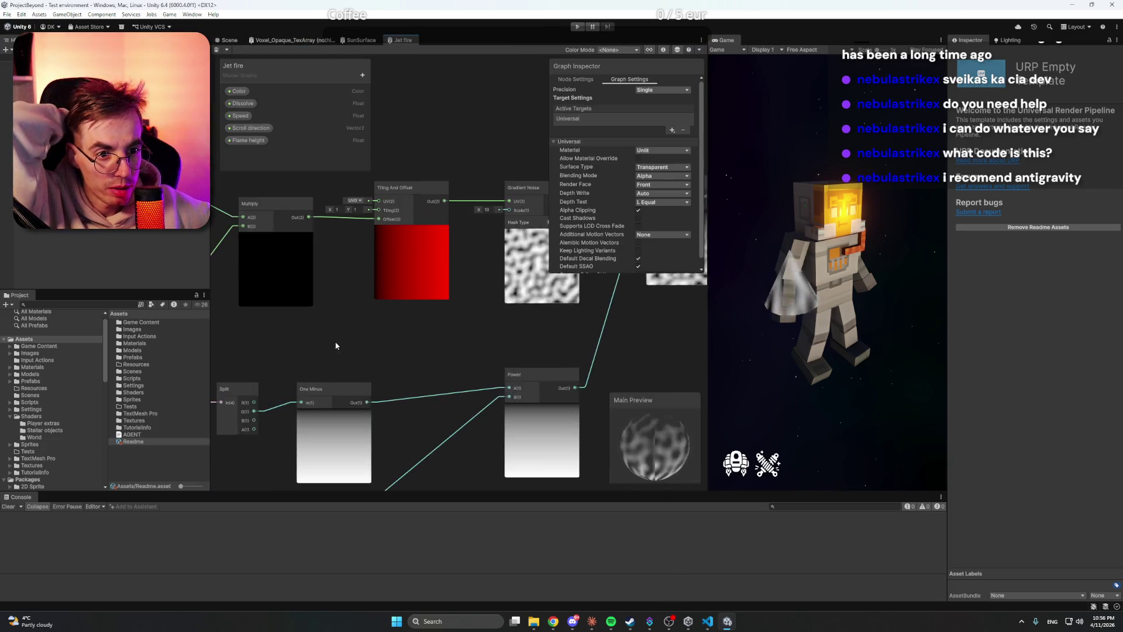
pyautogui.scroll(-2, 529, 371)
pyautogui.scroll(4, 413, 344)
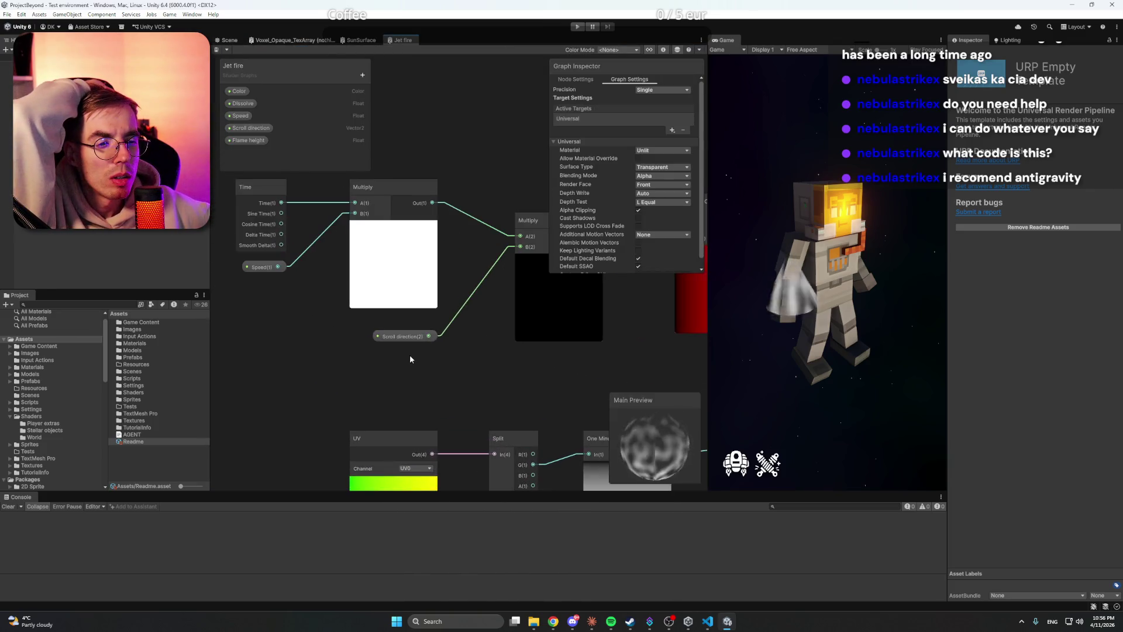
pyautogui.click(458, 172)
pyautogui.moveTo(470, 142)
pyautogui.mouseDown()
pyautogui.moveTo(418, 180)
pyautogui.moveTo(412, 235)
pyautogui.mouseUp()
pyautogui.click(250, 127)
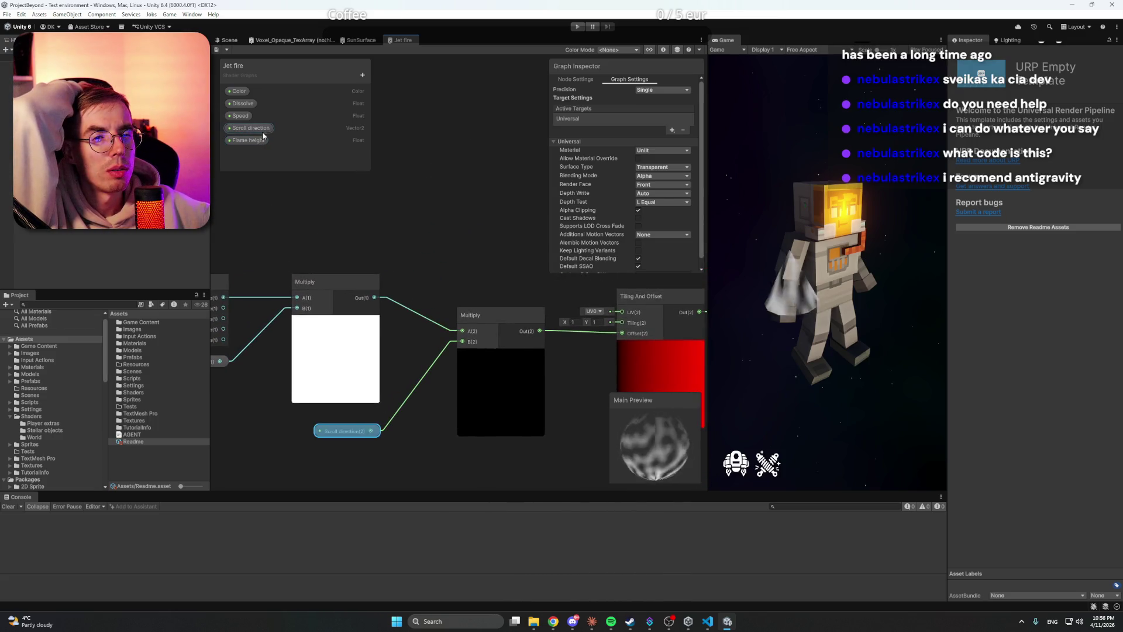
pyautogui.click(667, 161)
pyautogui.moveTo(668, 162); pyautogui.dragTo(668, 164)
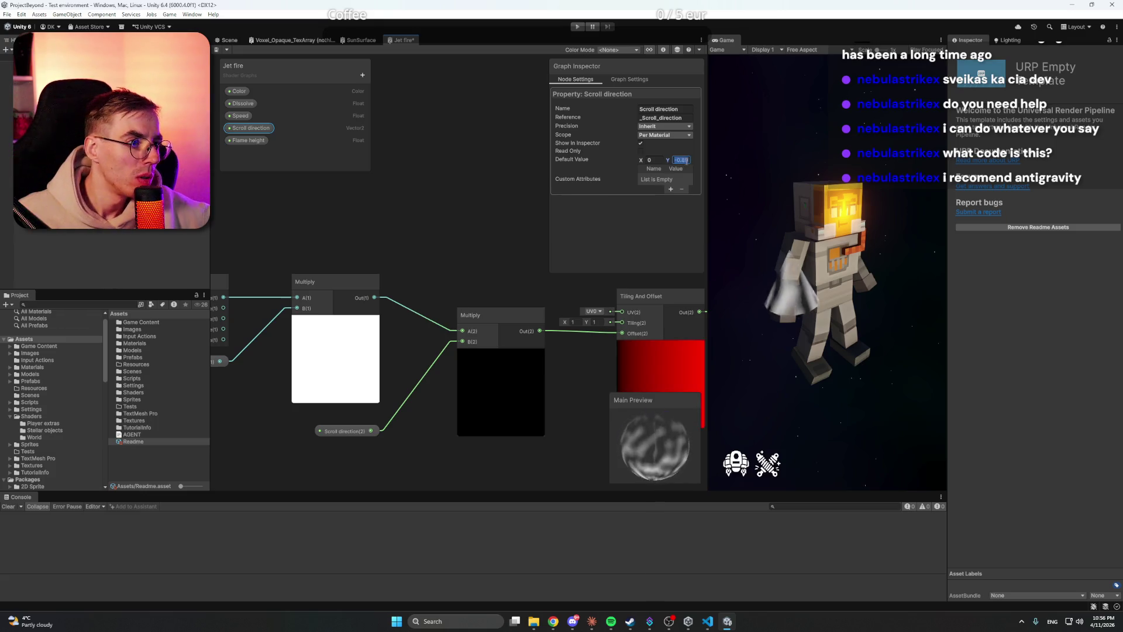
pyautogui.click(456, 196)
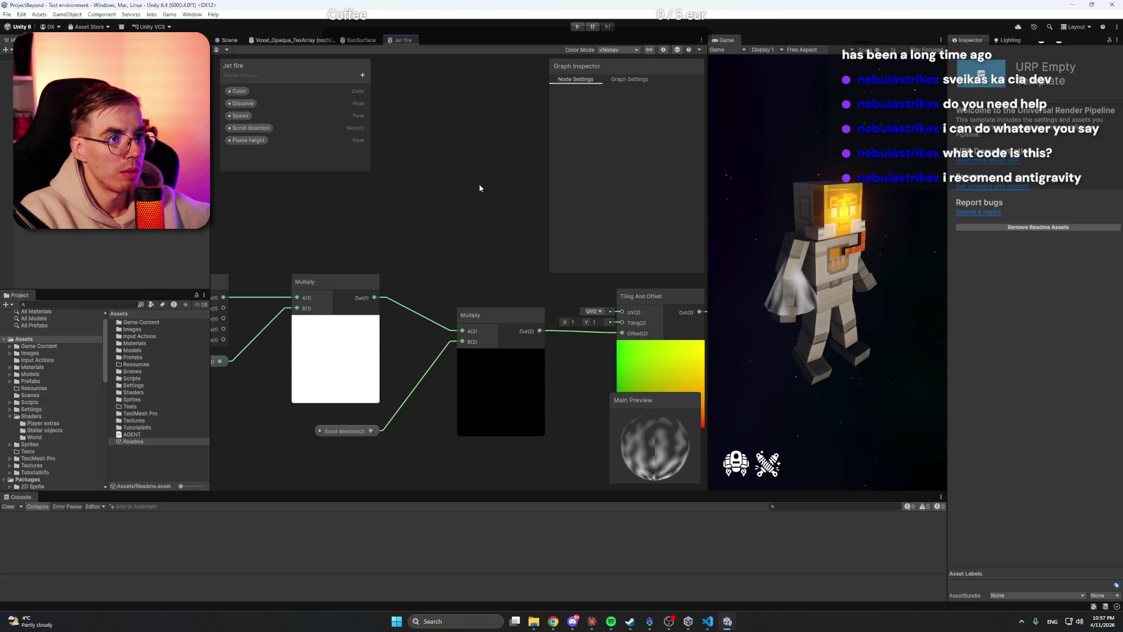
# Step: Pan toward the Gradient Noise node and check the colour mode, main preview and help toolbar options
pyautogui.moveTo(506, 187); pyautogui.dragTo(416, 177)
pyautogui.hscroll(10, 416, 177)
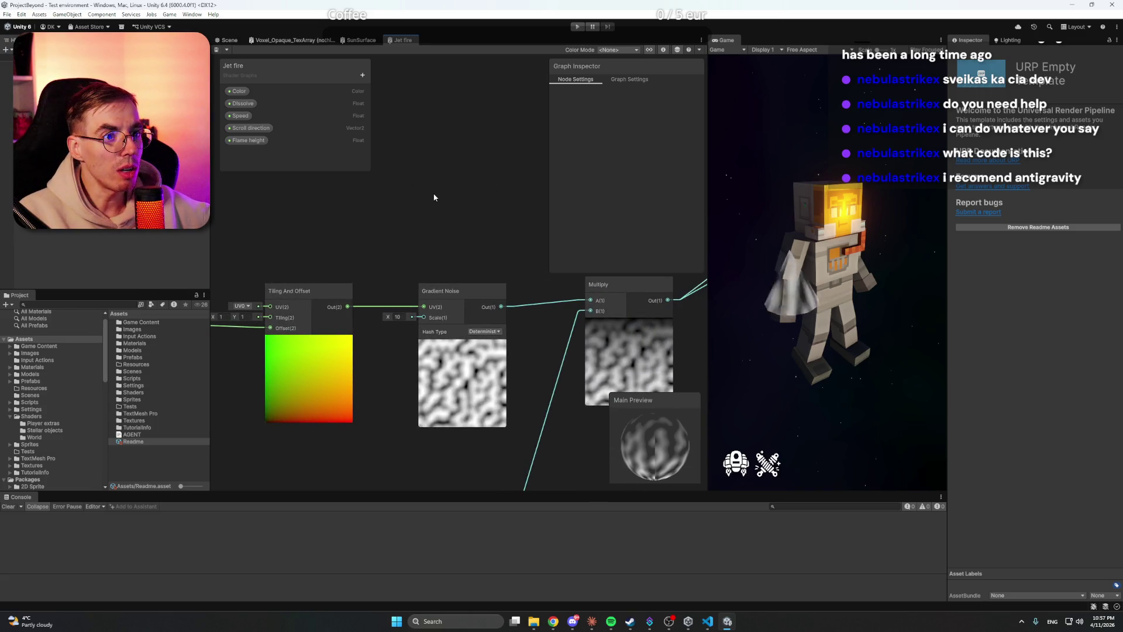
pyautogui.hscroll(8, 409, 201)
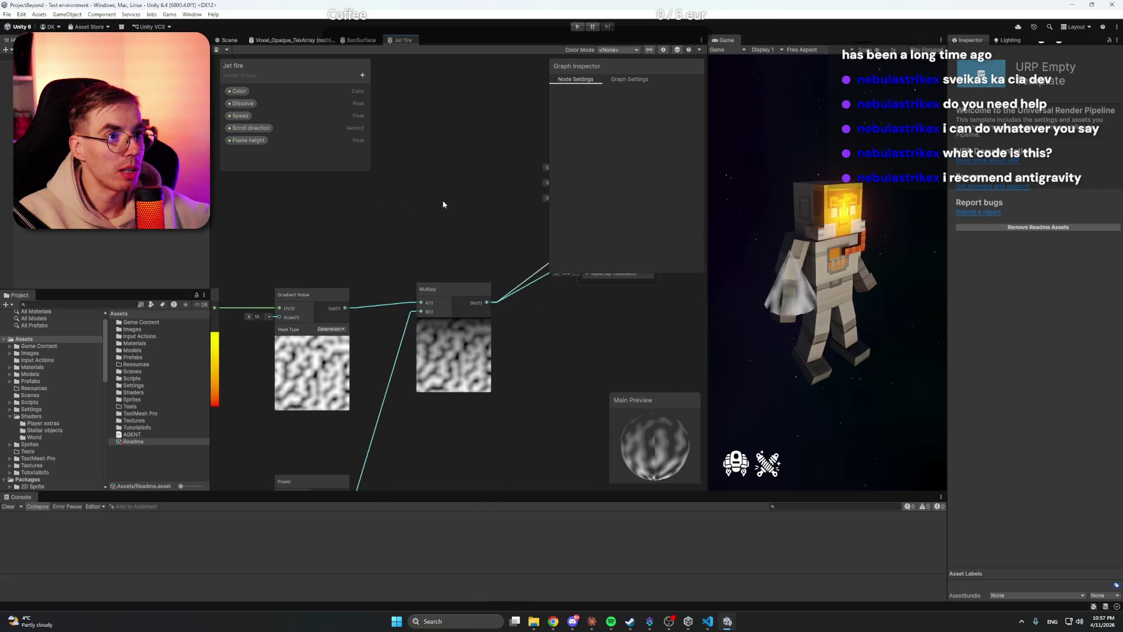
pyautogui.click(623, 51)
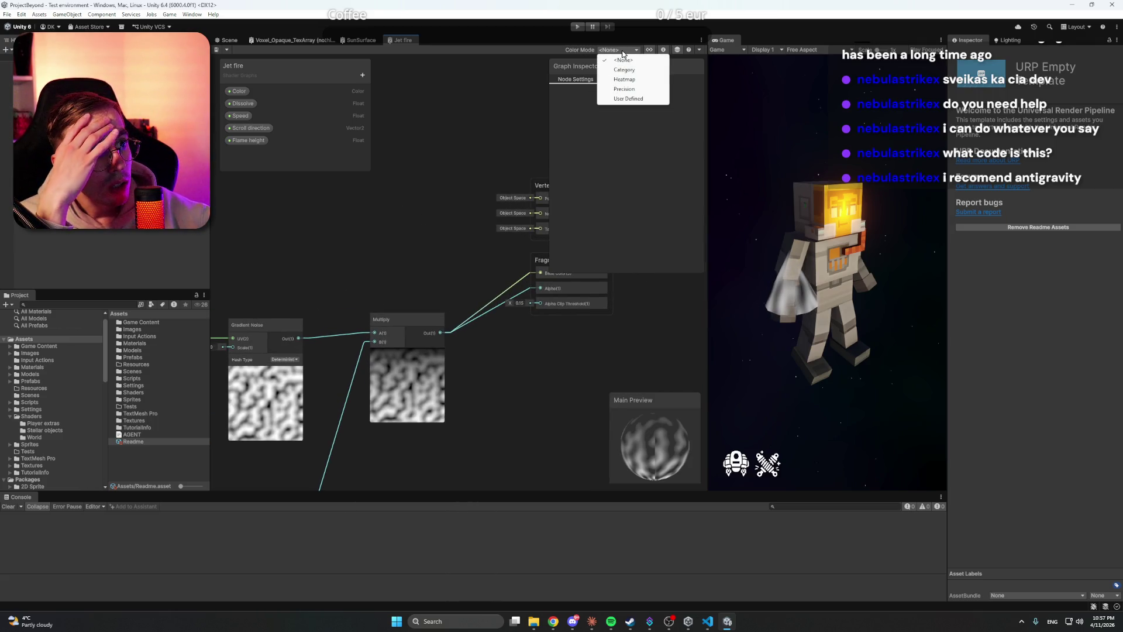
pyautogui.click(630, 56)
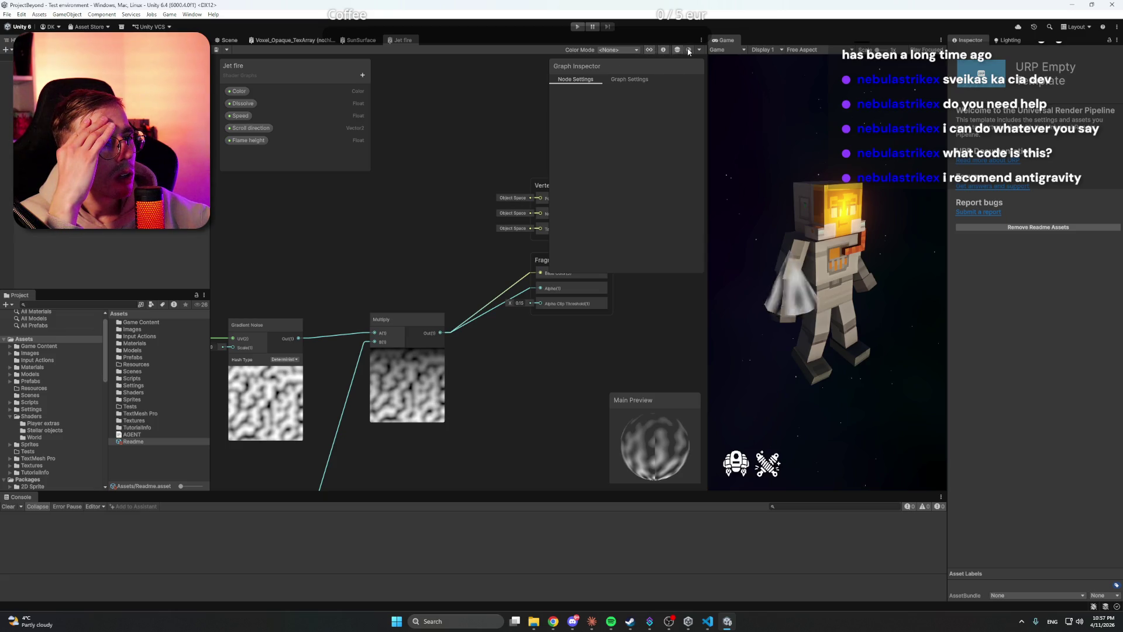
pyautogui.click(677, 51)
pyautogui.click(676, 51)
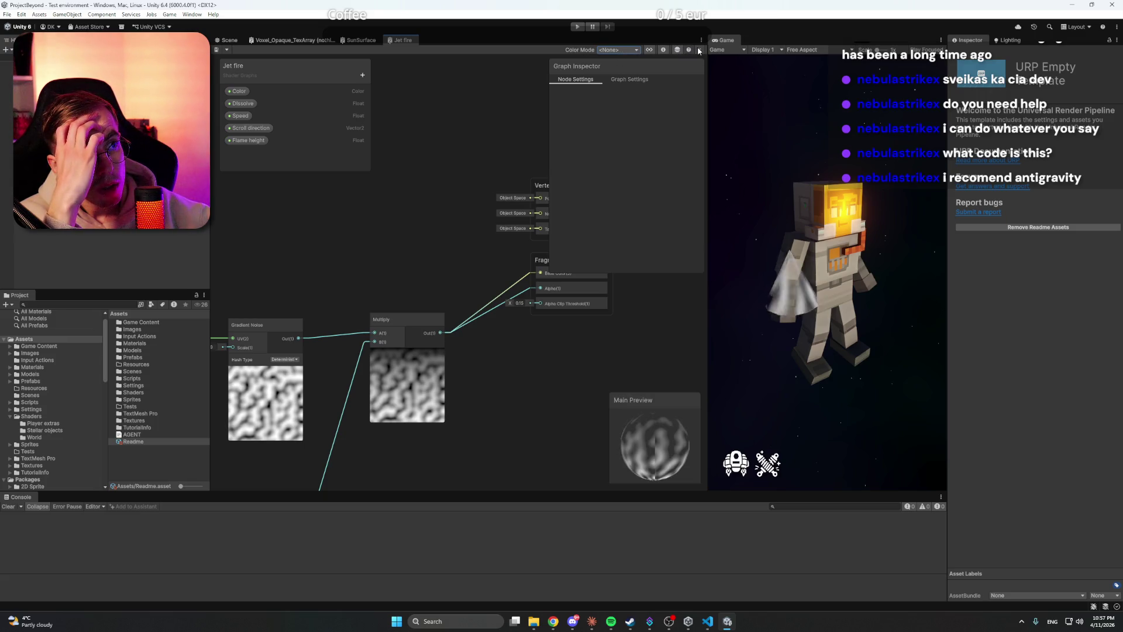
pyautogui.click(699, 51)
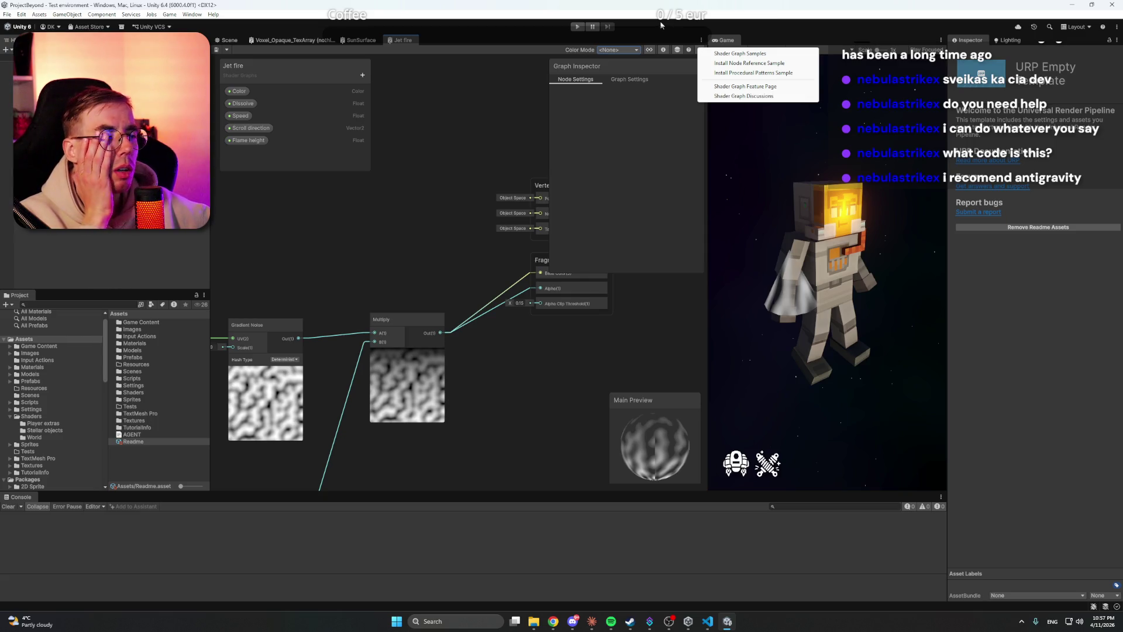
pyautogui.click(470, 134)
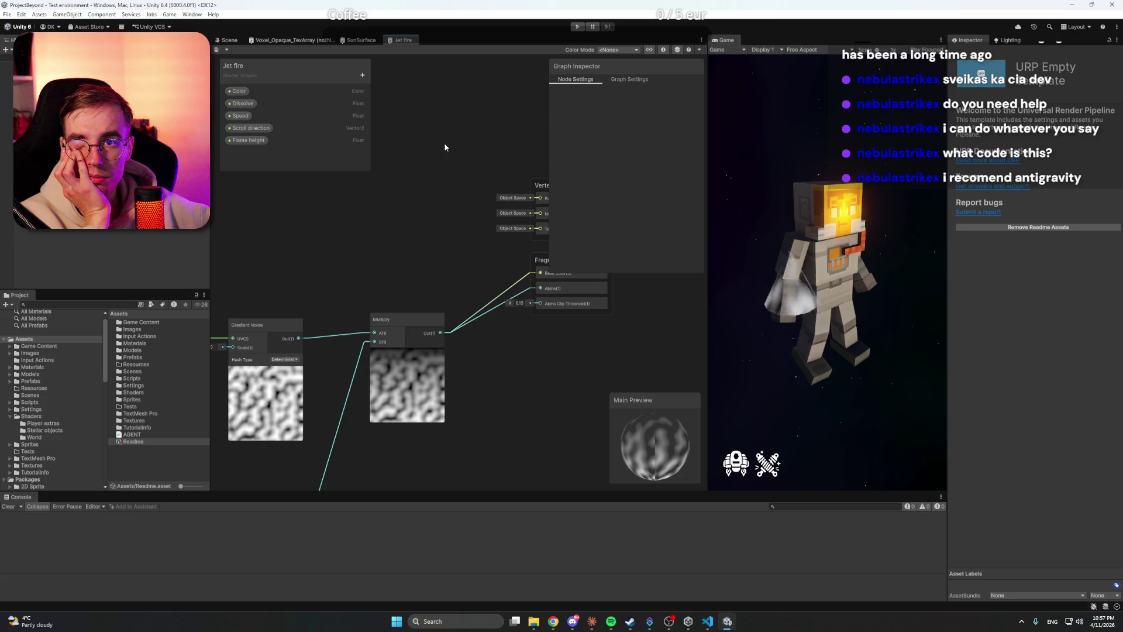
# Step: Search Chrome for 'unity shader graph not updating in real time'
pyautogui.moveTo(553, 621)
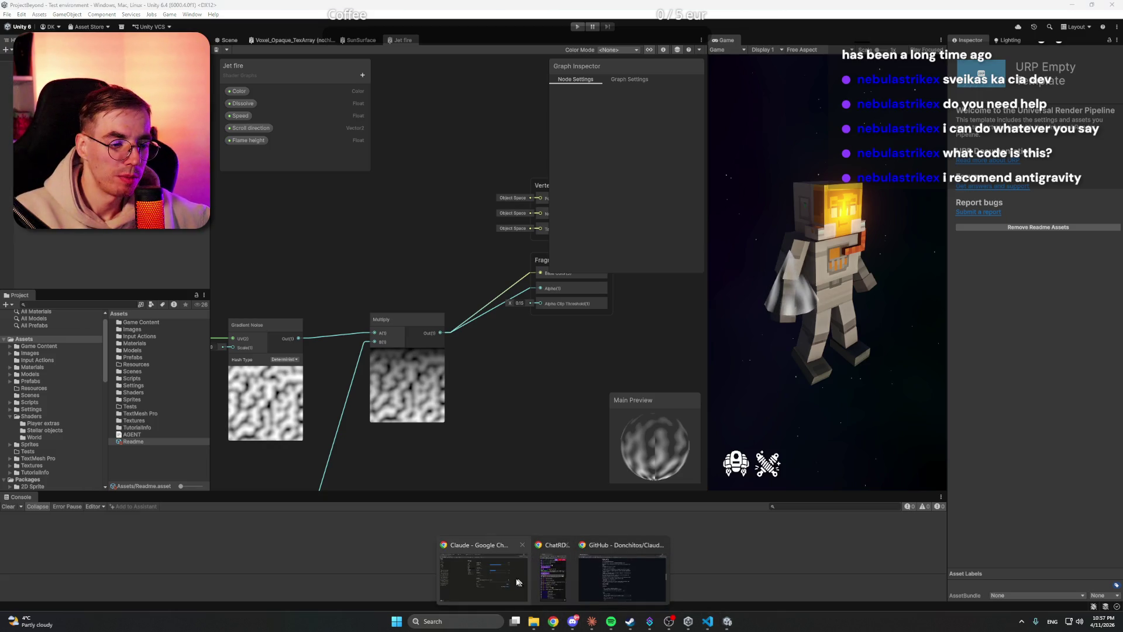
pyautogui.click(523, 582)
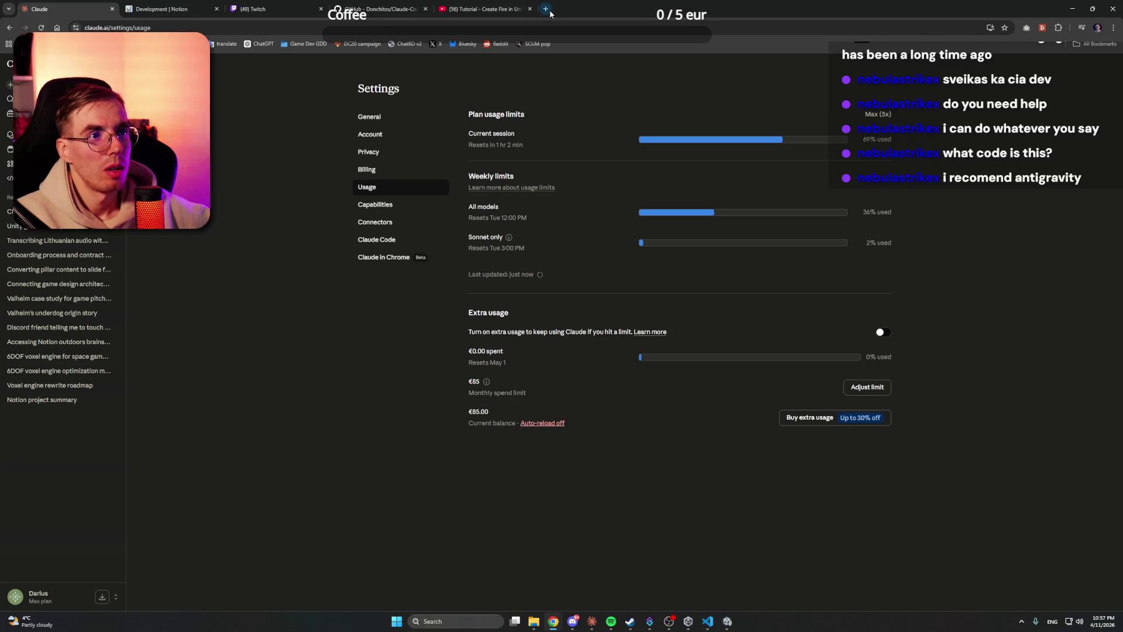
pyautogui.click(545, 9)
pyautogui.write('u')
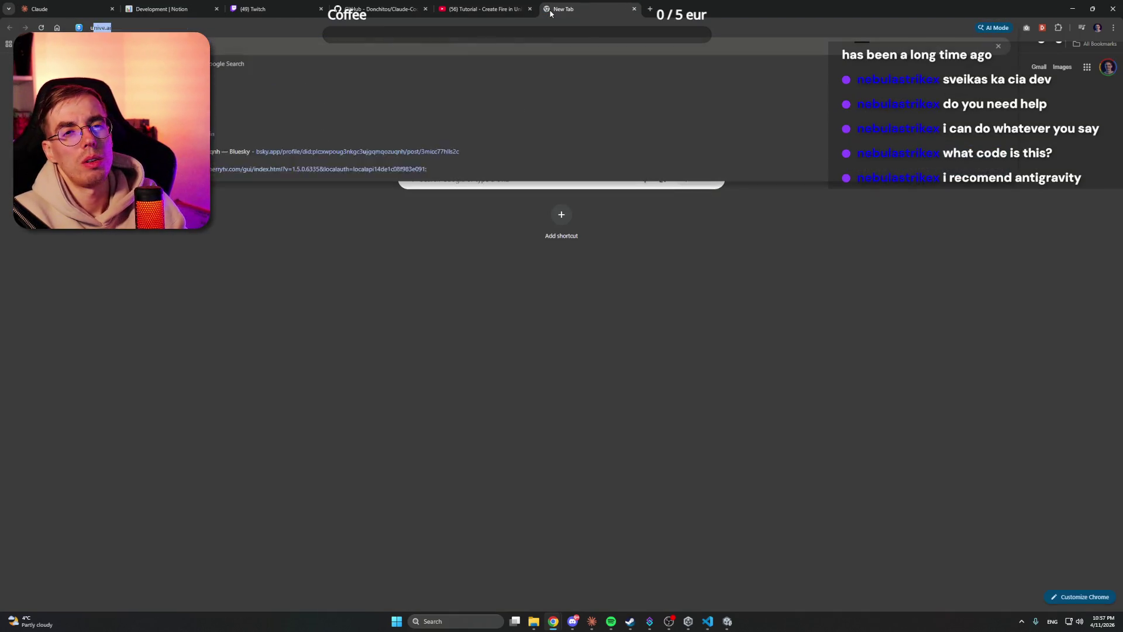
pyautogui.write('nity shader graph not updating n')
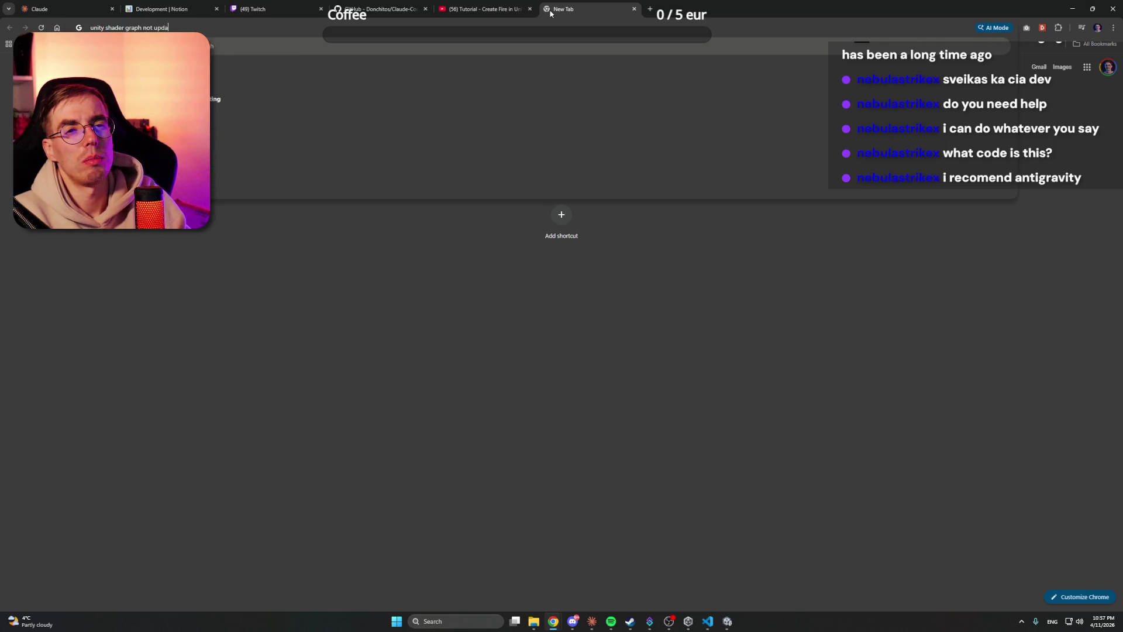
pyautogui.press('BackSpace')
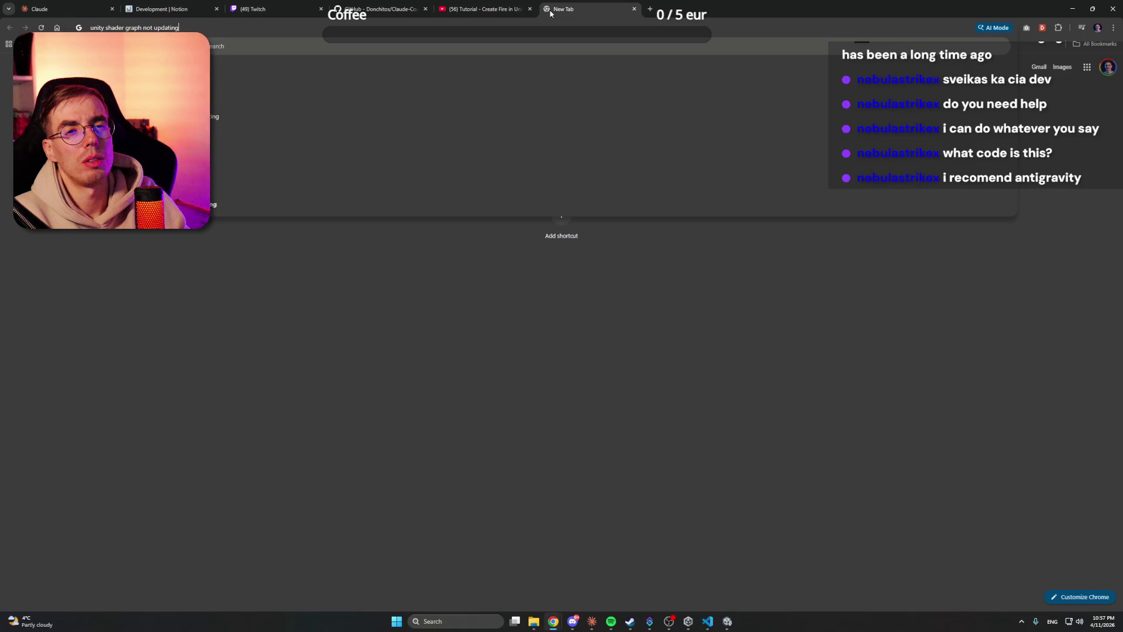
pyautogui.write('in real time')
pyautogui.press('Return')
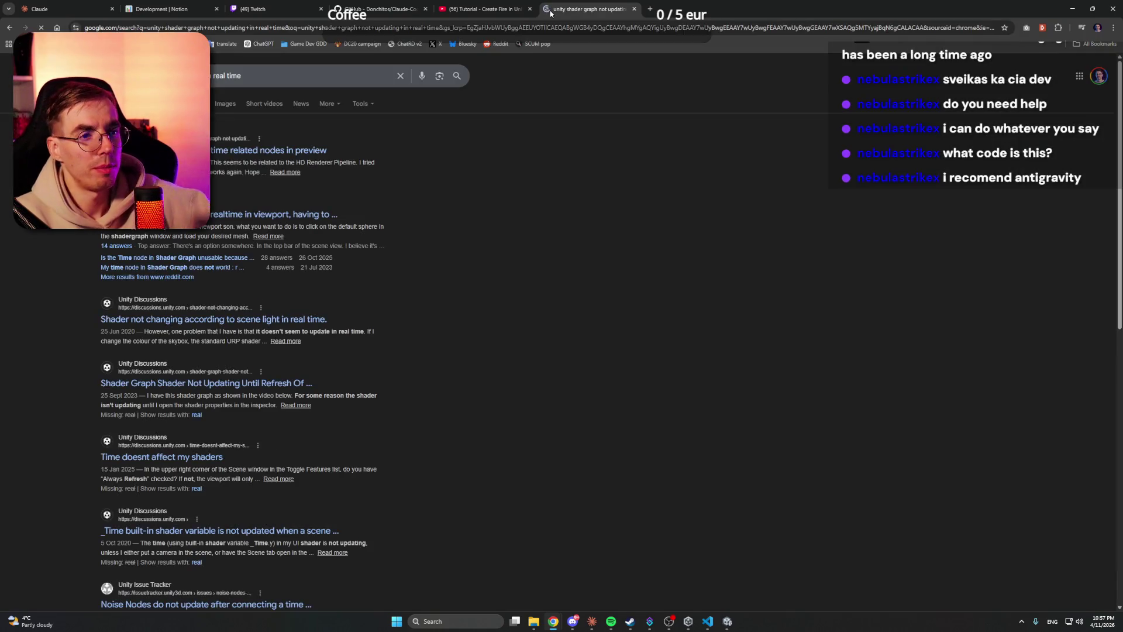
# Step: Skip the Unity discussions result and read the Reddit thread on Shader Graph not updating
pyautogui.click(279, 154)
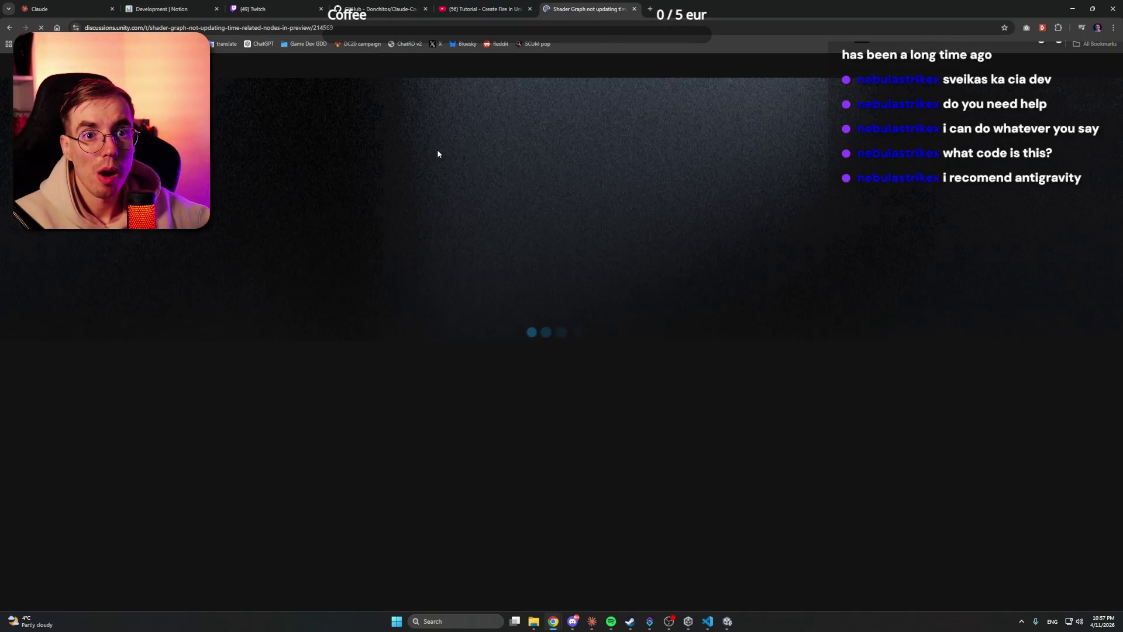
pyautogui.hotkey('alt', 'Left')
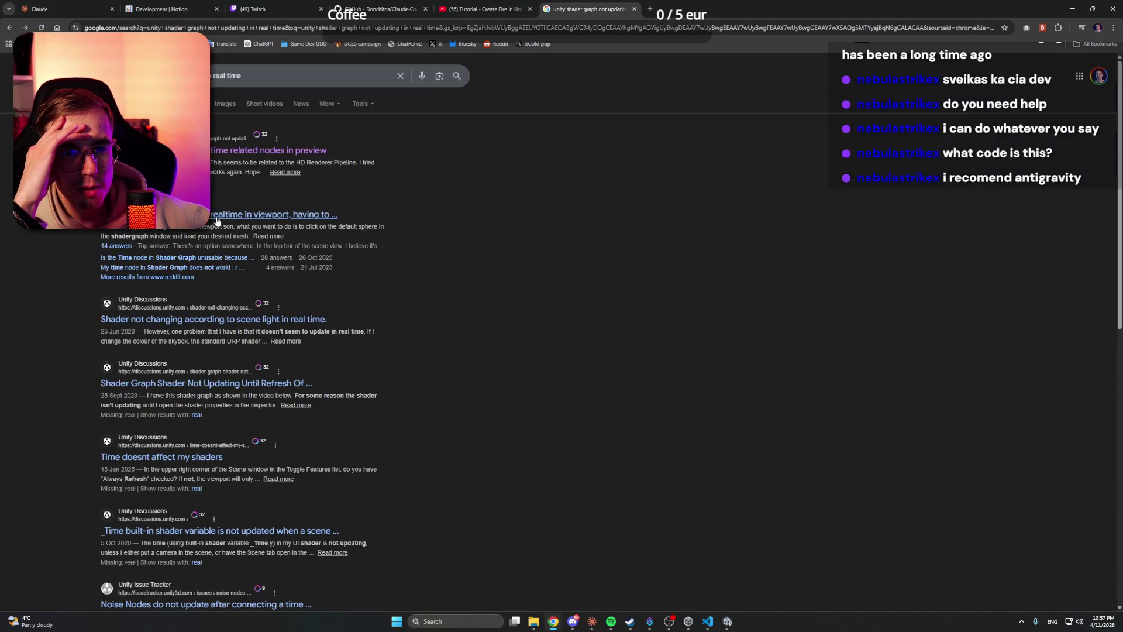
pyautogui.click(275, 214)
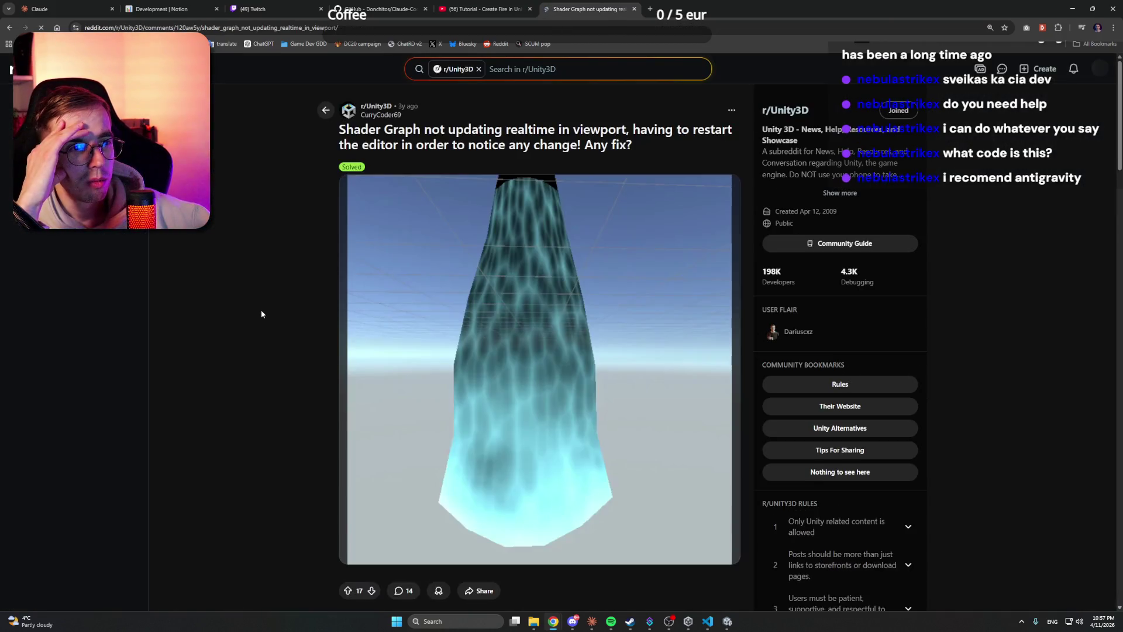
pyautogui.scroll(-4, 262, 311)
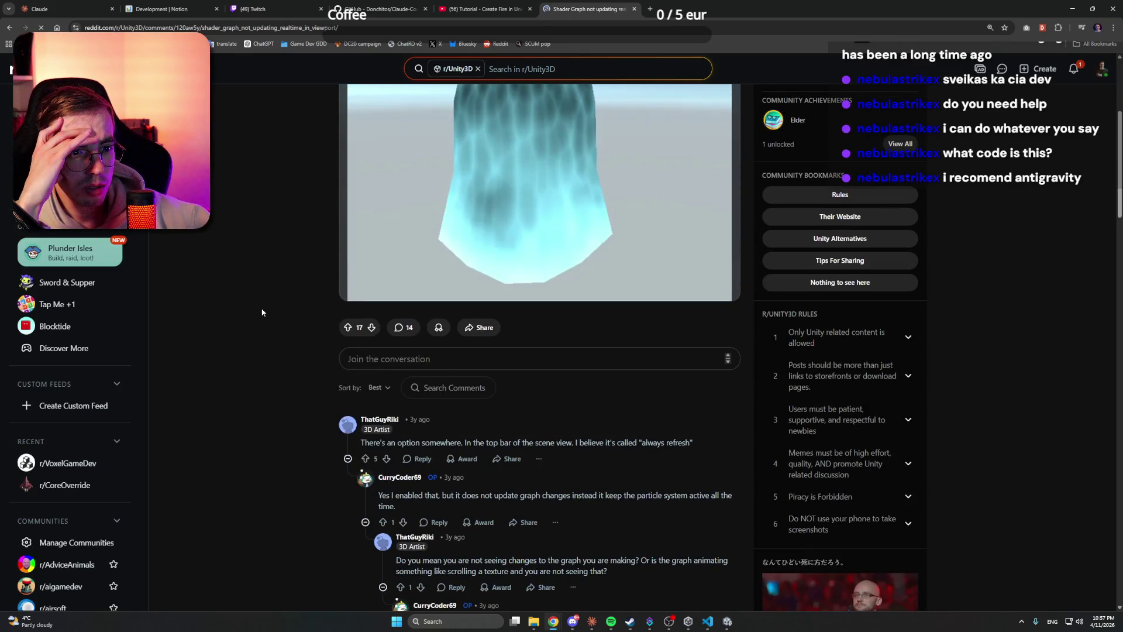
pyautogui.scroll(-2, 262, 312)
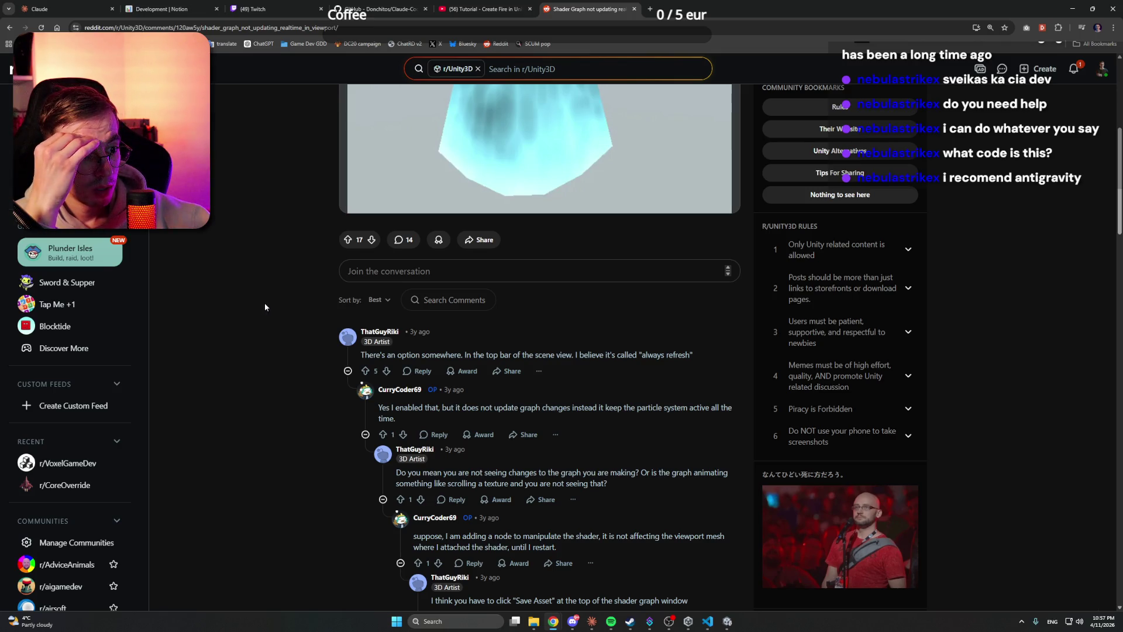
pyautogui.scroll(1, 265, 307)
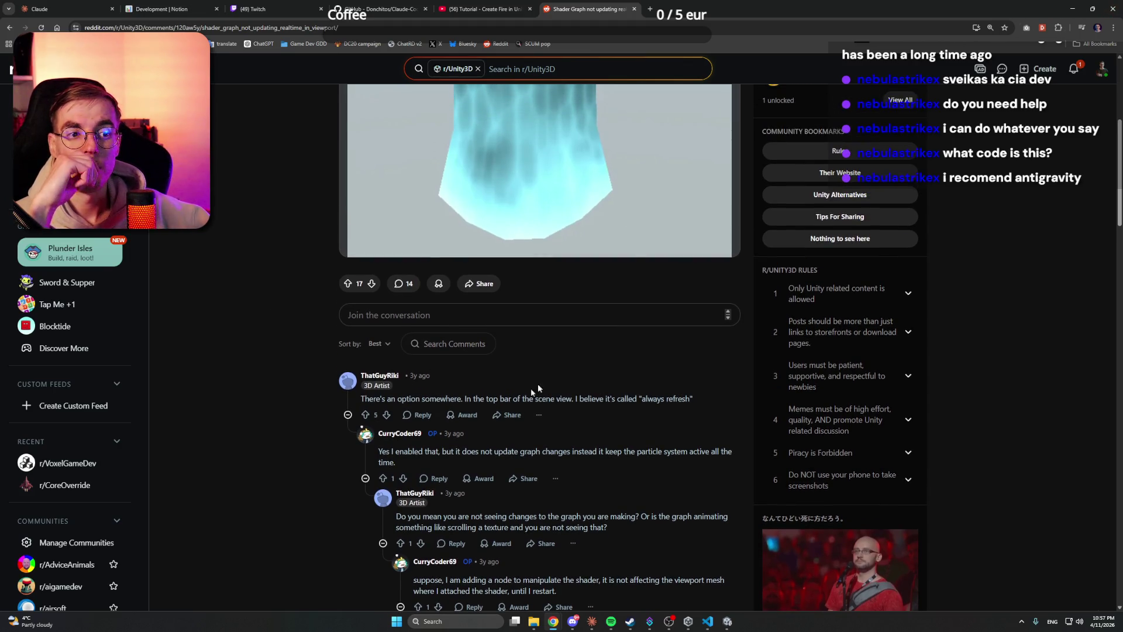
# Step: Back in Unity, briefly maximize the Scene view, then show Scene instead of Game on the right
pyautogui.click(1072, 8)
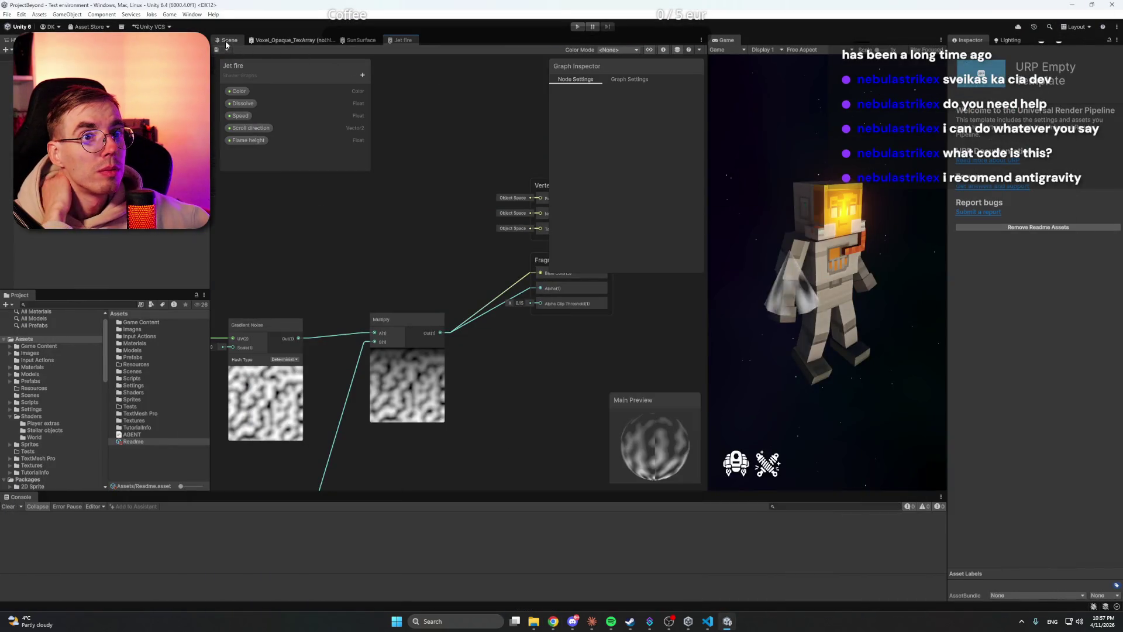
pyautogui.click(230, 40)
pyautogui.hotkey('shift', 'space')
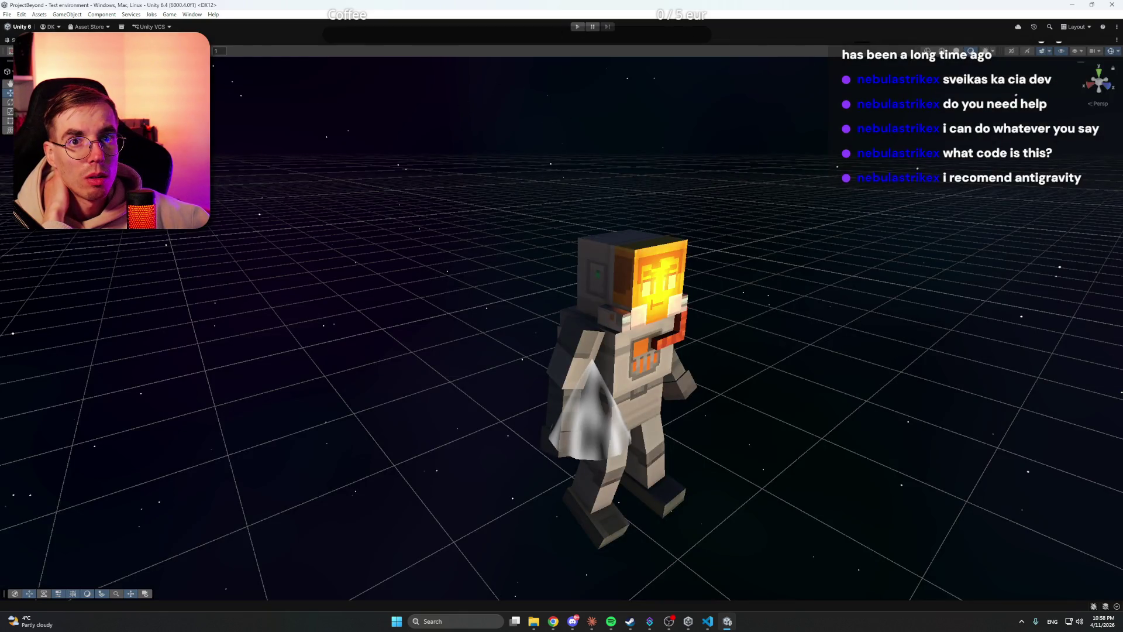
pyautogui.hotkey('shift', 'space')
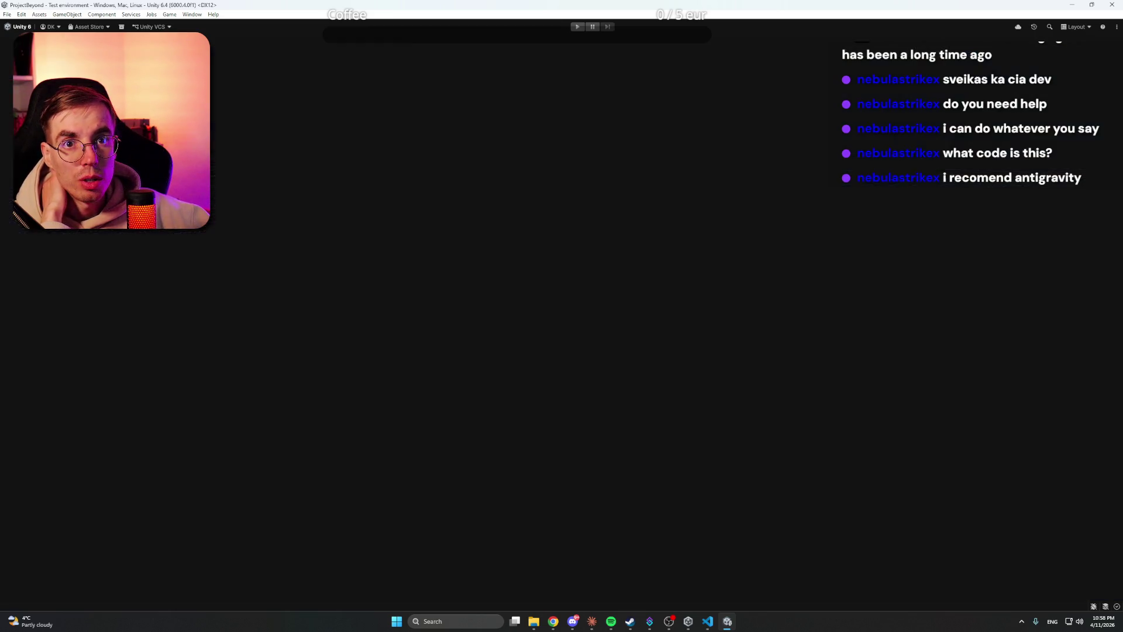
pyautogui.click(769, 39)
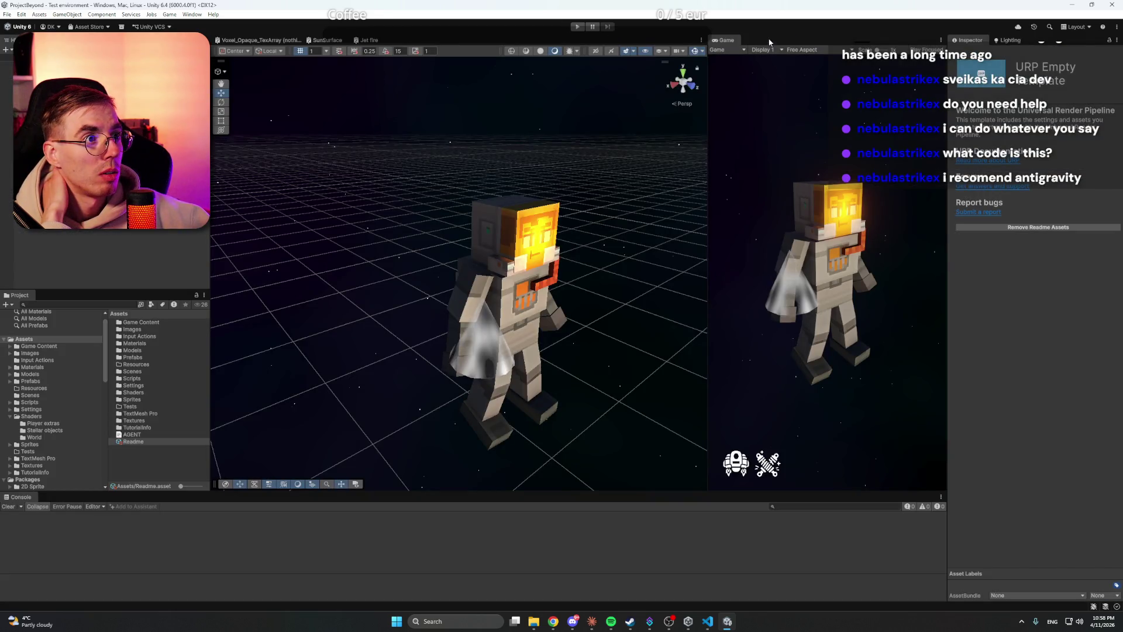
# Step: Fly the scene camera close to the astronaut and review the gizmo visibility options
pyautogui.moveTo(878, 264)
pyautogui.mouseDown()
pyautogui.moveTo(870, 243)
pyautogui.moveTo(784, 242)
pyautogui.moveTo(539, 179)
pyautogui.mouseUp()
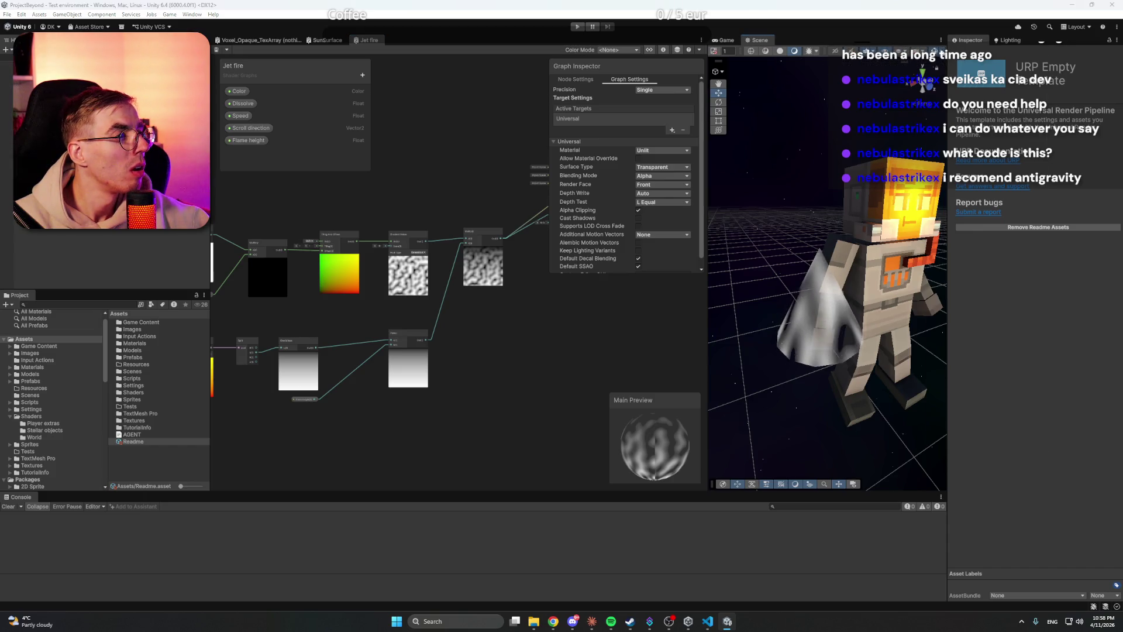
pyautogui.click(944, 52)
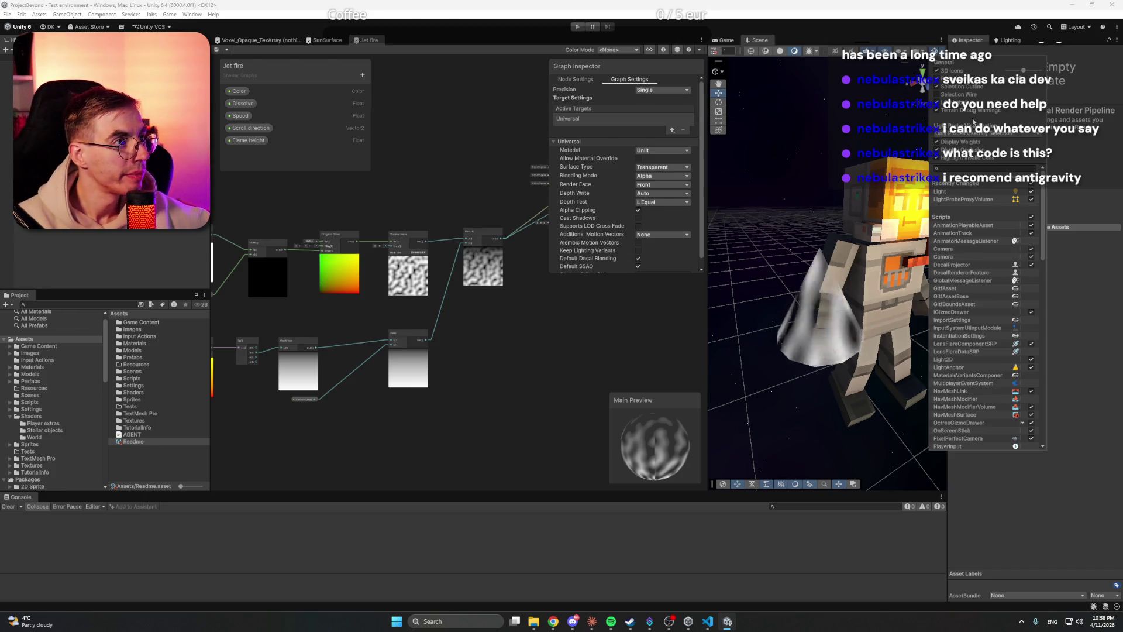
pyautogui.scroll(-10, 975, 280)
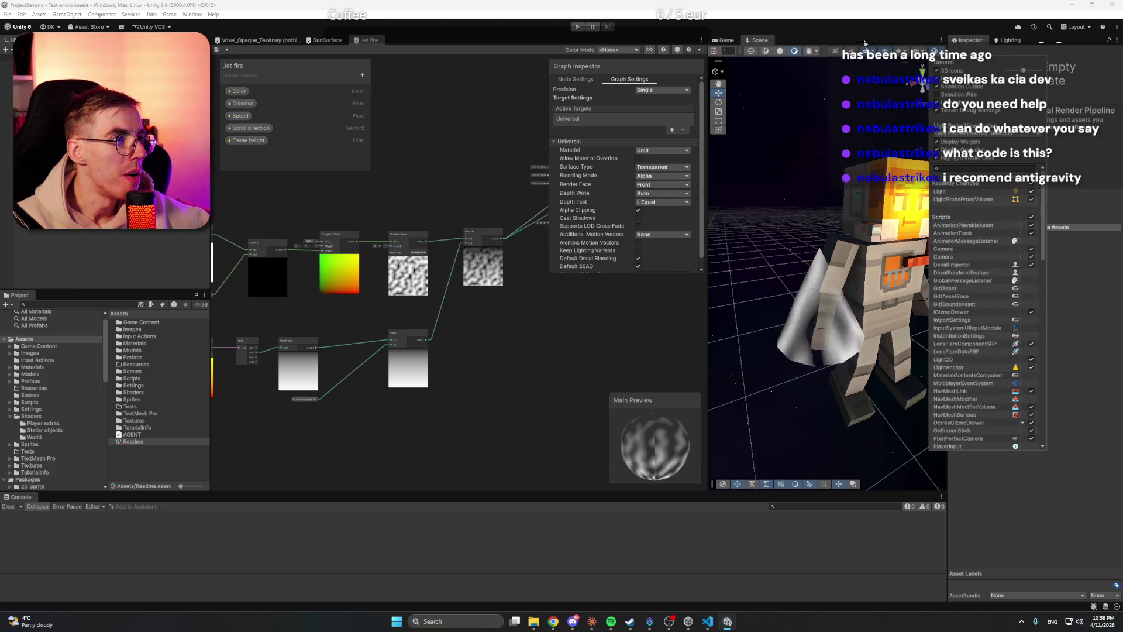
pyautogui.press('Escape')
# Step: Turn on Post Processing in the Scene view's effects options
pyautogui.click(918, 50)
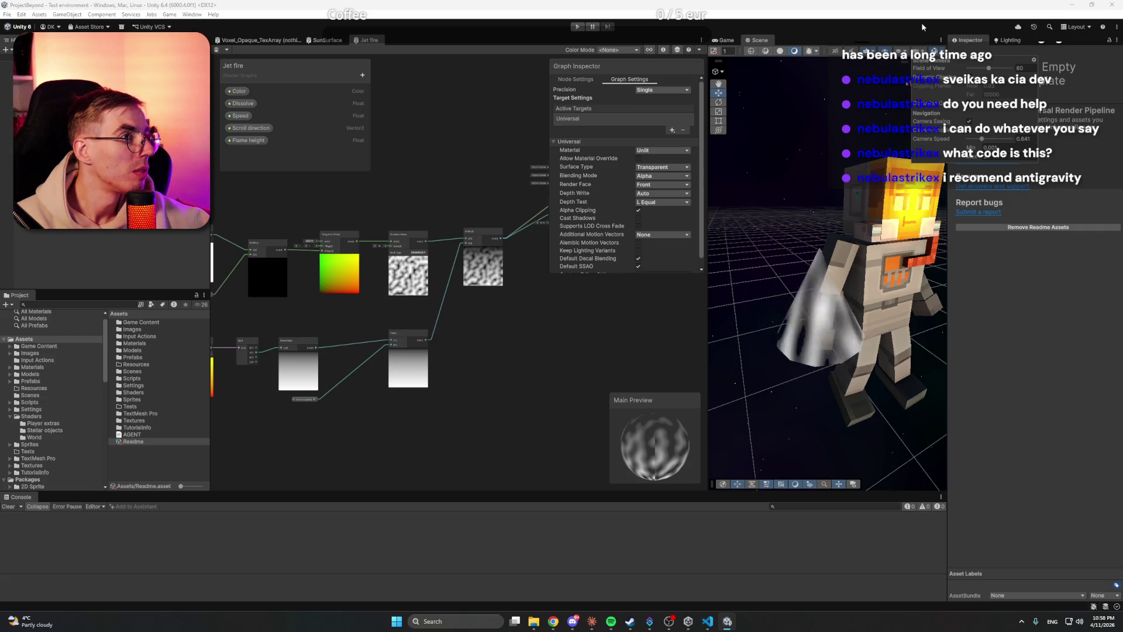
pyautogui.click(918, 51)
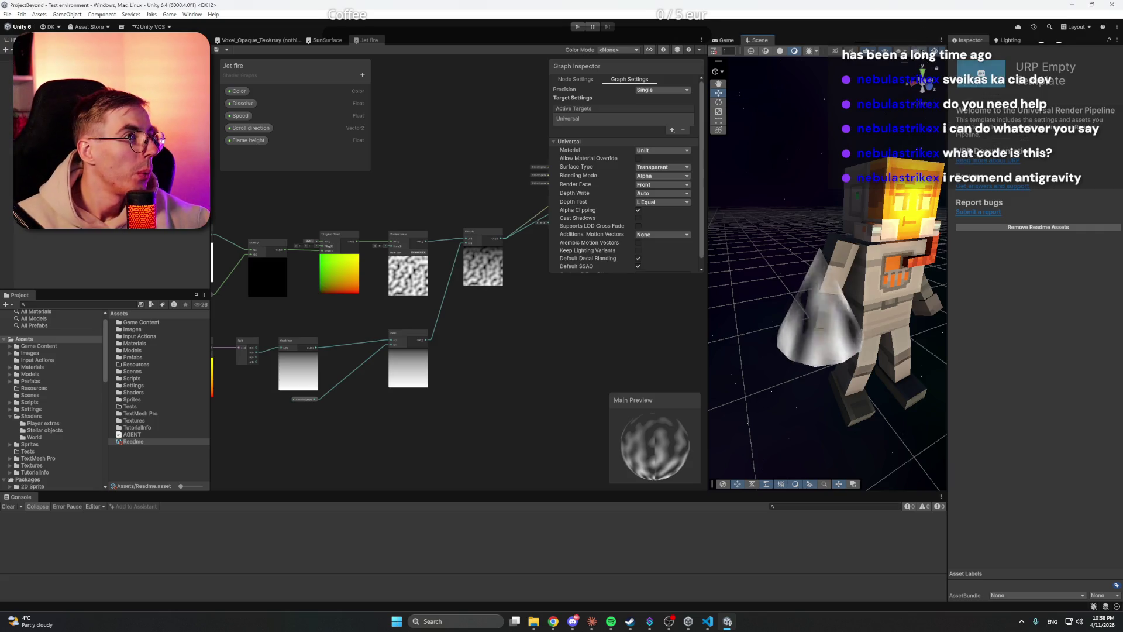
pyautogui.click(904, 51)
pyautogui.click(877, 51)
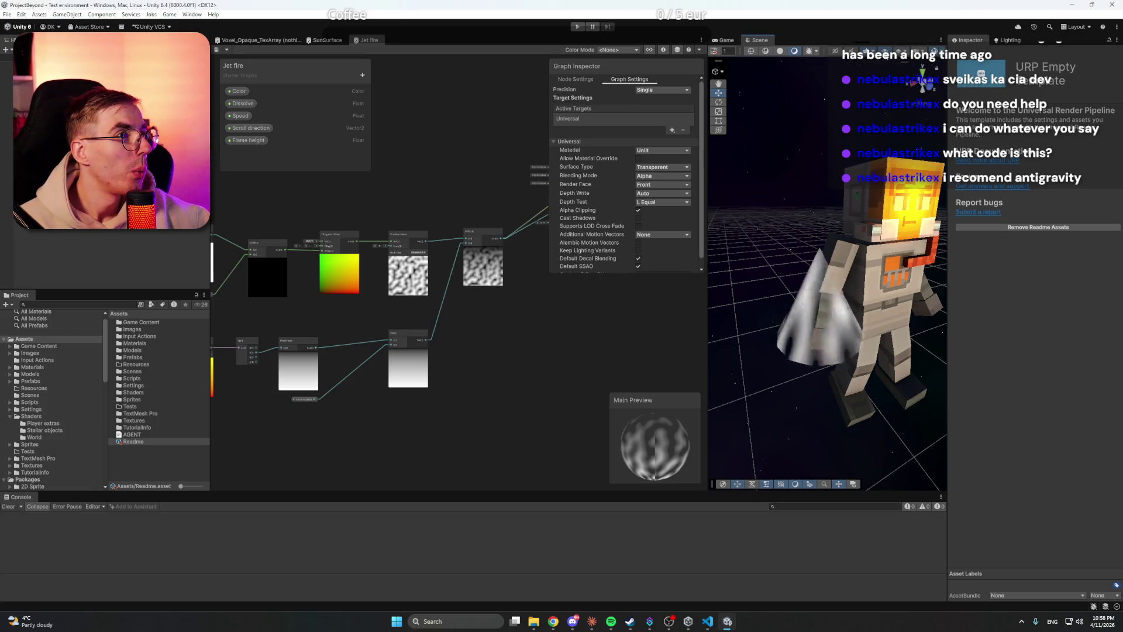
pyautogui.click(877, 51)
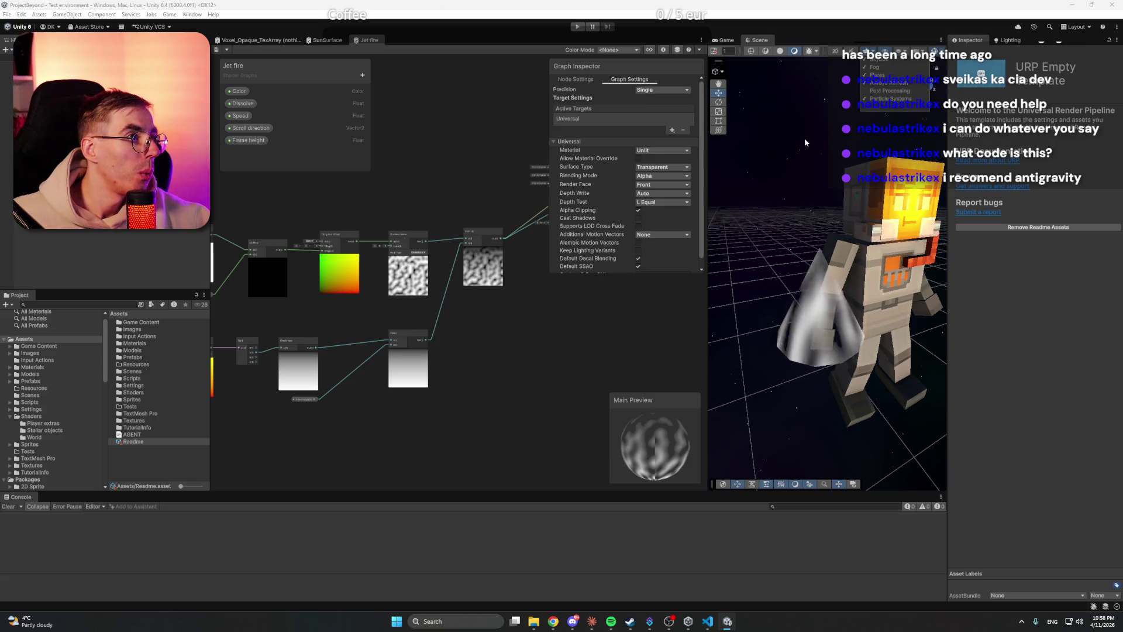
pyautogui.click(891, 91)
pyautogui.click(771, 144)
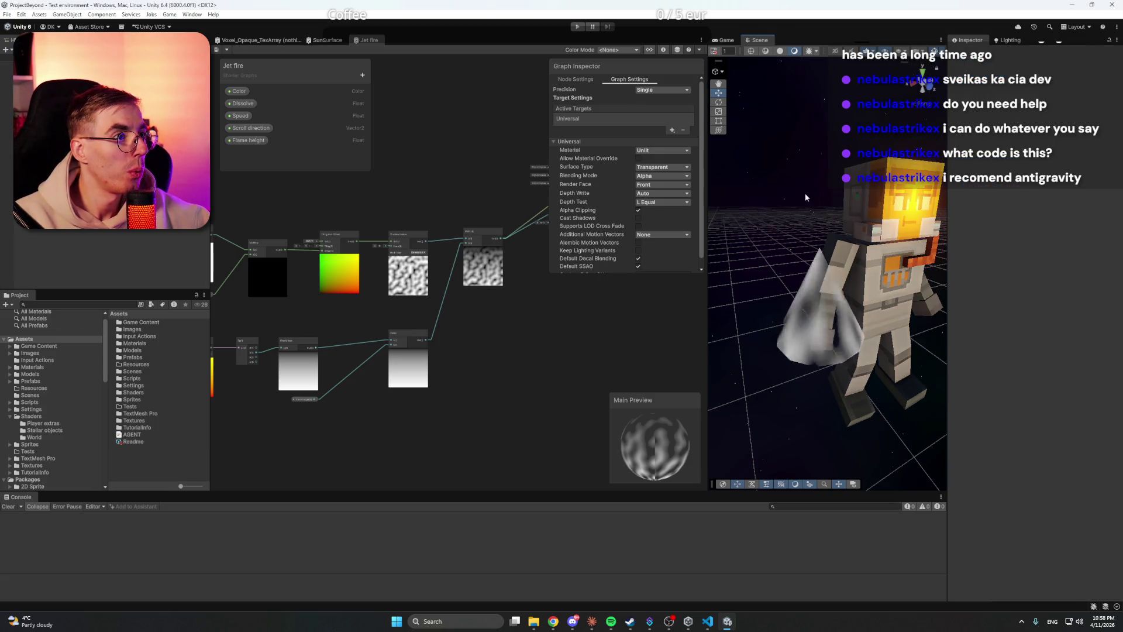
# Step: Scroll around the Jet fire shader graph, then bring the Claude Code session forward
pyautogui.scroll(-2, 805, 192)
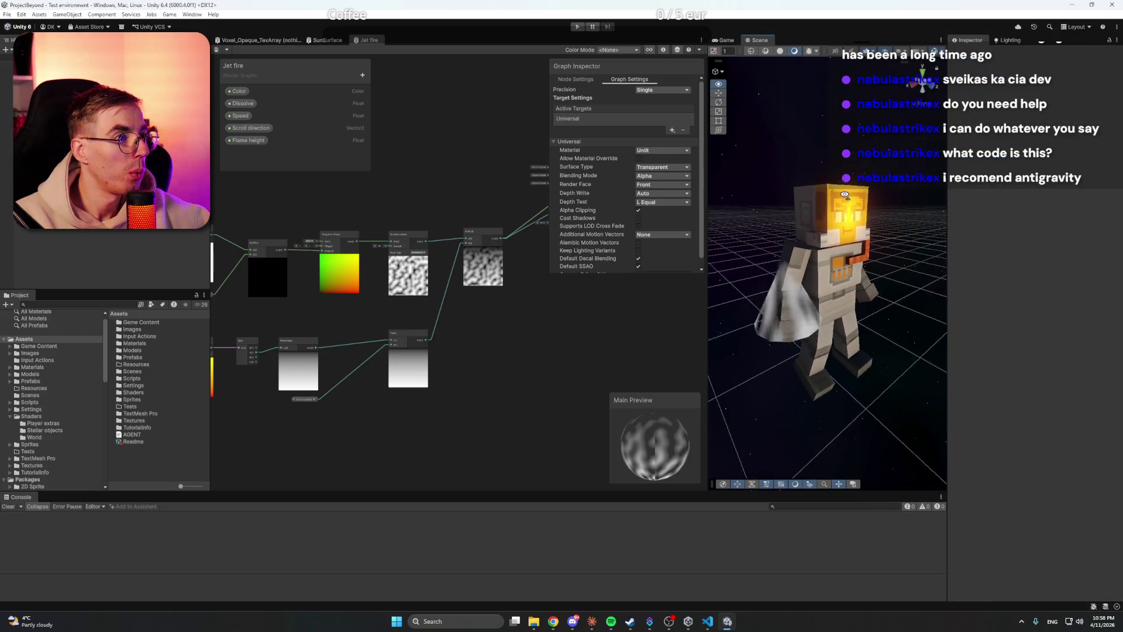
pyautogui.click(448, 170)
pyautogui.scroll(2, 464, 175)
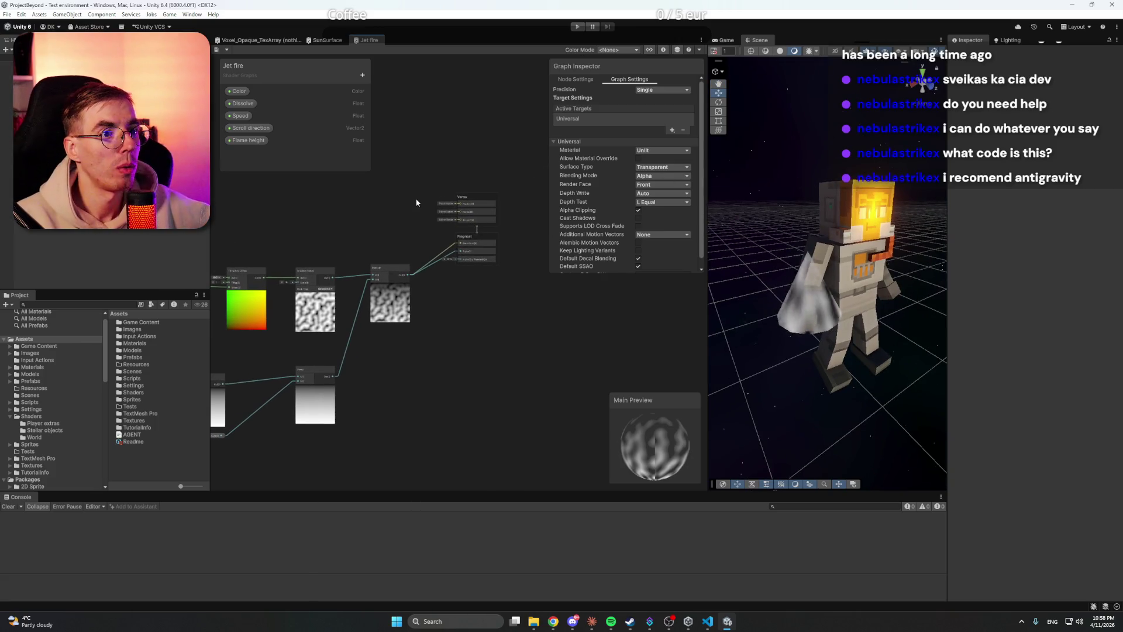
pyautogui.scroll(2, 419, 203)
pyautogui.scroll(2, 430, 208)
pyautogui.scroll(-2, 384, 205)
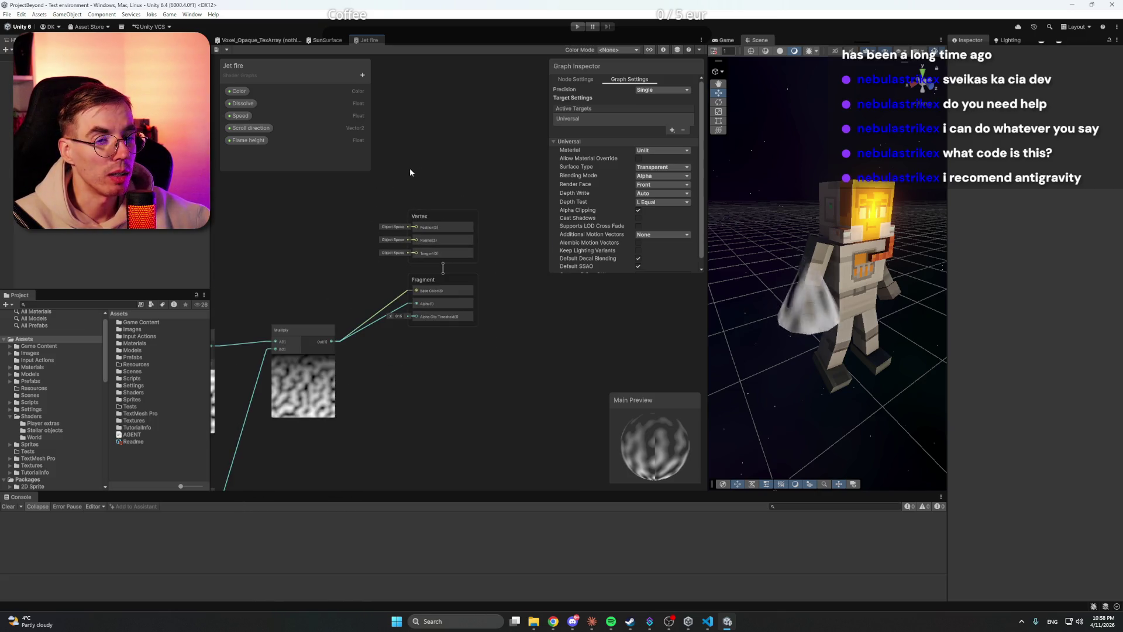
pyautogui.click(592, 621)
pyautogui.scroll(3, 447, 364)
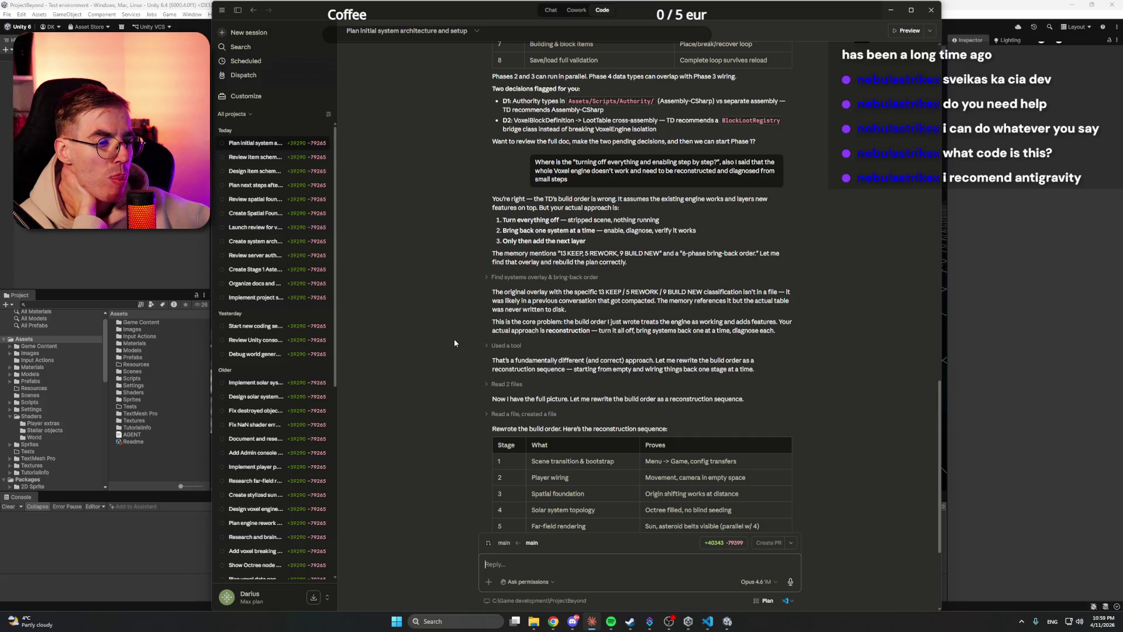
# Step: Scroll through the 12 reconstruction stages, from scene bootstrap to crafting and full loop
pyautogui.scroll(-2, 455, 338)
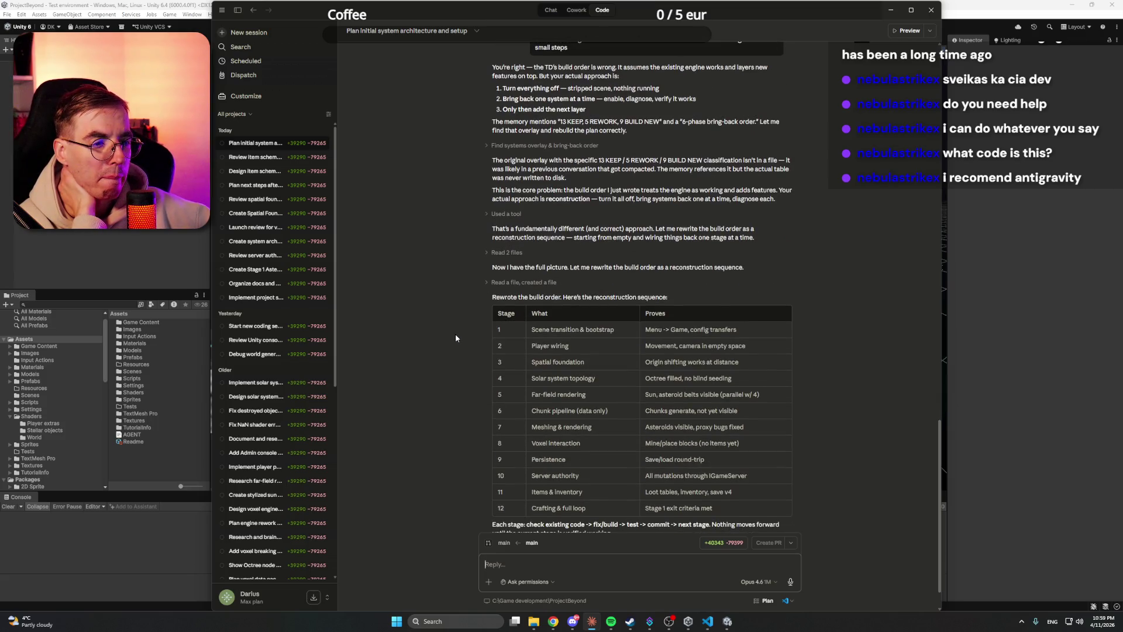
pyautogui.scroll(-1, 460, 331)
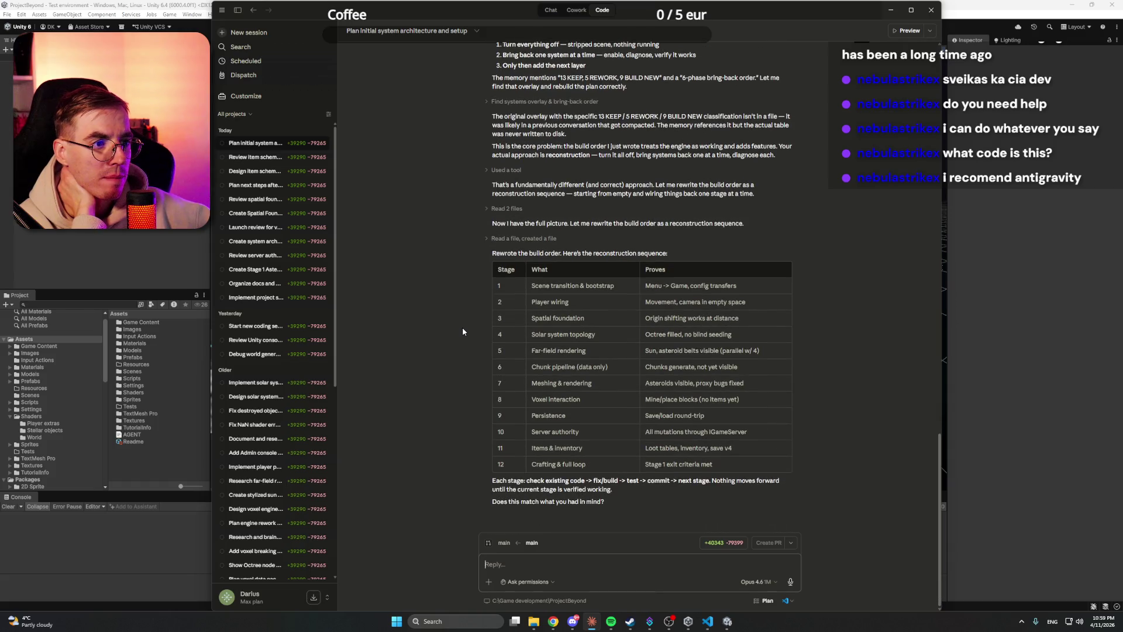
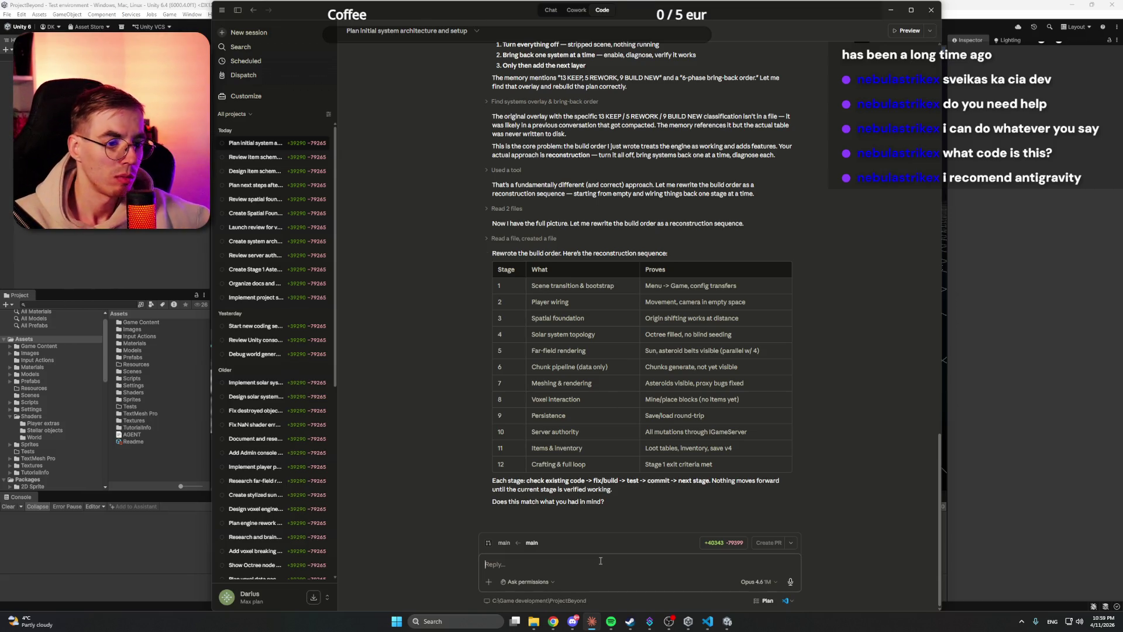
# Step: Ask Claude 'Great, should we write this as a plan for now?' about the 12-stage build order
pyautogui.write('Great,')
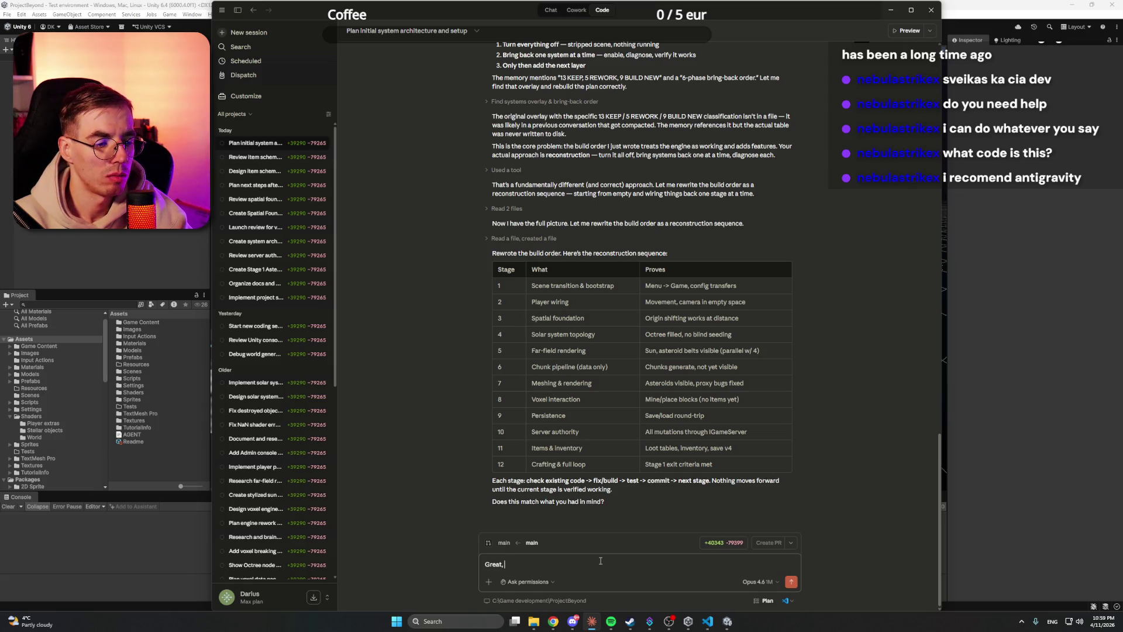
pyautogui.write('sho')
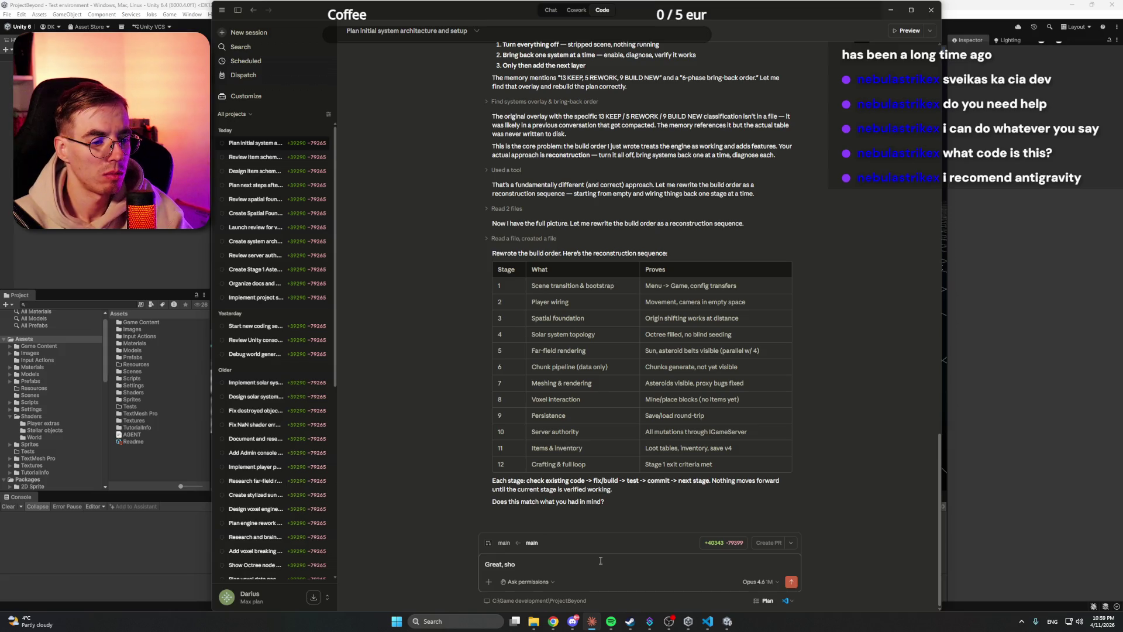
pyautogui.write('uyld we')
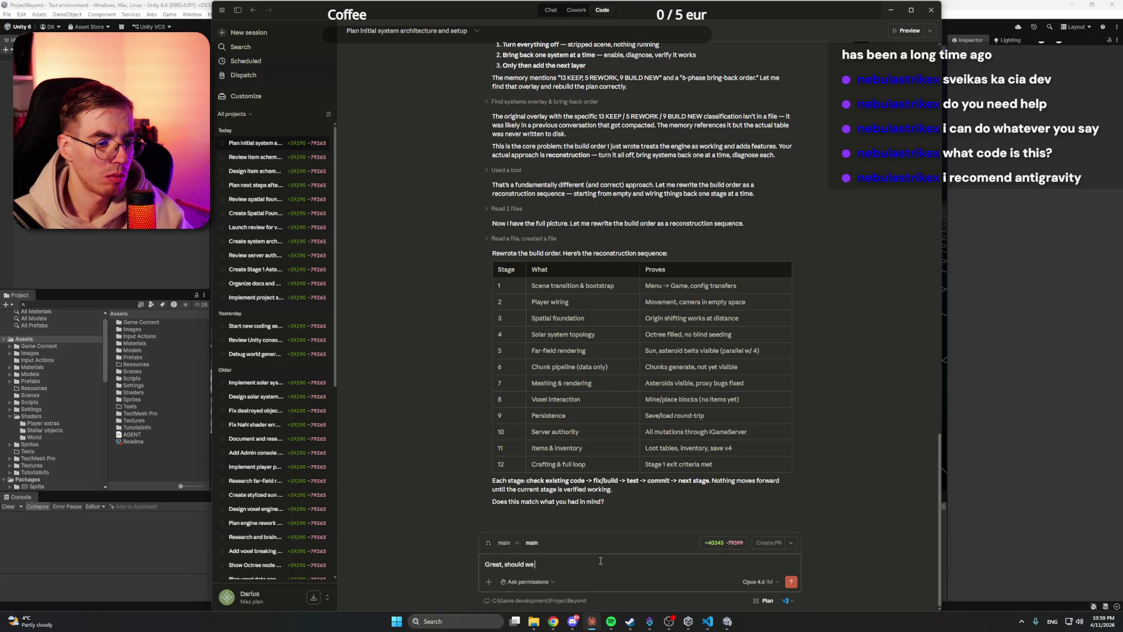
pyautogui.write(' write this as ')
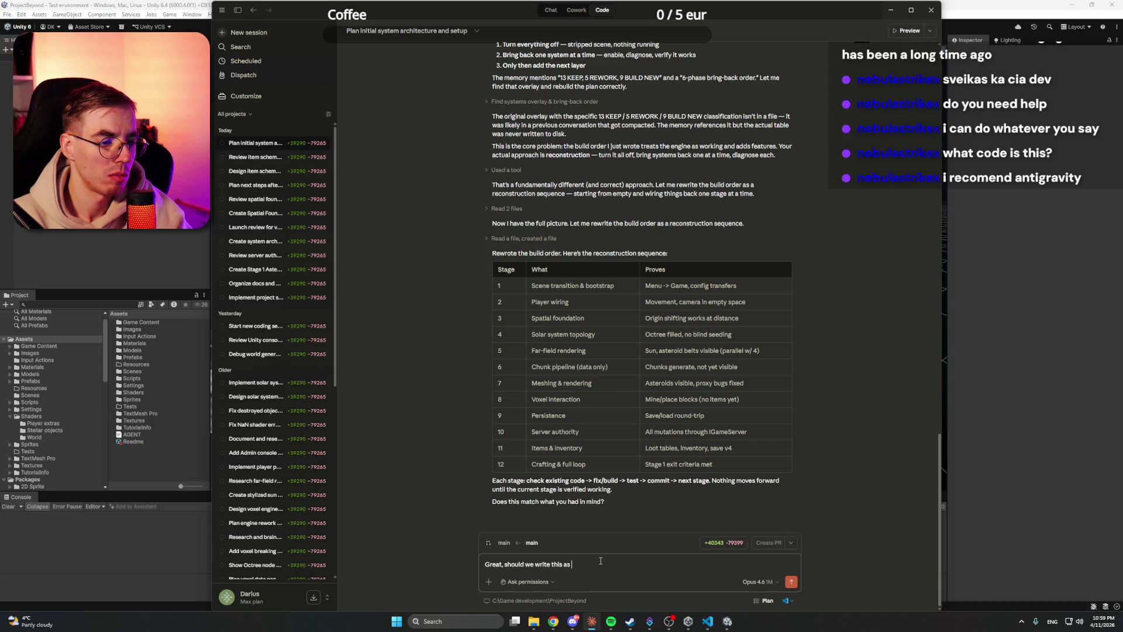
pyautogui.write('a plan f')
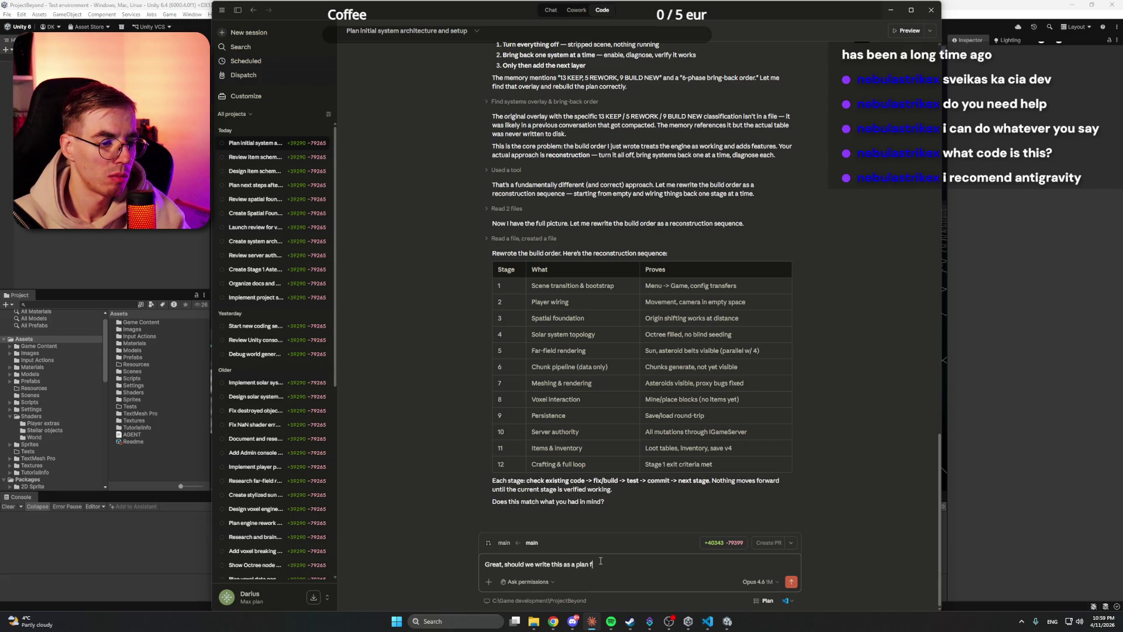
pyautogui.write('or now?')
pyautogui.press('Return')
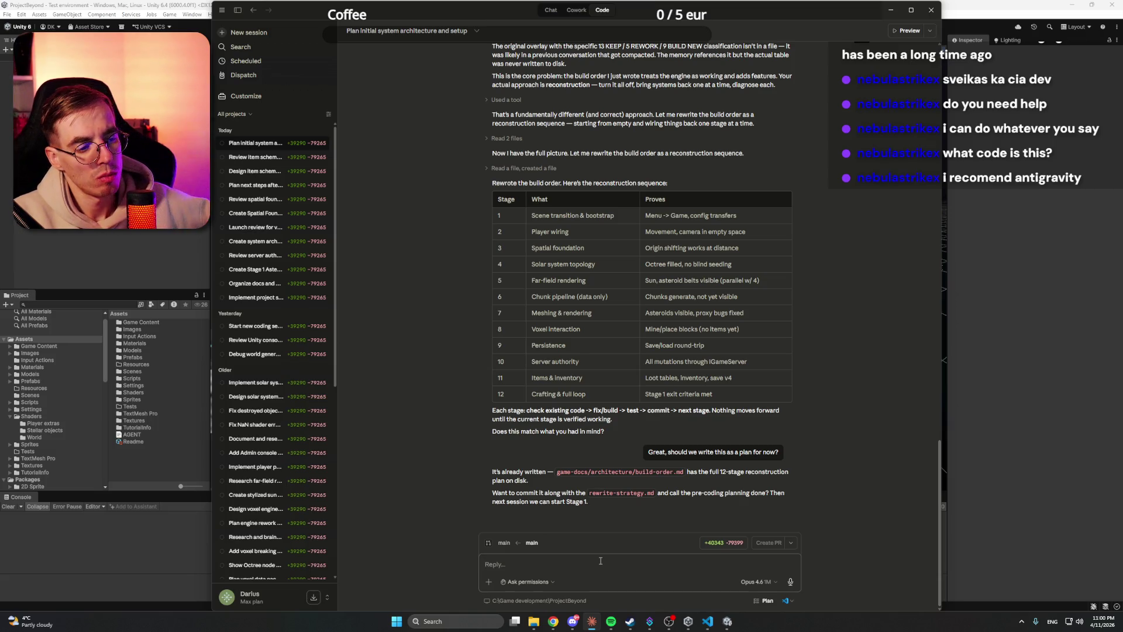
# Step: Reply 'Yes, commit to rewrite-strategy.md' to Claude, then return to the Unity editor
pyautogui.moveTo(655, 493); pyautogui.dragTo(588, 493)
pyautogui.hotkey('ctrl', 'c')
pyautogui.click(629, 558)
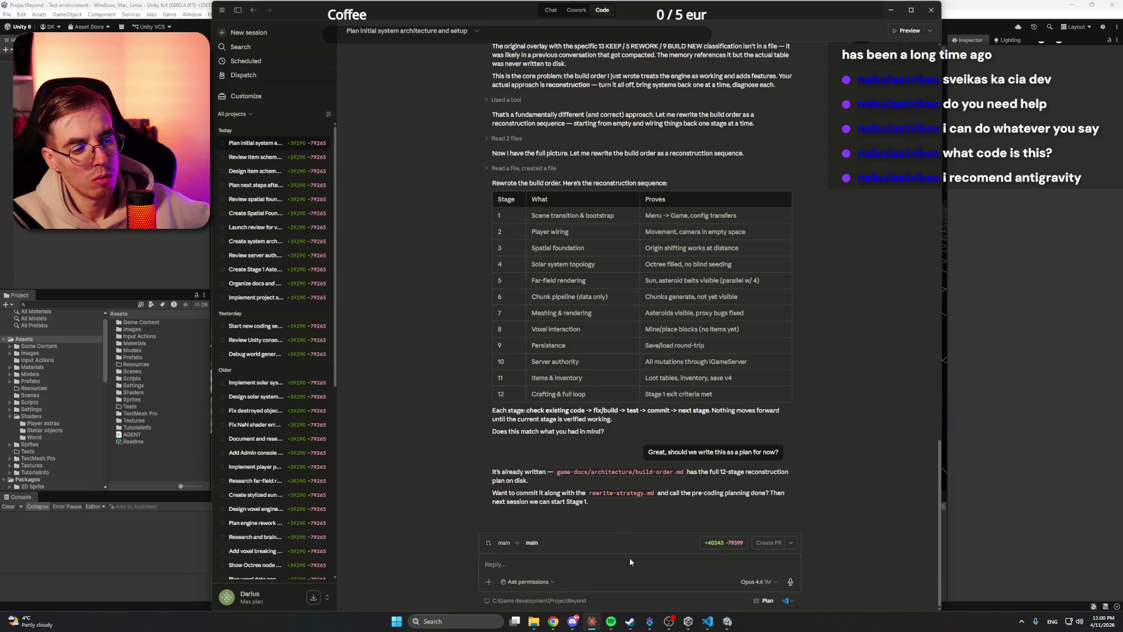
pyautogui.write('Yes, do')
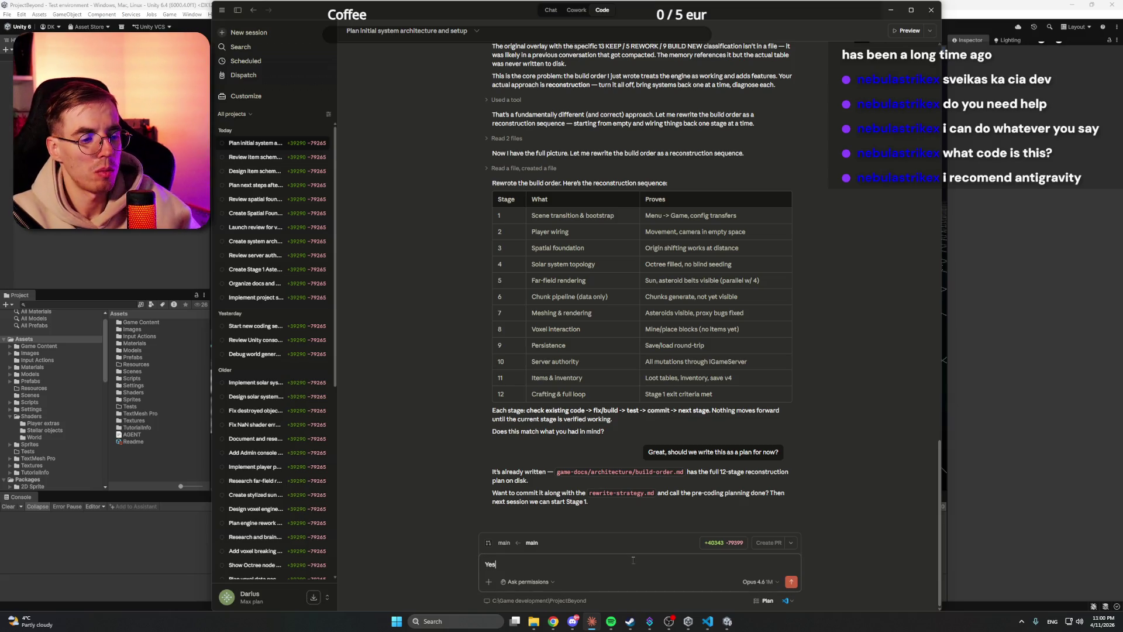
pyautogui.hotkey('ctrl', 'v')
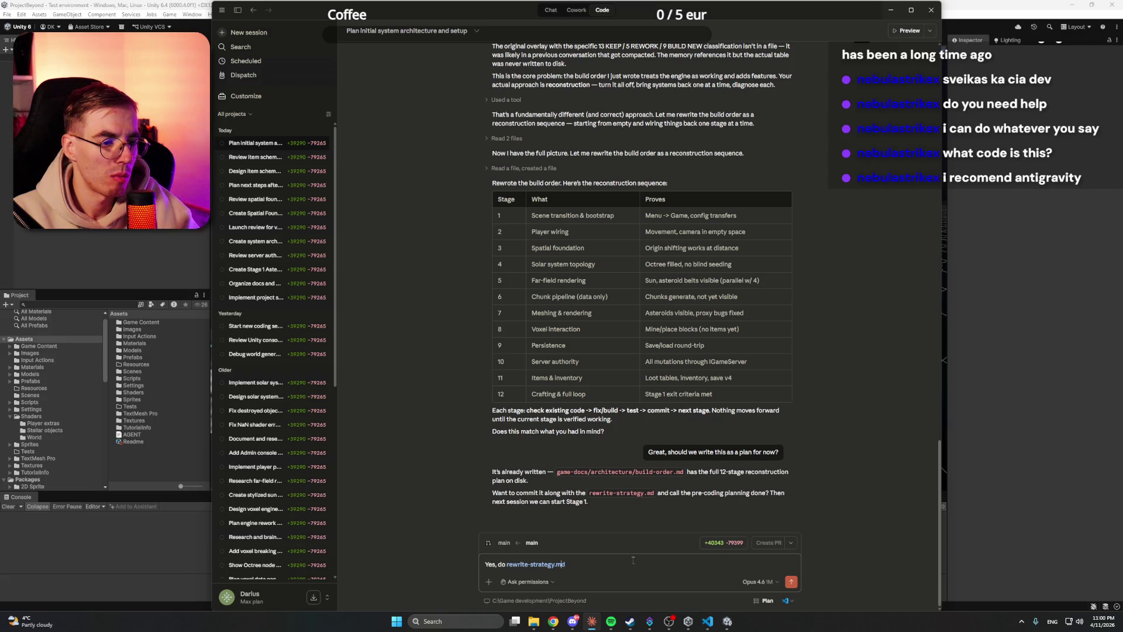
pyautogui.press('BackSpace')
pyautogui.press('BackSpace')
pyautogui.press('BackSpace')
pyautogui.write('commit to')
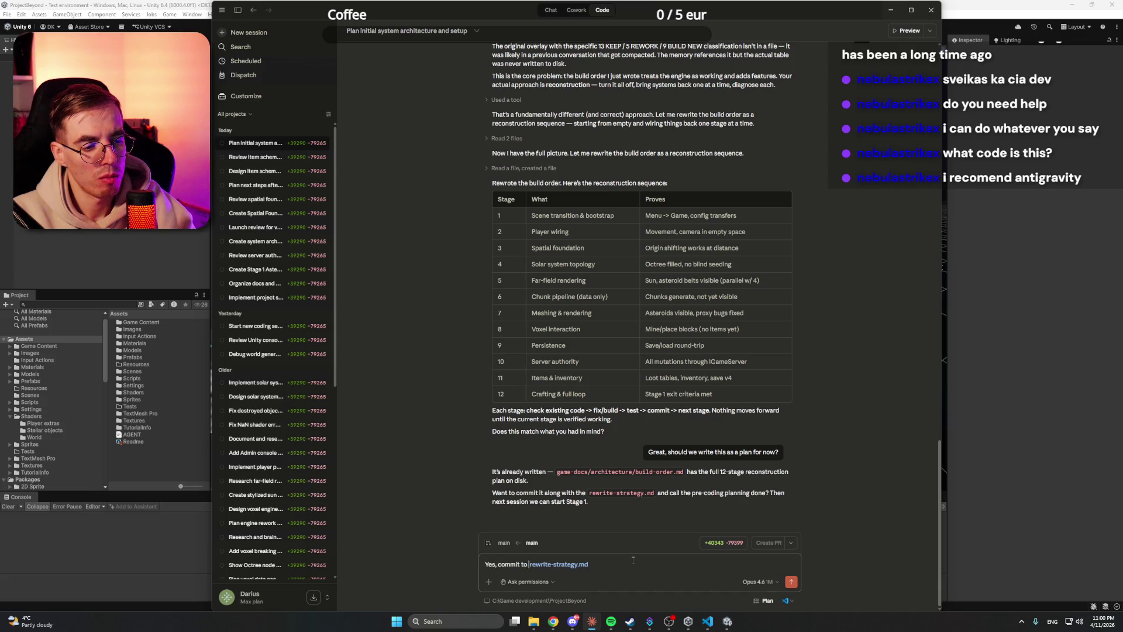
pyautogui.press('Return')
pyautogui.click(1039, 332)
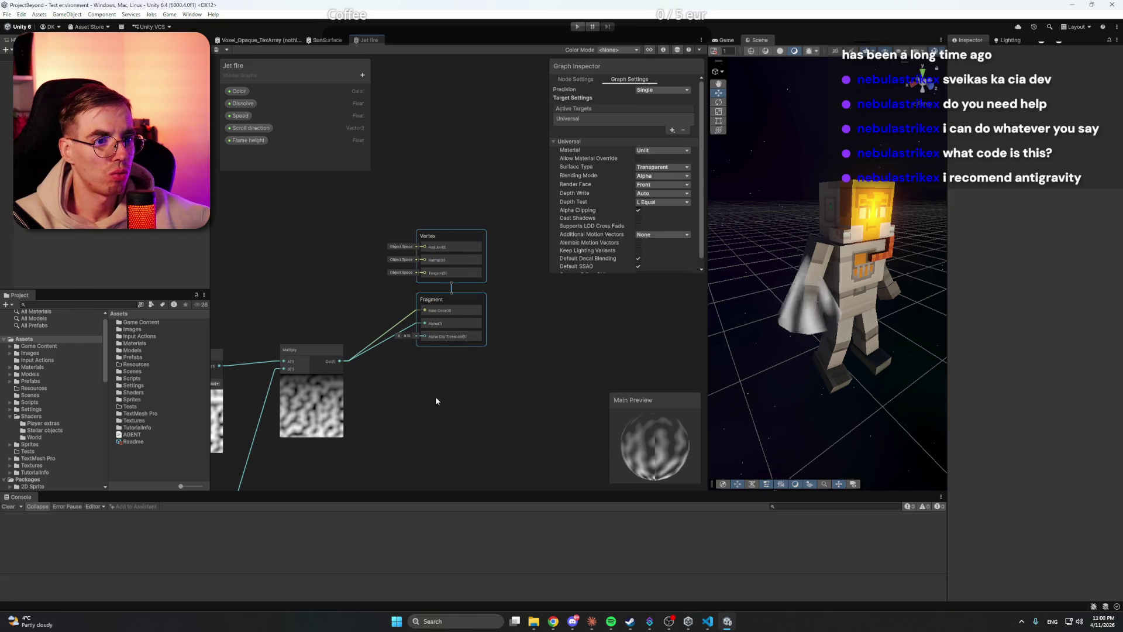
# Step: Search Chrome for 'unity shader graph emmisive', then return to Unity's SunSurface graph
pyautogui.moveTo(556, 623)
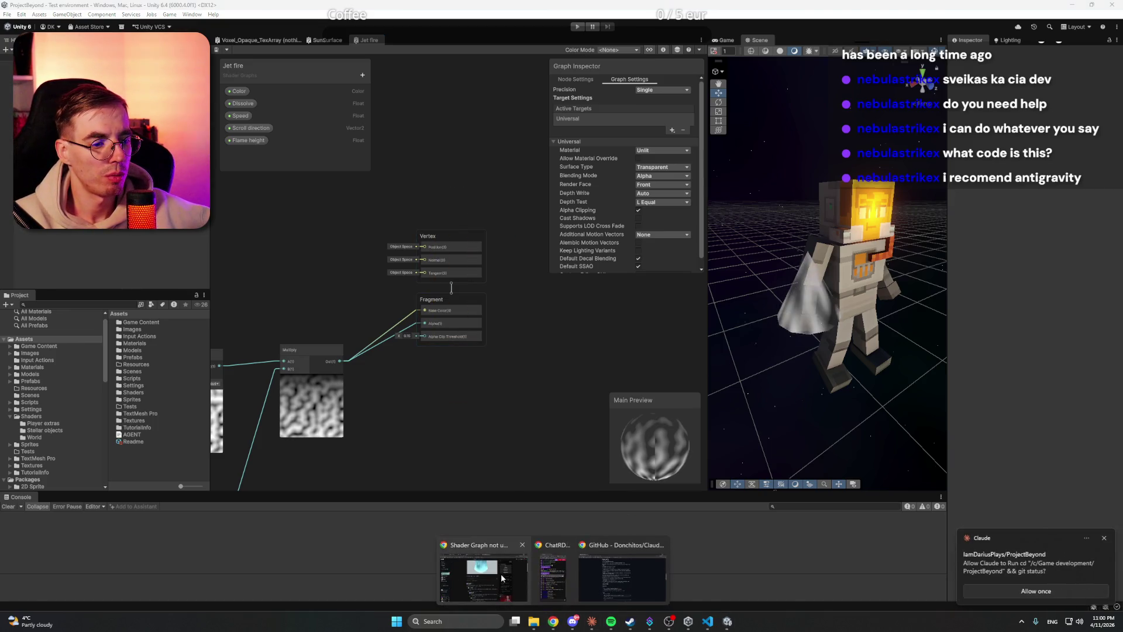
pyautogui.click(482, 596)
pyautogui.click(639, 23)
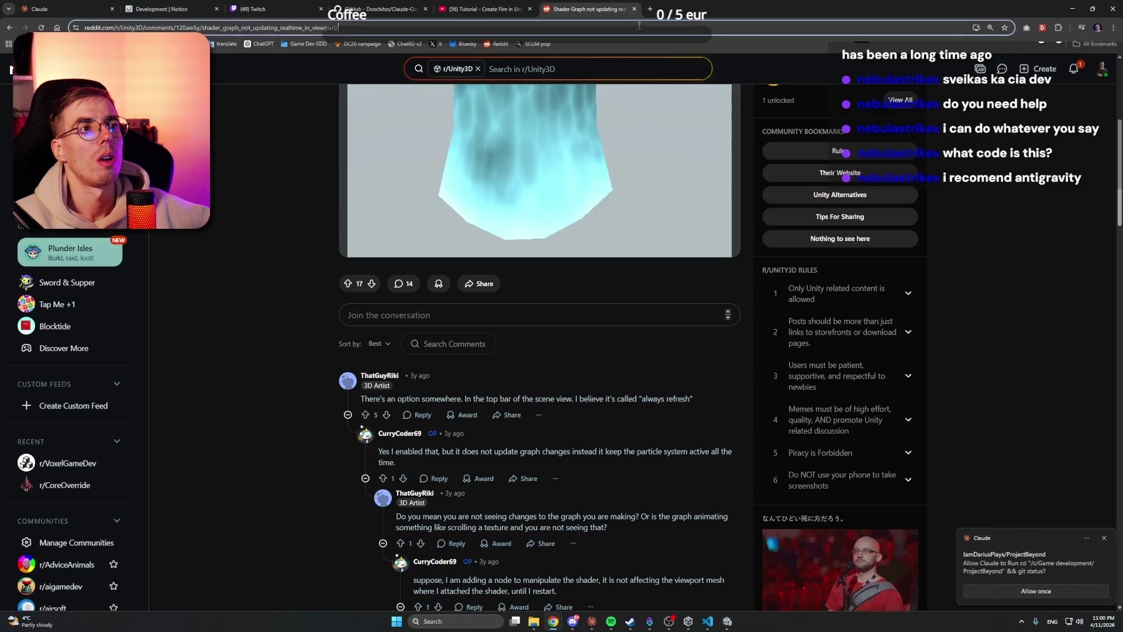
pyautogui.write('unity ')
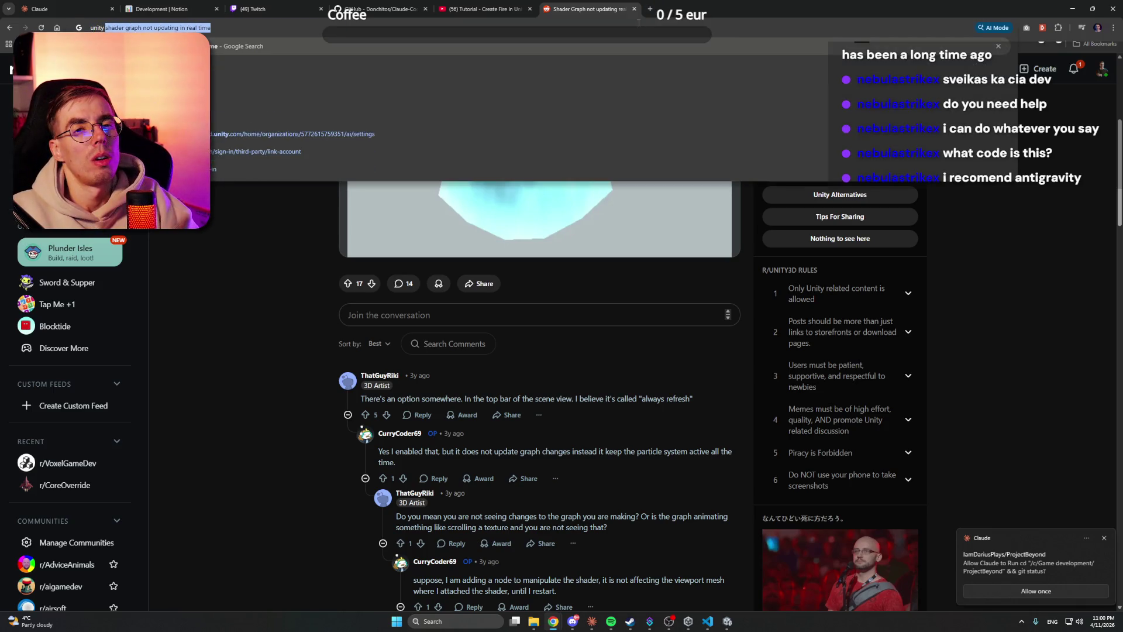
pyautogui.write('shader graph e')
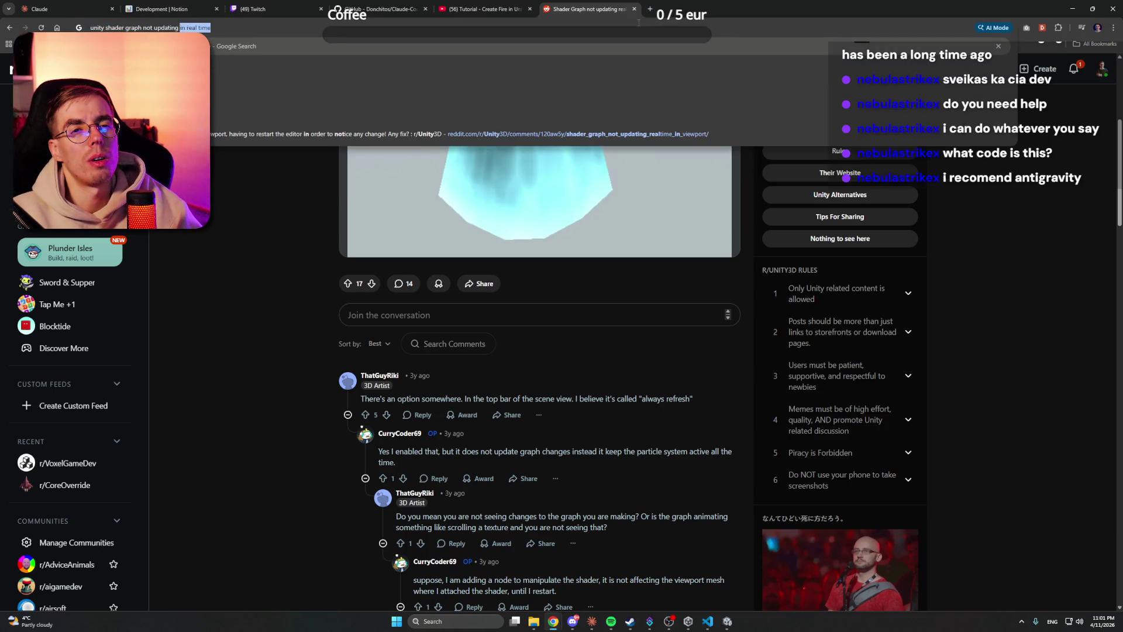
pyautogui.write('mmisive')
pyautogui.press('Return')
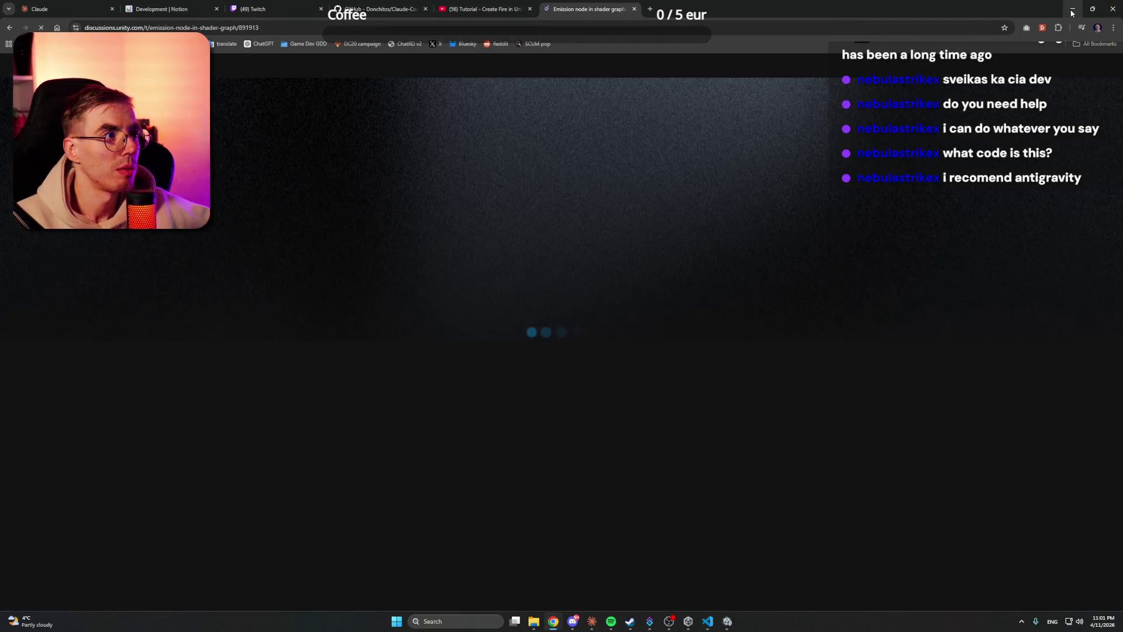
pyautogui.hotkey('alt', 'Tab')
pyautogui.click(326, 40)
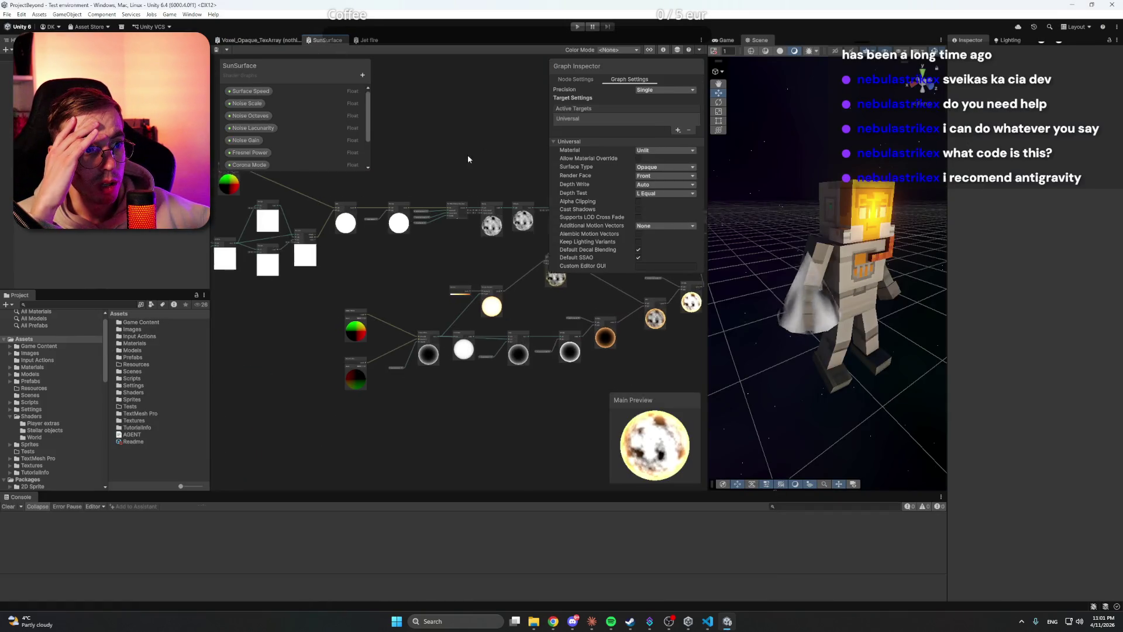
# Step: Move the SunSurface Vertex/Fragment stack lower and right so the Multiply link runs straight
pyautogui.scroll(5, 453, 275)
pyautogui.scroll(-2, 544, 316)
pyautogui.scroll(3, 471, 316)
pyautogui.scroll(3, 468, 304)
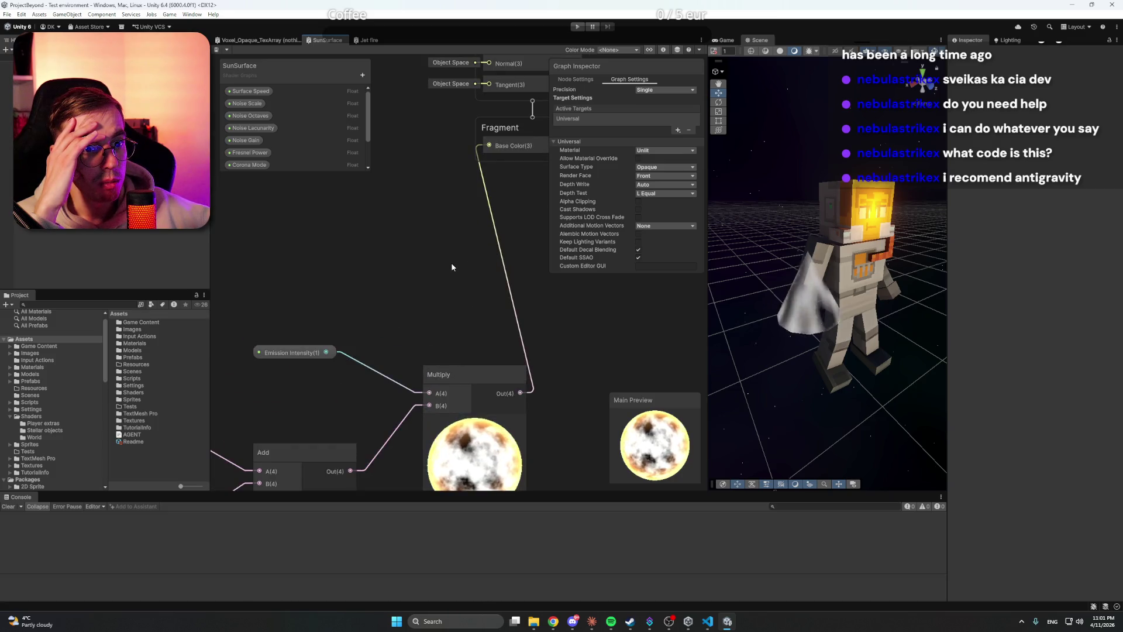
pyautogui.scroll(-3, 497, 293)
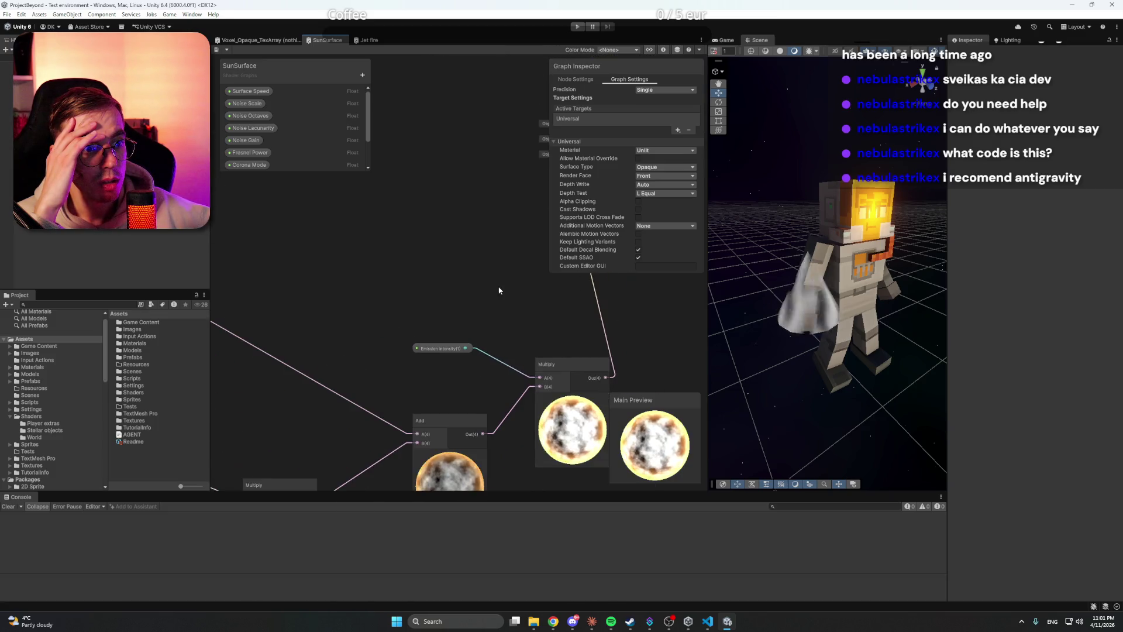
pyautogui.moveTo(493, 266)
pyautogui.mouseDown()
pyautogui.moveTo(574, 381)
pyautogui.moveTo(577, 438)
pyautogui.mouseUp()
pyautogui.click(523, 314)
# Step: Review the Corona Color, Fresnel, Multiply and Time nodes, then save the SunSurface graph
pyautogui.moveTo(522, 314); pyautogui.dragTo(477, 232)
pyautogui.moveTo(388, 262)
pyautogui.mouseDown()
pyautogui.moveTo(369, 262)
pyautogui.moveTo(492, 235)
pyautogui.mouseUp()
pyautogui.moveTo(333, 281)
pyautogui.mouseDown()
pyautogui.moveTo(458, 261)
pyautogui.moveTo(523, 338)
pyautogui.mouseUp()
pyautogui.moveTo(312, 229)
pyautogui.mouseDown()
pyautogui.moveTo(328, 270)
pyautogui.moveTo(454, 208)
pyautogui.moveTo(482, 224)
pyautogui.moveTo(282, 303)
pyautogui.moveTo(225, 313)
pyautogui.moveTo(366, 248)
pyautogui.moveTo(602, 360)
pyautogui.moveTo(370, 401)
pyautogui.moveTo(491, 373)
pyautogui.moveTo(476, 384)
pyautogui.moveTo(670, 387)
pyautogui.mouseUp()
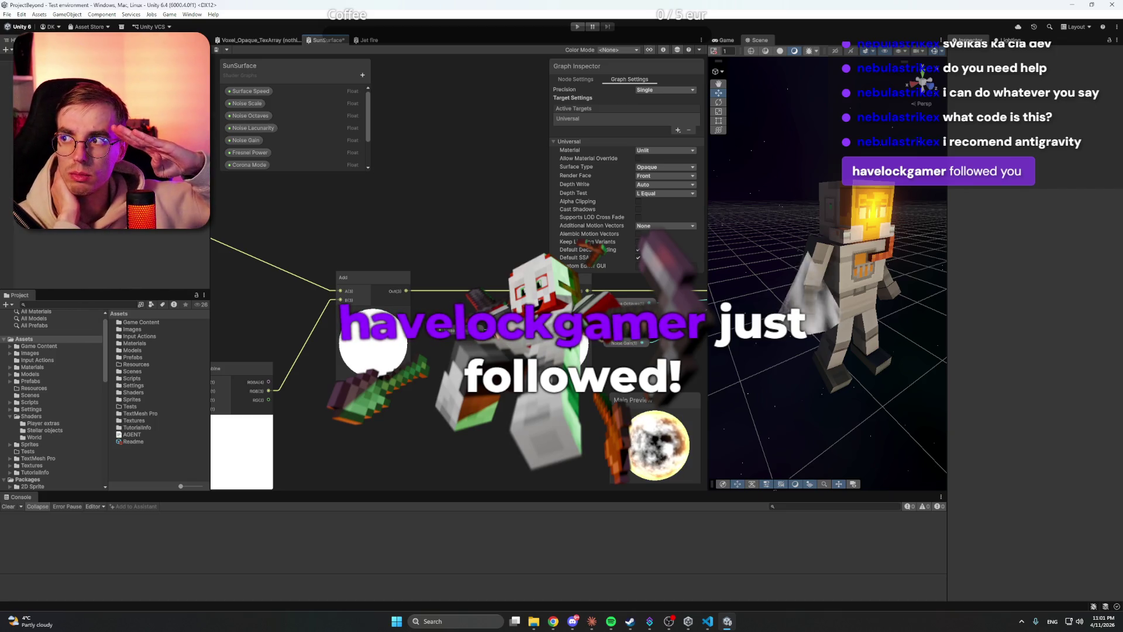
pyautogui.moveTo(527, 445); pyautogui.dragTo(342, 276)
pyautogui.scroll(-5, 376, 283)
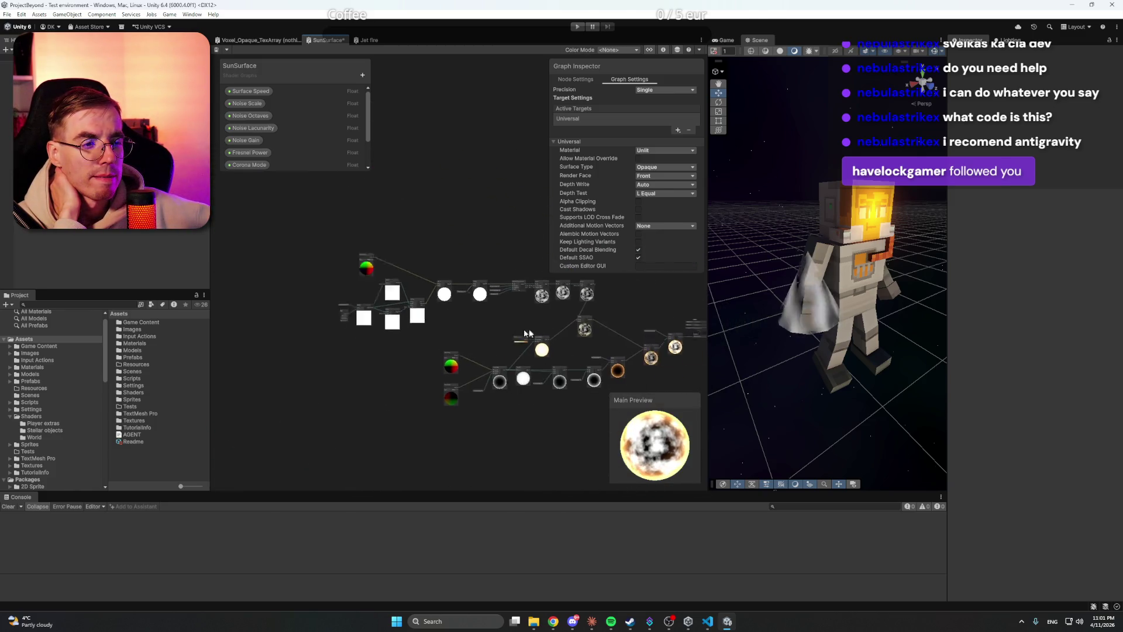
pyautogui.scroll(5, 476, 346)
pyautogui.moveTo(477, 346); pyautogui.dragTo(333, 321)
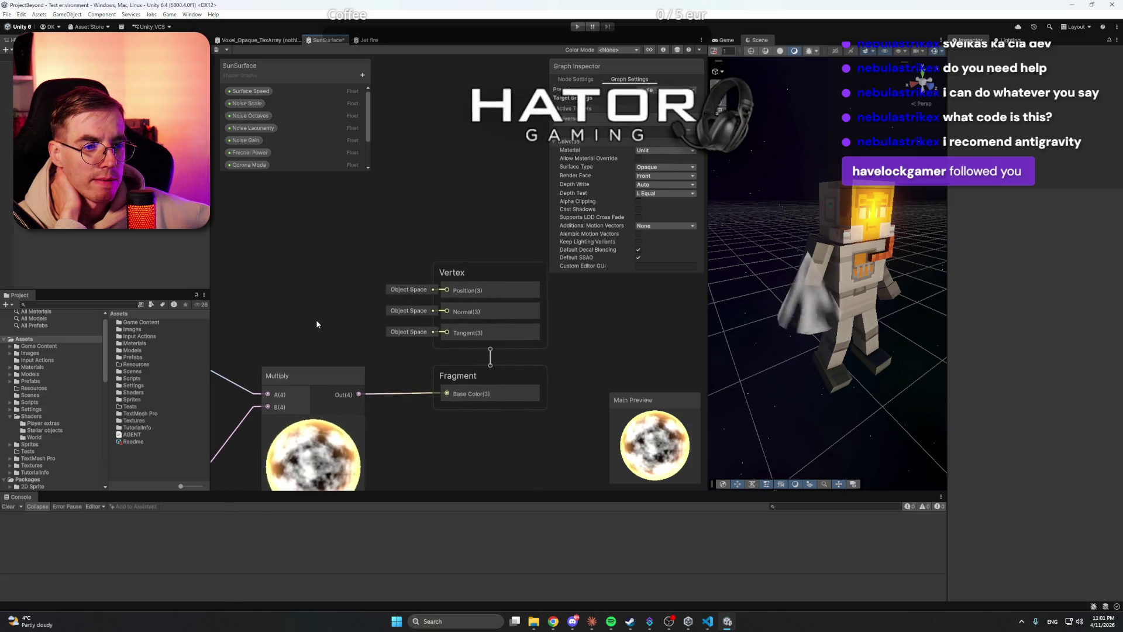
pyautogui.click(510, 363)
pyautogui.click(578, 354)
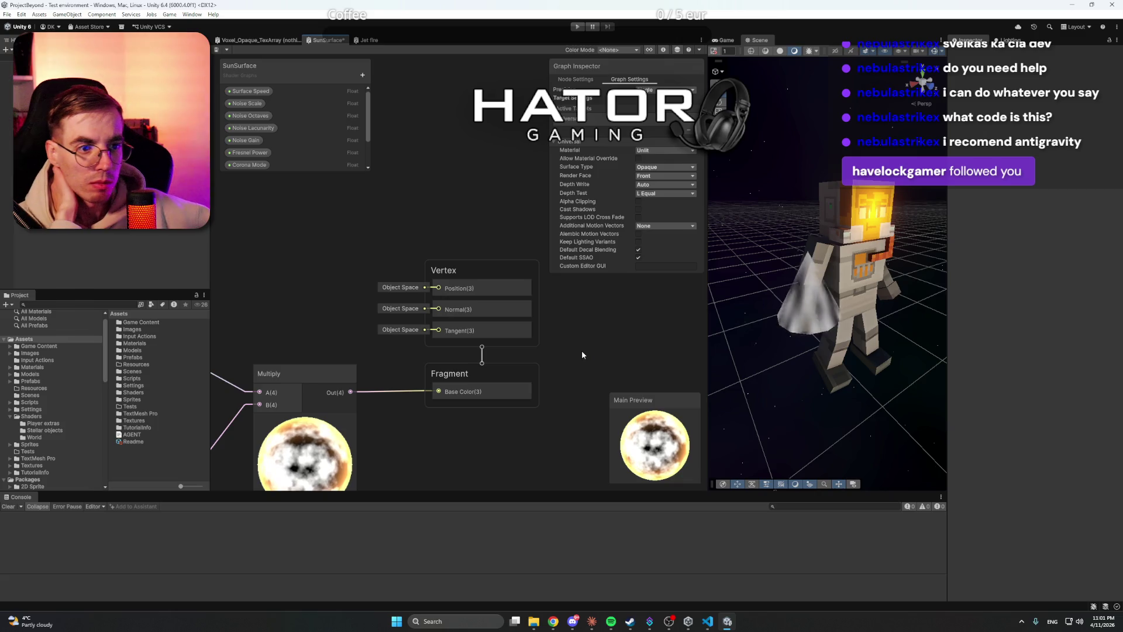
pyautogui.hotkey('ctrl', 's')
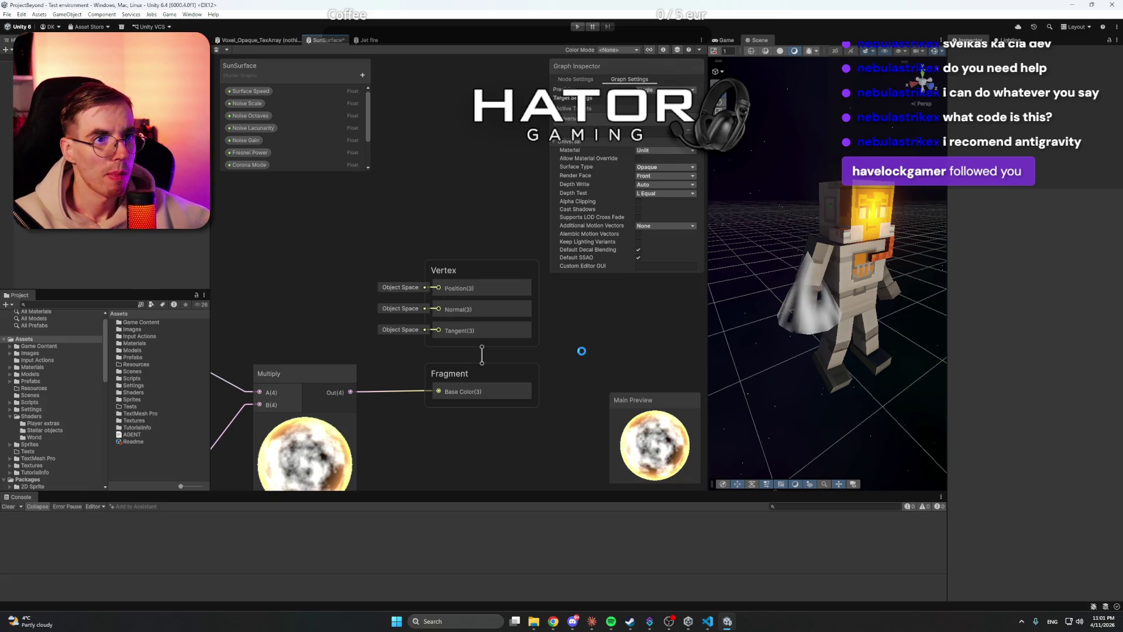
pyautogui.click(369, 41)
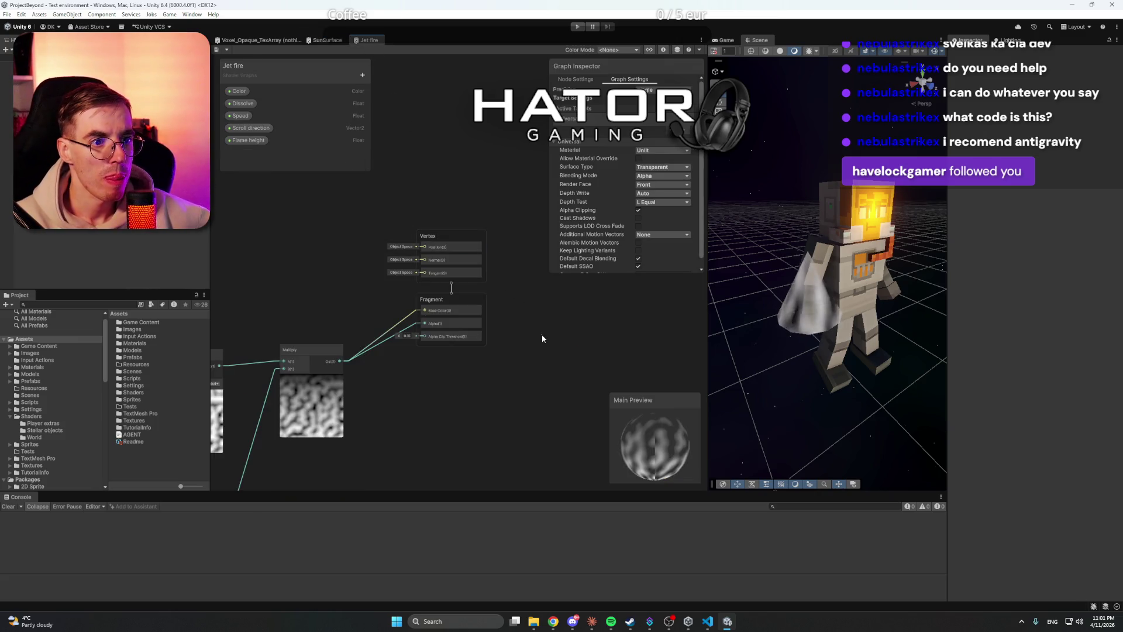
# Step: Add a new Multiply node to the Jet fire graph and place the Fragment block beside it
pyautogui.scroll(5, 489, 389)
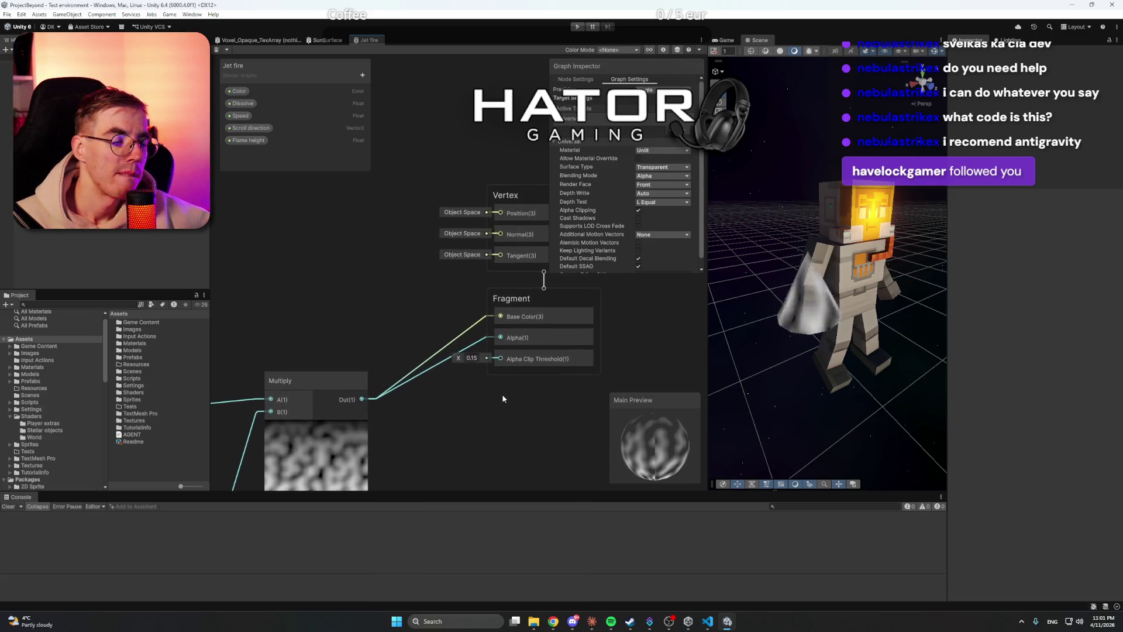
pyautogui.scroll(-4, 498, 398)
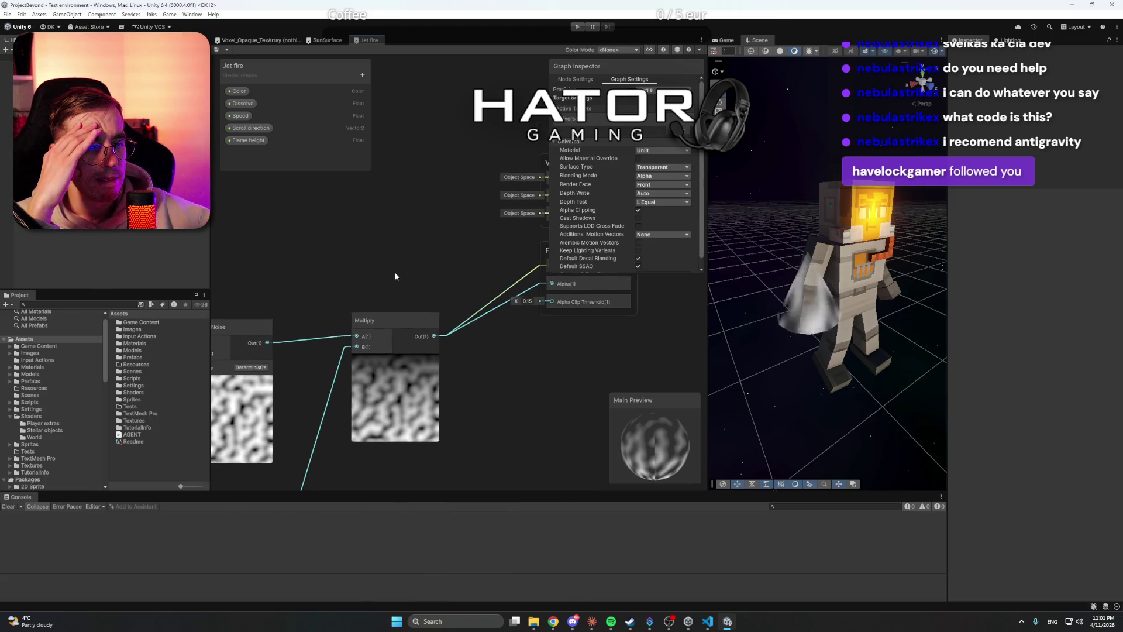
pyautogui.moveTo(404, 262)
pyautogui.mouseDown()
pyautogui.moveTo(321, 269)
pyautogui.moveTo(406, 260)
pyautogui.mouseUp()
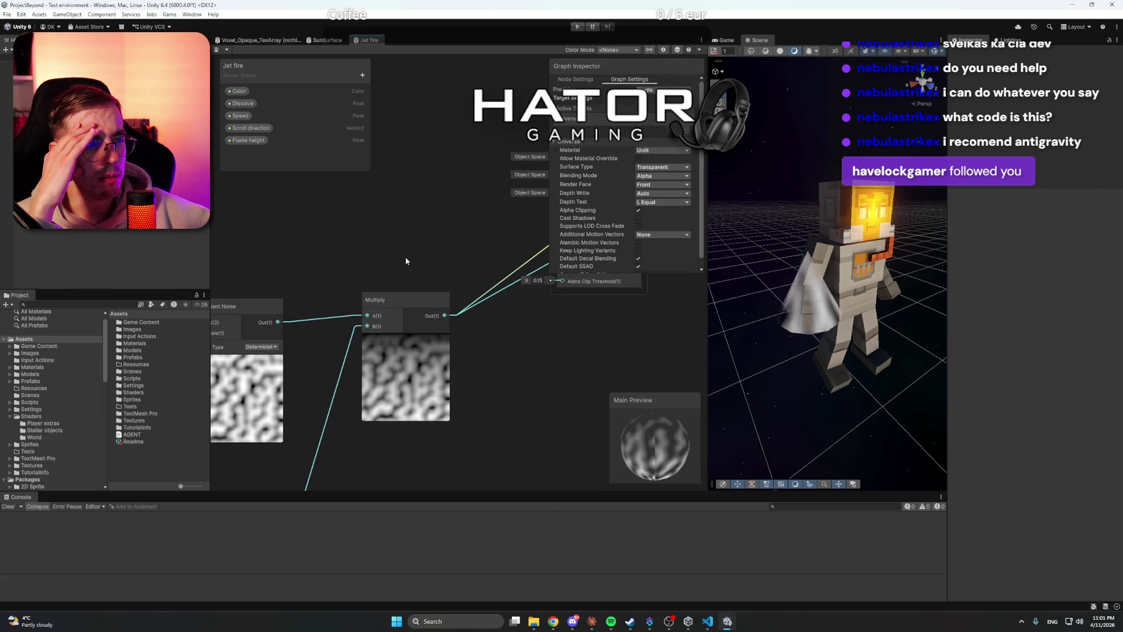
pyautogui.rightClick(541, 359)
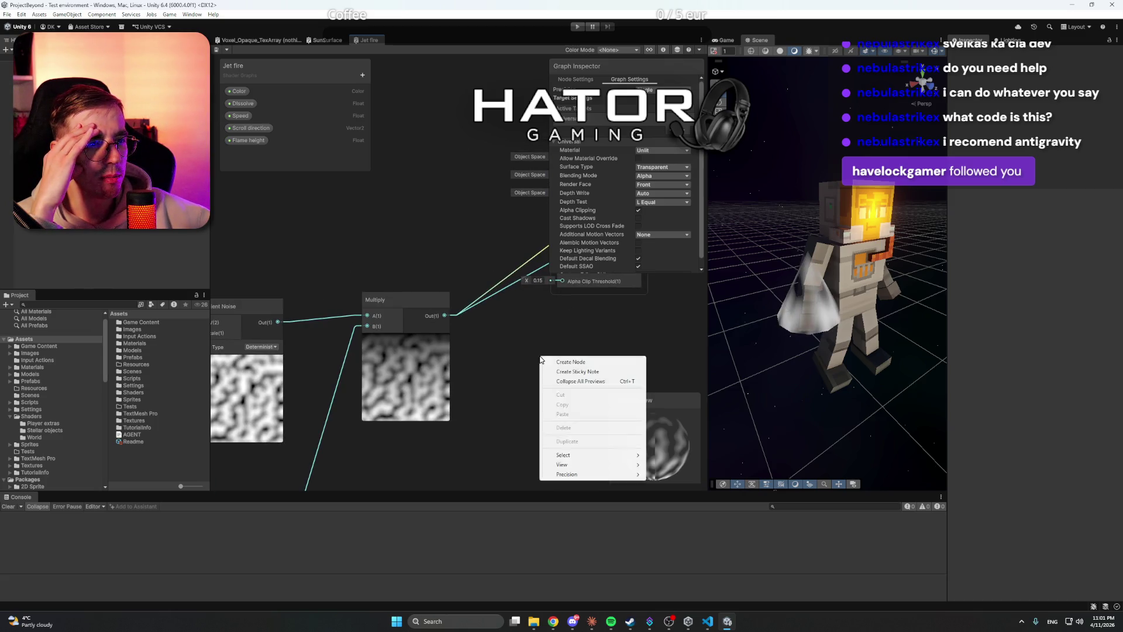
pyautogui.click(578, 363)
pyautogui.write('mult')
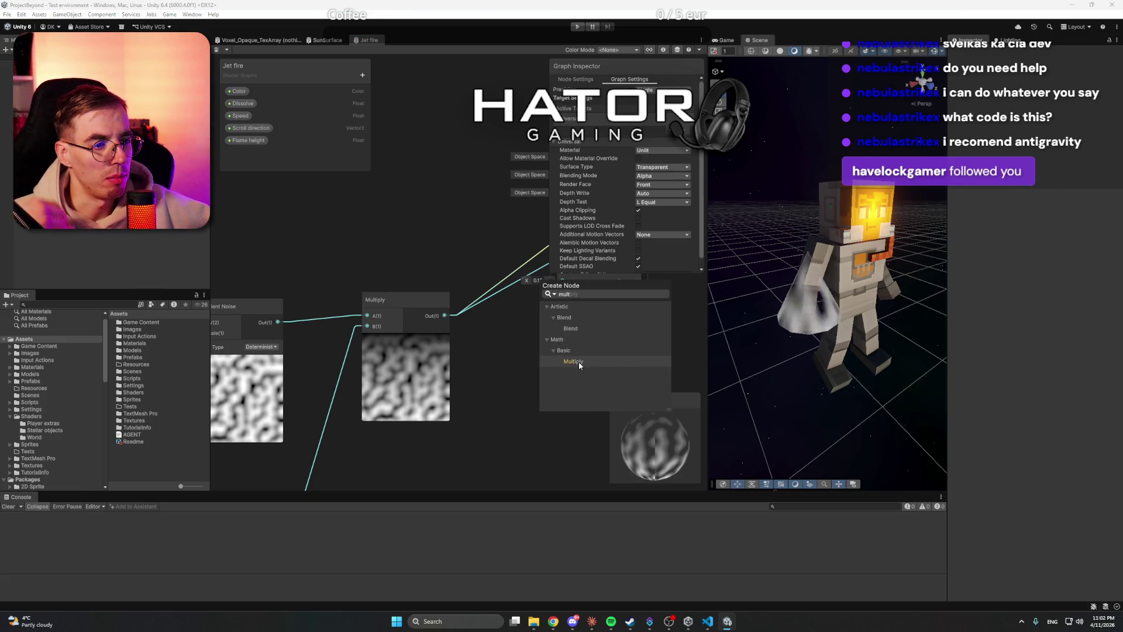
pyautogui.click(578, 361)
pyautogui.moveTo(534, 341); pyautogui.dragTo(435, 301)
pyautogui.moveTo(478, 334); pyautogui.dragTo(438, 299)
pyautogui.moveTo(505, 189)
pyautogui.mouseDown()
pyautogui.moveTo(632, 230)
pyautogui.moveTo(584, 321)
pyautogui.mouseUp()
pyautogui.moveTo(421, 310)
pyautogui.mouseDown()
pyautogui.moveTo(430, 312)
pyautogui.moveTo(407, 329)
pyautogui.mouseUp()
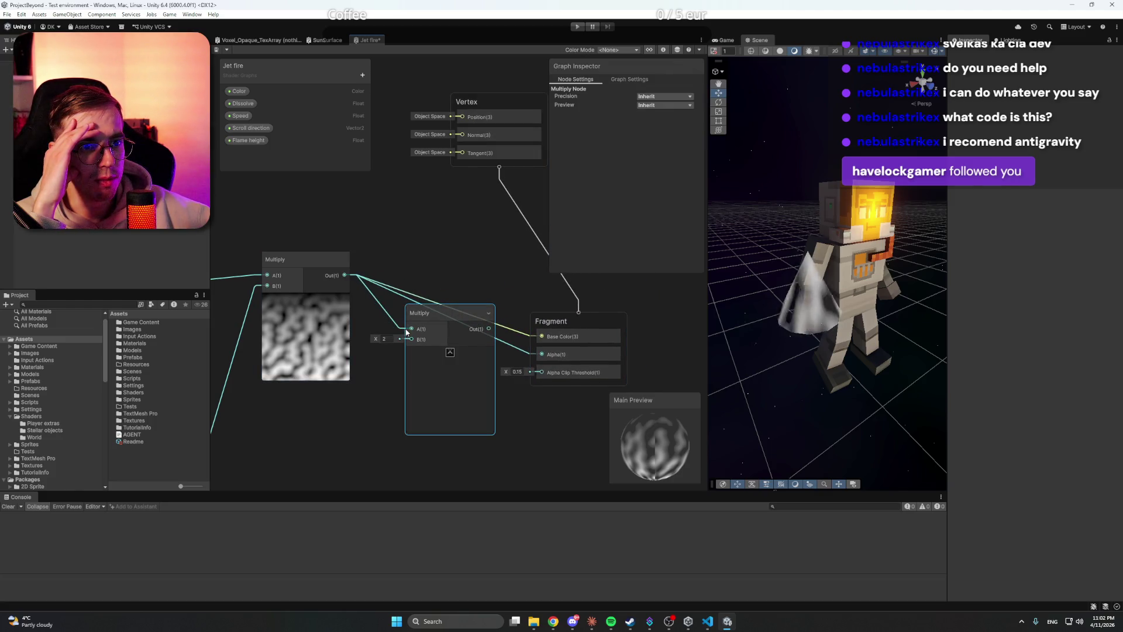
pyautogui.moveTo(557, 325); pyautogui.dragTo(569, 260)
# Step: Set the new Multiply's B value to 200 and save the Jet fire graph
pyautogui.moveTo(375, 341)
pyautogui.mouseDown()
pyautogui.moveTo(479, 334)
pyautogui.moveTo(541, 349)
pyautogui.mouseUp()
pyautogui.click(541, 349)
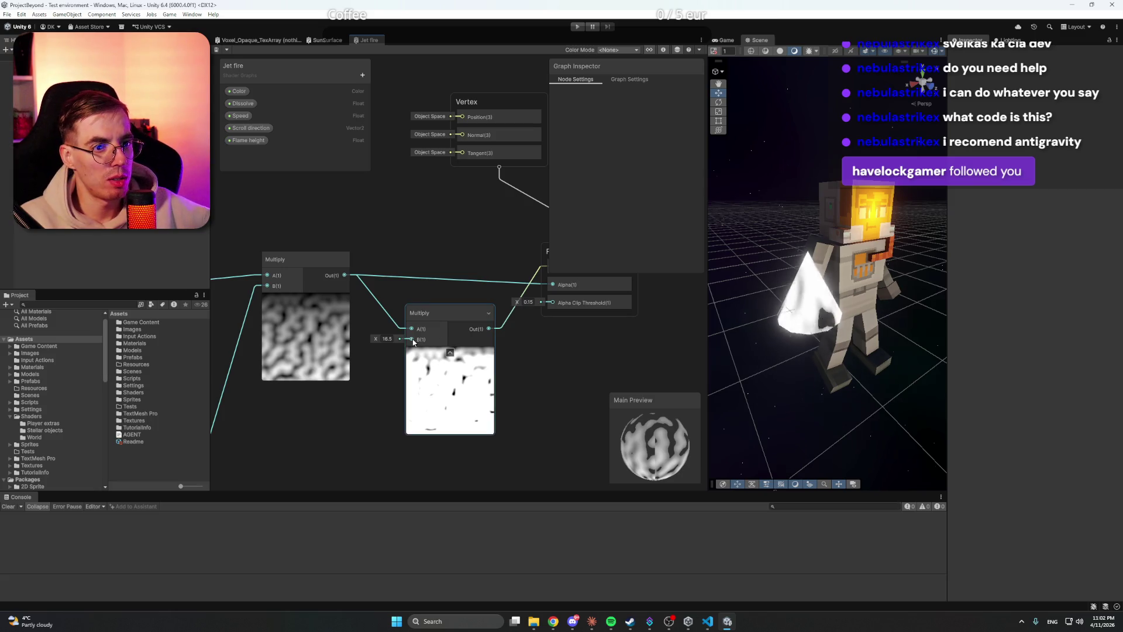
pyautogui.moveTo(377, 340); pyautogui.dragTo(525, 345)
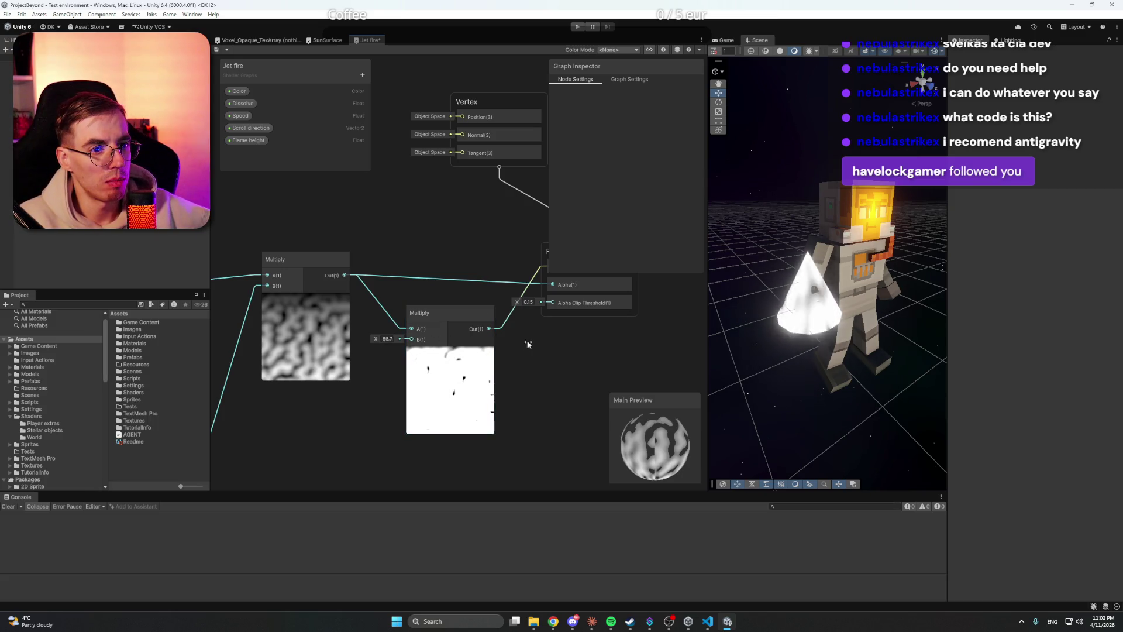
pyautogui.moveTo(381, 342); pyautogui.dragTo(671, 347)
pyautogui.moveTo(384, 342); pyautogui.dragTo(680, 345)
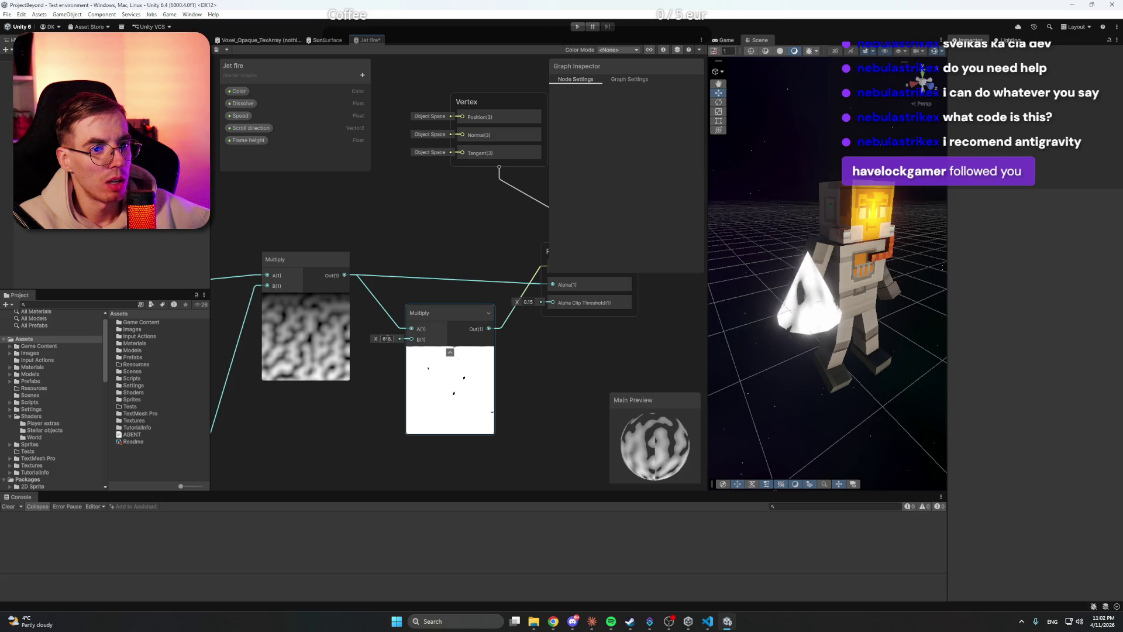
pyautogui.click(492, 338)
pyautogui.write('1000')
pyautogui.click(502, 346)
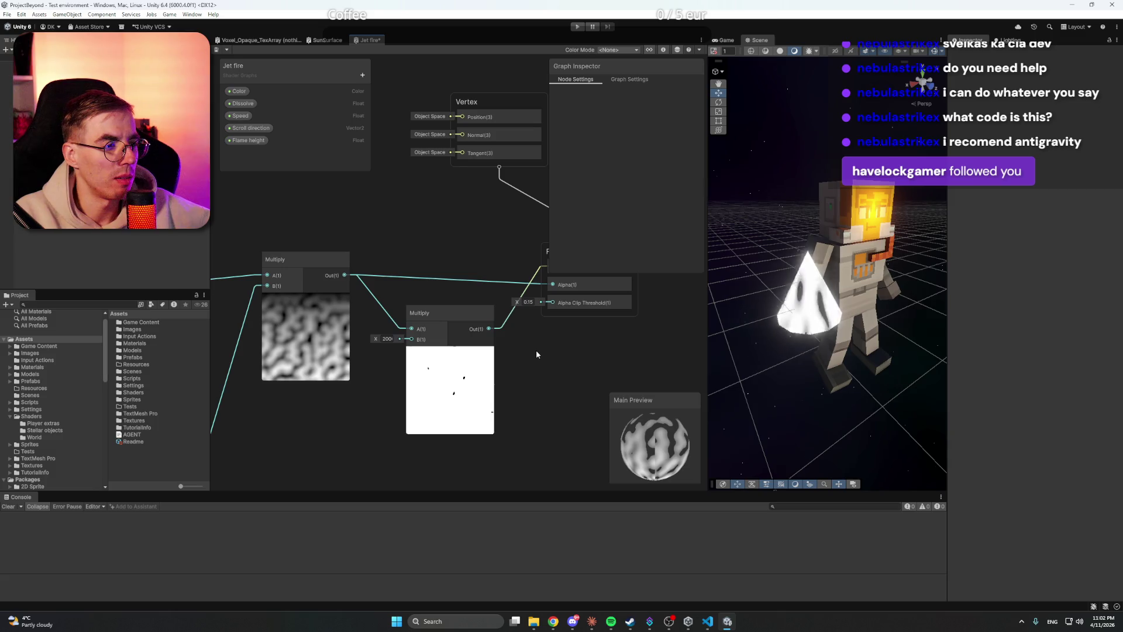
pyautogui.hotkey('ctrl', 's')
pyautogui.click(389, 339)
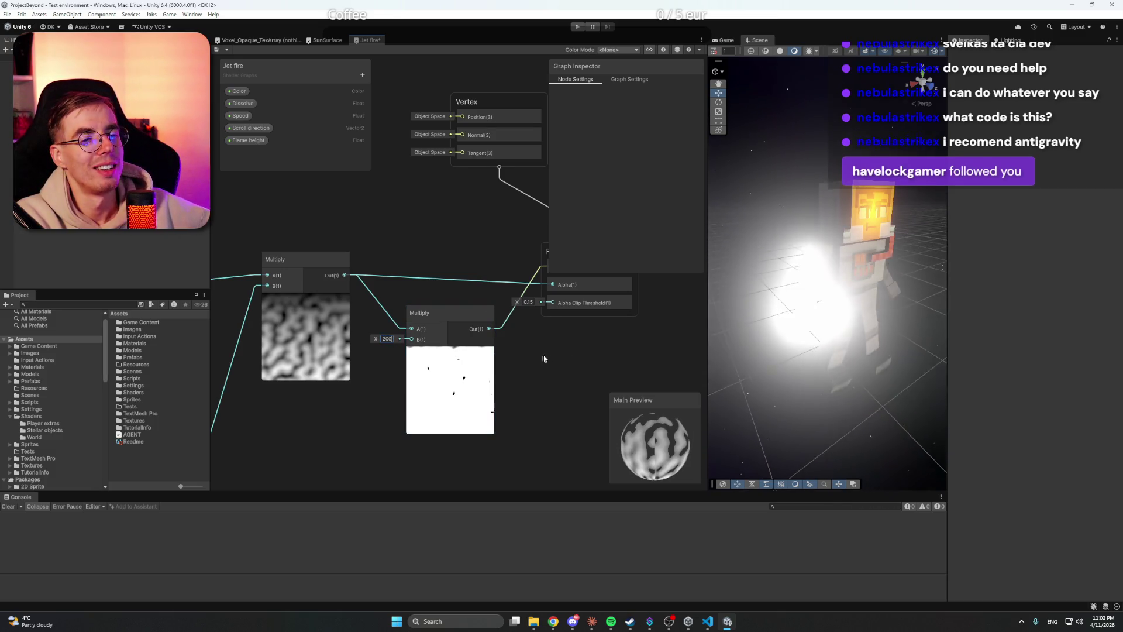
pyautogui.click(565, 361)
pyautogui.hotkey('ctrl', 's')
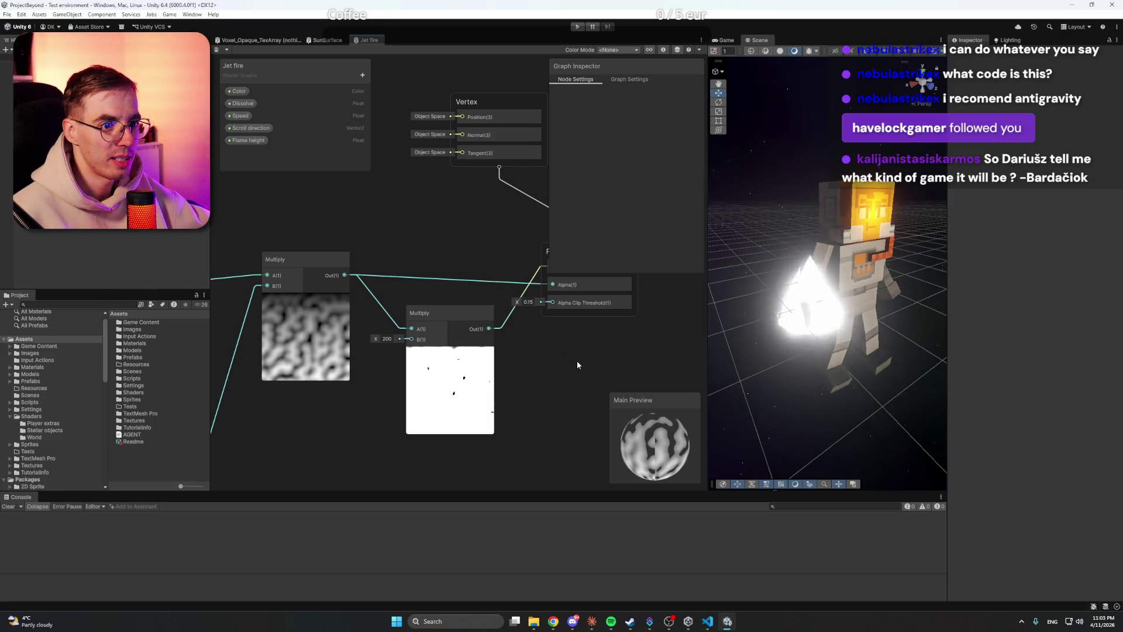
# Step: Delete the Multiply-by-200 node and wire the noise Multiply output into Fragment's Base Color
pyautogui.moveTo(562, 344); pyautogui.dragTo(609, 367)
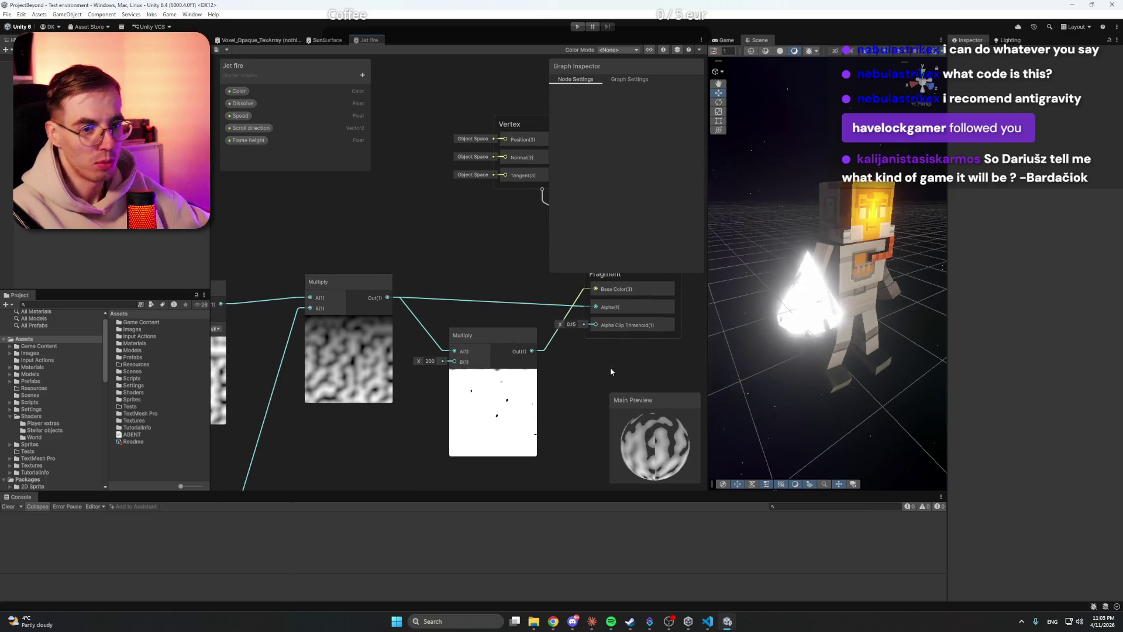
pyautogui.moveTo(449, 252); pyautogui.dragTo(458, 242)
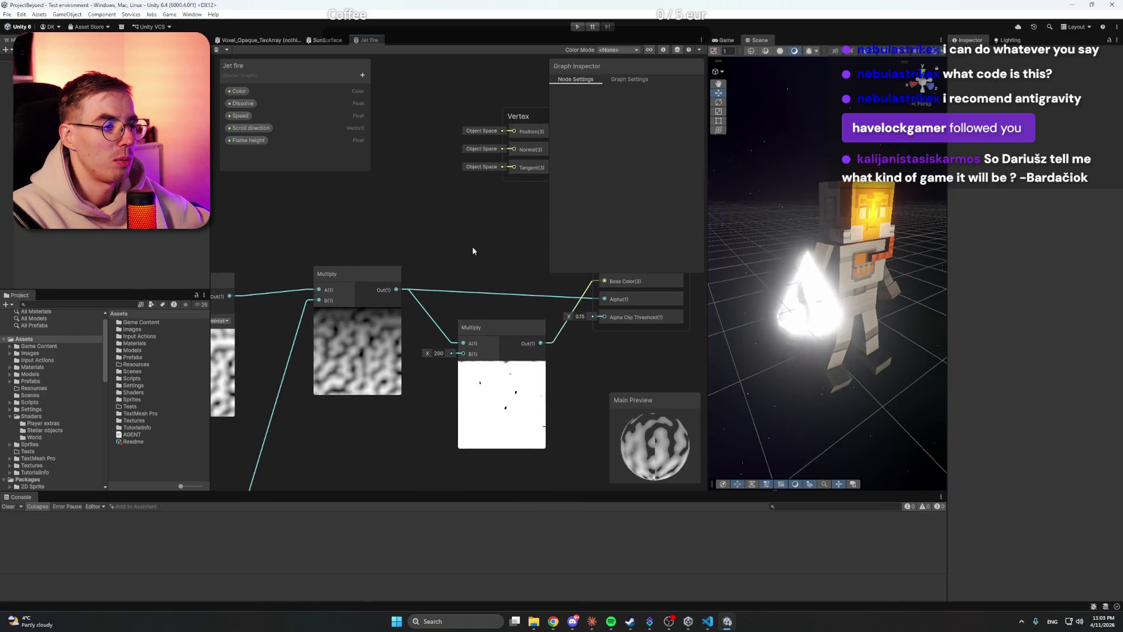
pyautogui.moveTo(501, 252); pyautogui.dragTo(489, 251)
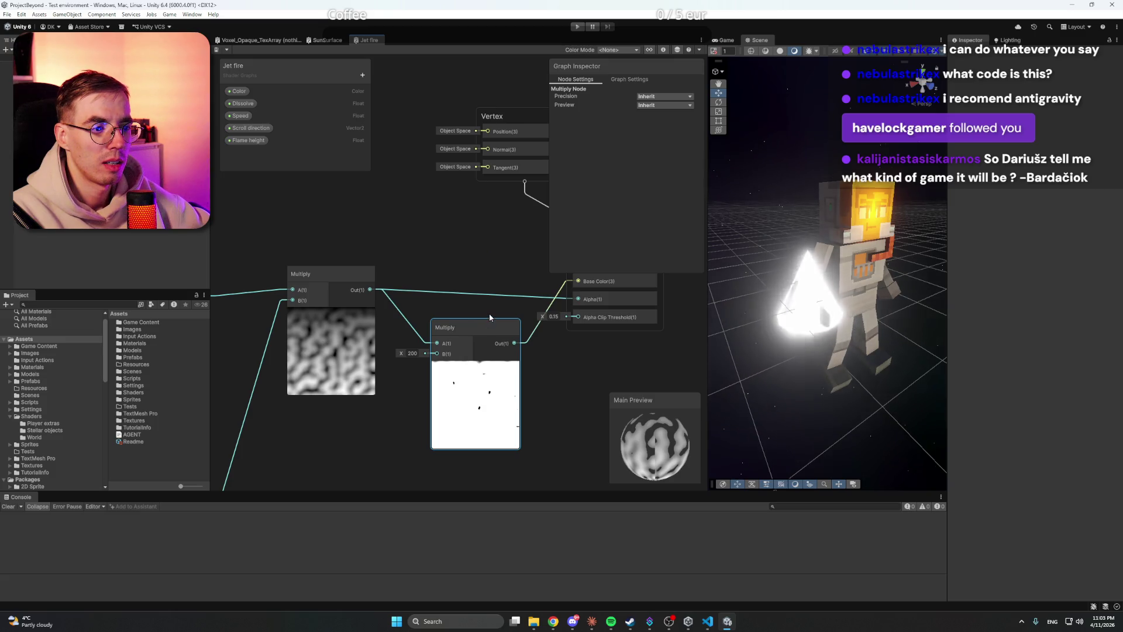
pyautogui.press('Delete')
pyautogui.moveTo(492, 314); pyautogui.dragTo(429, 327)
pyautogui.moveTo(542, 281); pyautogui.dragTo(453, 267)
pyautogui.moveTo(313, 304)
pyautogui.mouseDown()
pyautogui.moveTo(408, 282)
pyautogui.moveTo(448, 251)
pyautogui.moveTo(476, 248)
pyautogui.moveTo(373, 236)
pyautogui.moveTo(398, 208)
pyautogui.moveTo(331, 216)
pyautogui.mouseUp()
pyautogui.moveTo(478, 209); pyautogui.dragTo(431, 214)
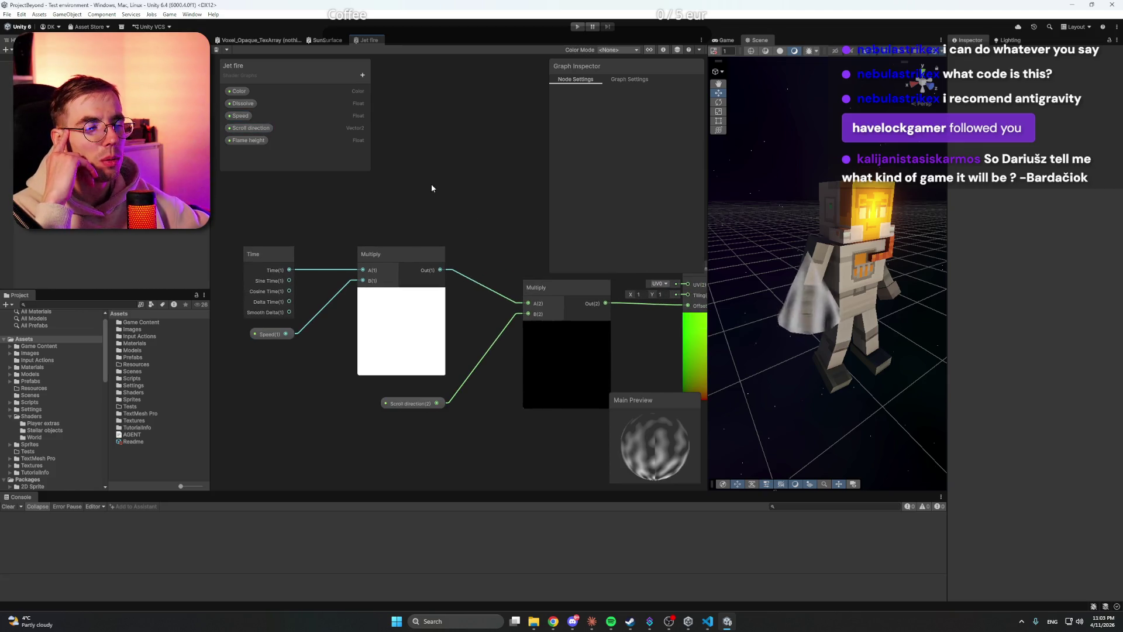
# Step: Inspect the Speed and Scroll direction properties, then select the astronaut's flame object in the Hierarchy
pyautogui.click(270, 335)
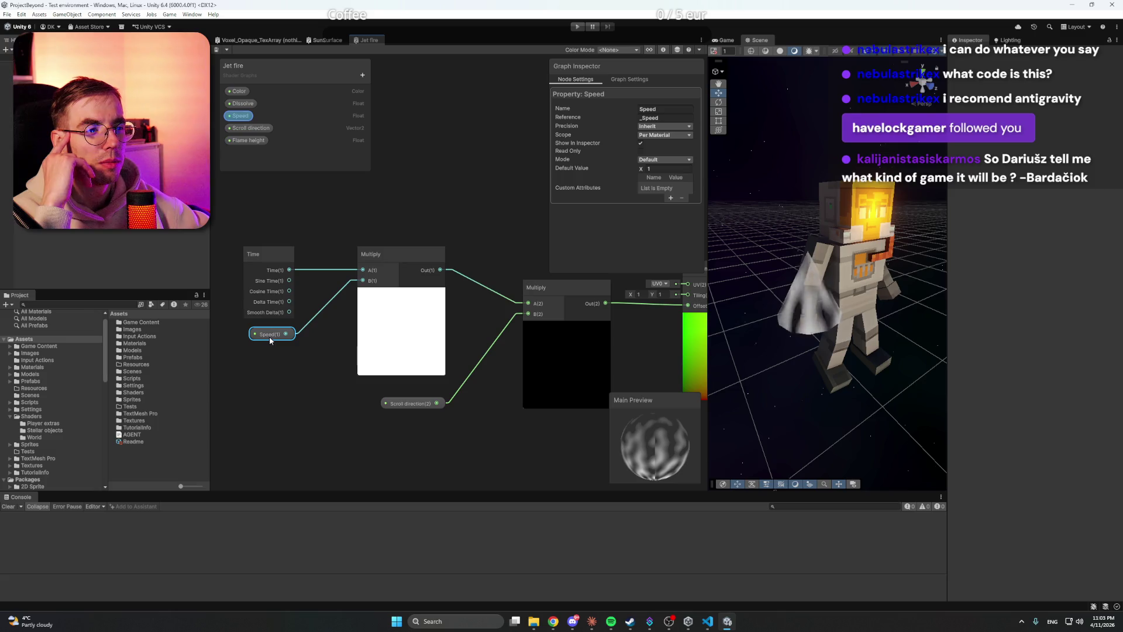
pyautogui.click(419, 403)
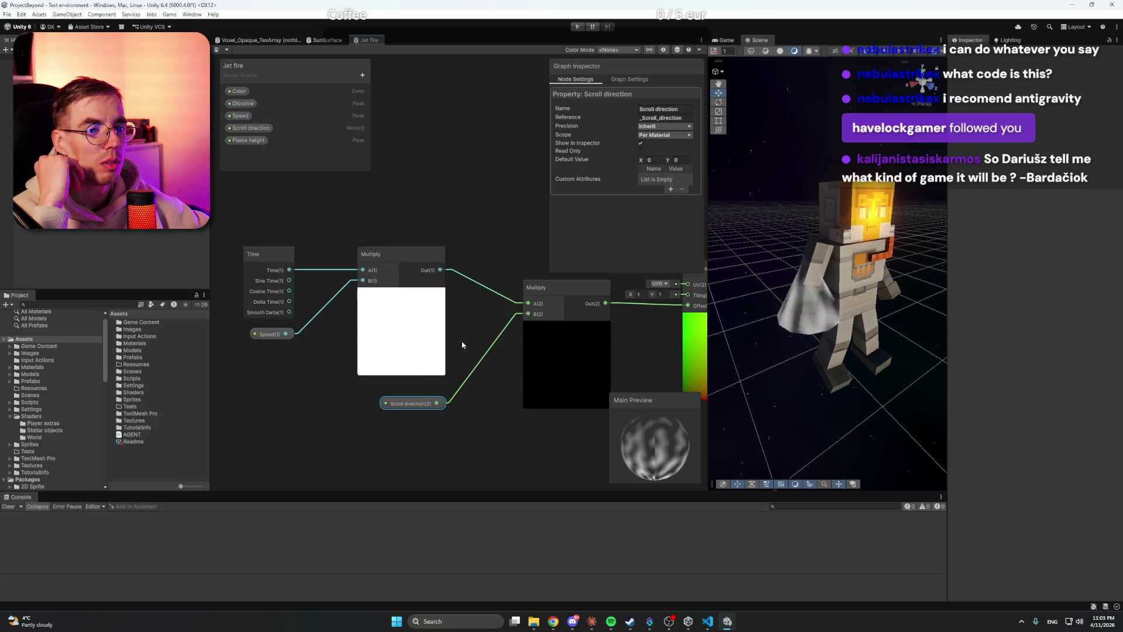
pyautogui.click(491, 189)
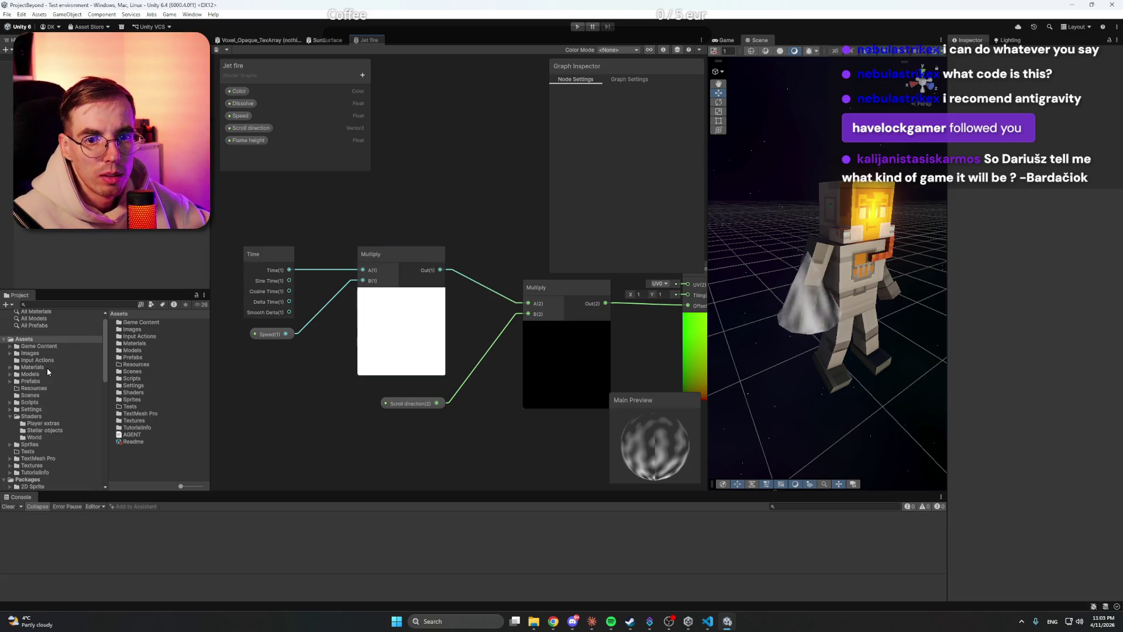
pyautogui.click(36, 92)
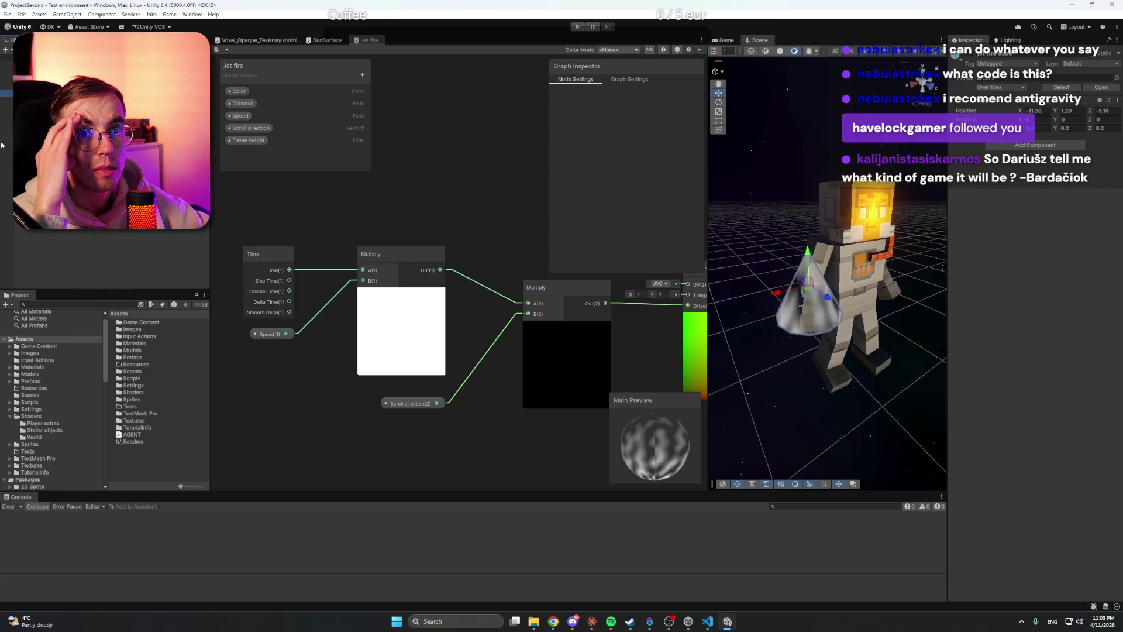
# Step: Try Scroll direction values on the flame cone's material, ending at 1, 1
pyautogui.click(35, 99)
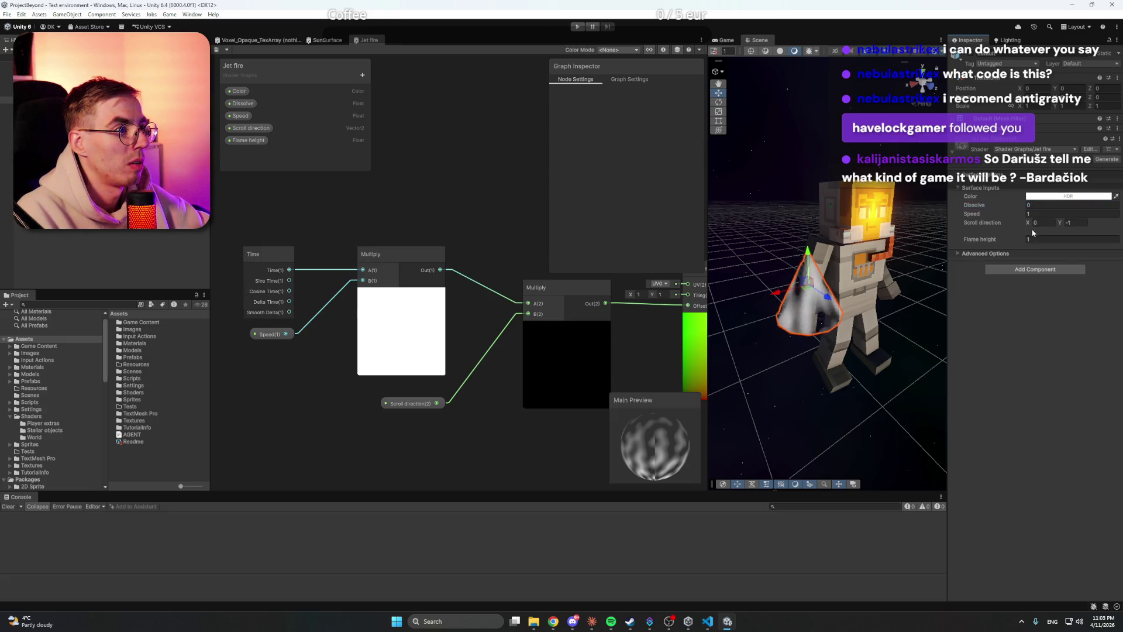
pyautogui.press('Return')
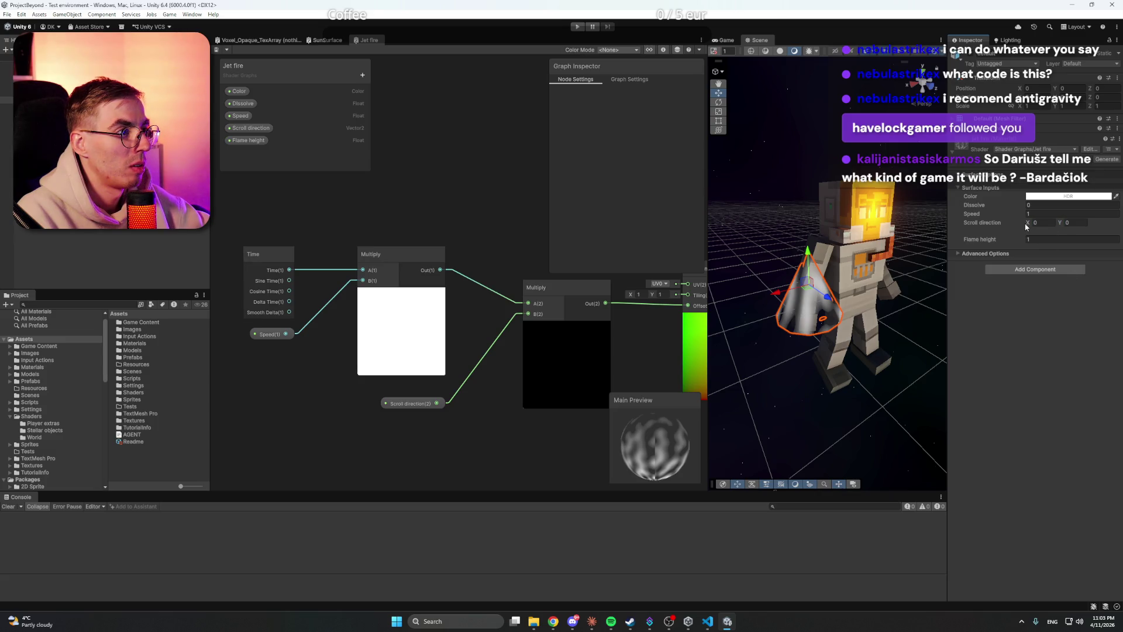
pyautogui.moveTo(1029, 226); pyautogui.dragTo(1032, 226)
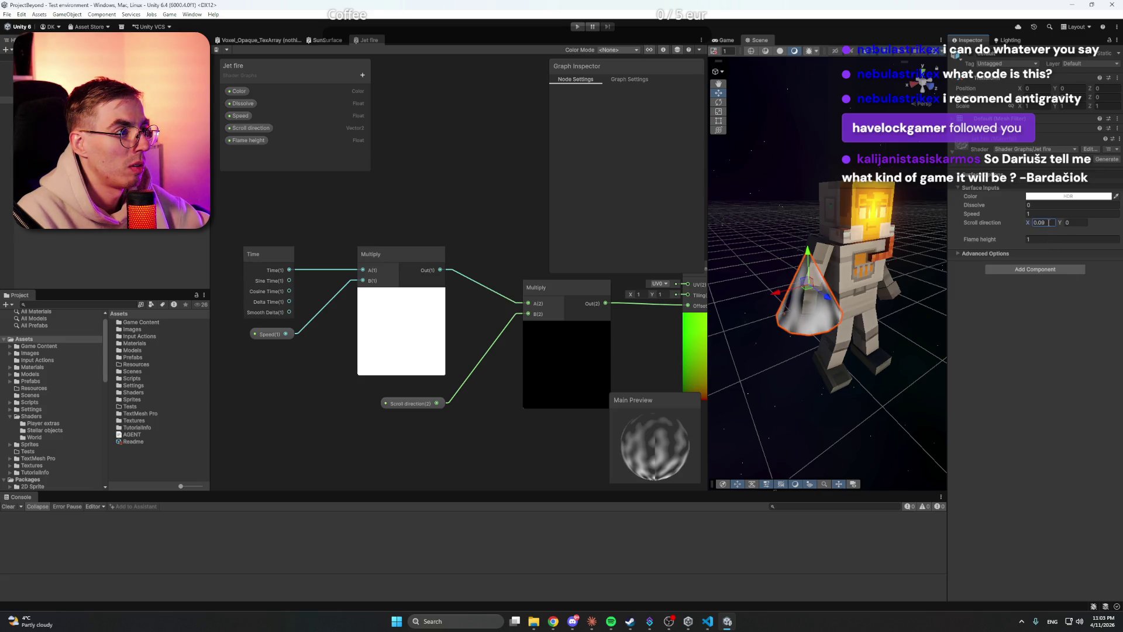
pyautogui.moveTo(1033, 227); pyautogui.dragTo(1033, 223)
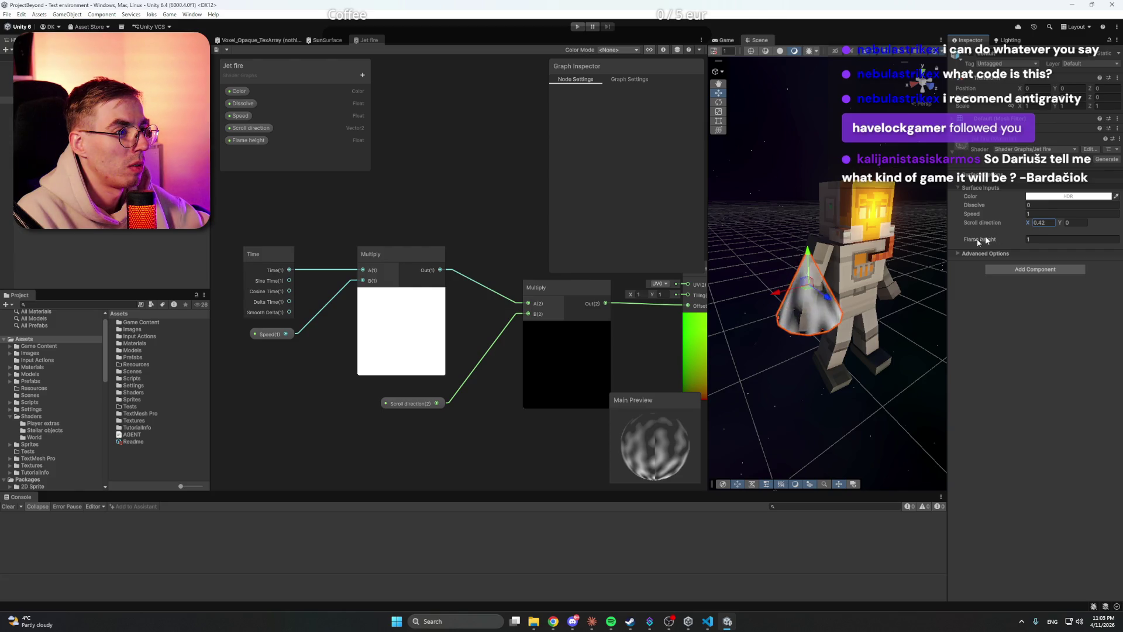
pyautogui.moveTo(852, 252)
pyautogui.mouseDown()
pyautogui.moveTo(874, 216)
pyautogui.moveTo(882, 376)
pyautogui.moveTo(1034, 447)
pyautogui.mouseUp()
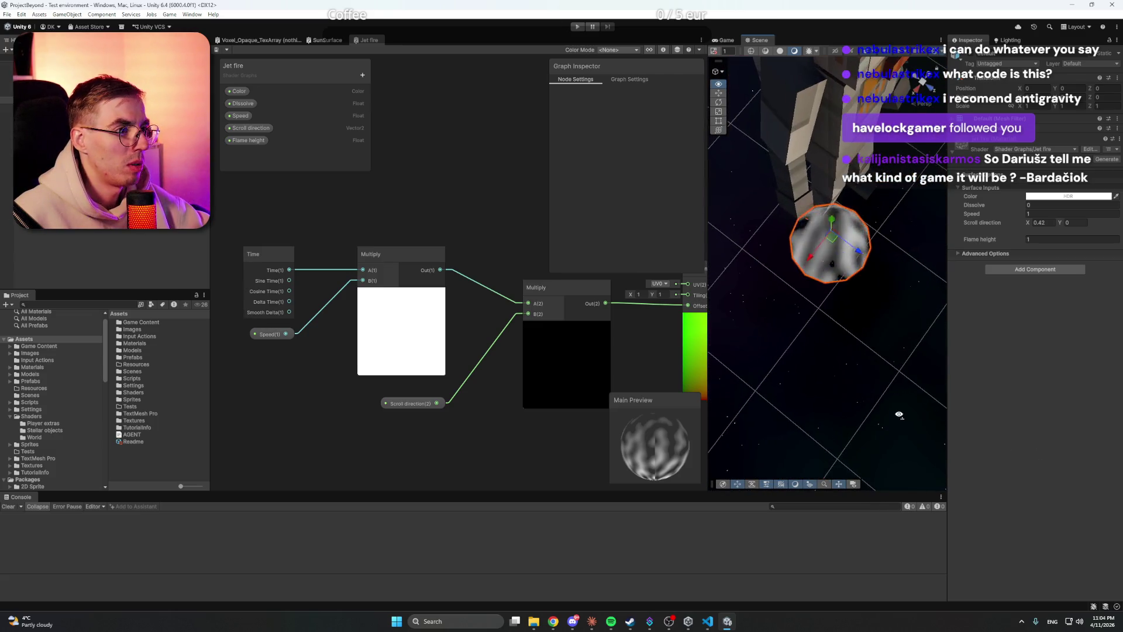
pyautogui.click(1061, 223)
pyautogui.write('0.27')
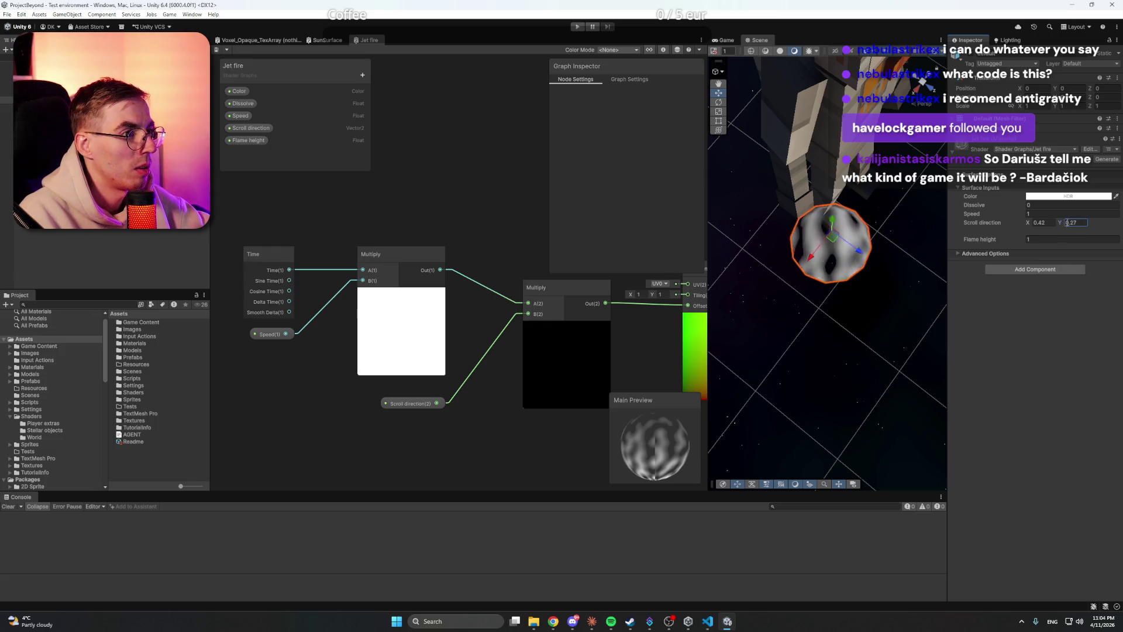
pyautogui.press('Return')
pyautogui.write('1')
pyautogui.press('Return')
pyautogui.click(1039, 223)
pyautogui.write('1')
pyautogui.press('Return')
pyautogui.moveTo(837, 360); pyautogui.dragTo(890, 258)
# Step: Set Scroll direction to 0.5, 0.5 and Flame height to 5.7, checking the flame in the Scene
pyautogui.click(1043, 223)
pyautogui.write('0.5')
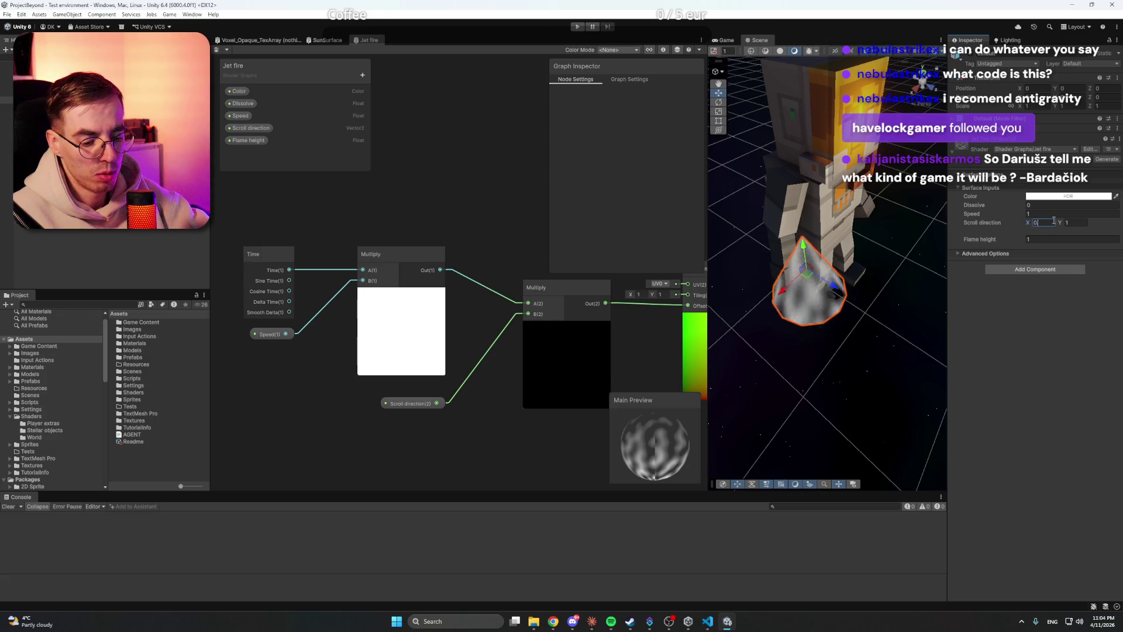
pyautogui.click(1075, 222)
pyautogui.write('0.5')
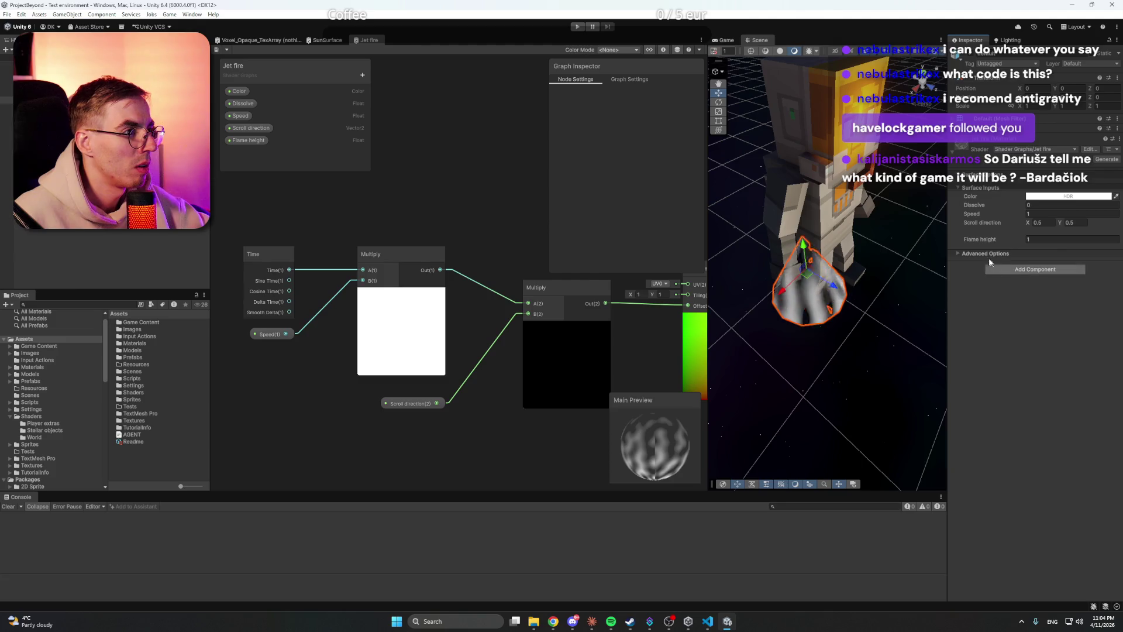
pyautogui.moveTo(987, 242); pyautogui.dragTo(1008, 241)
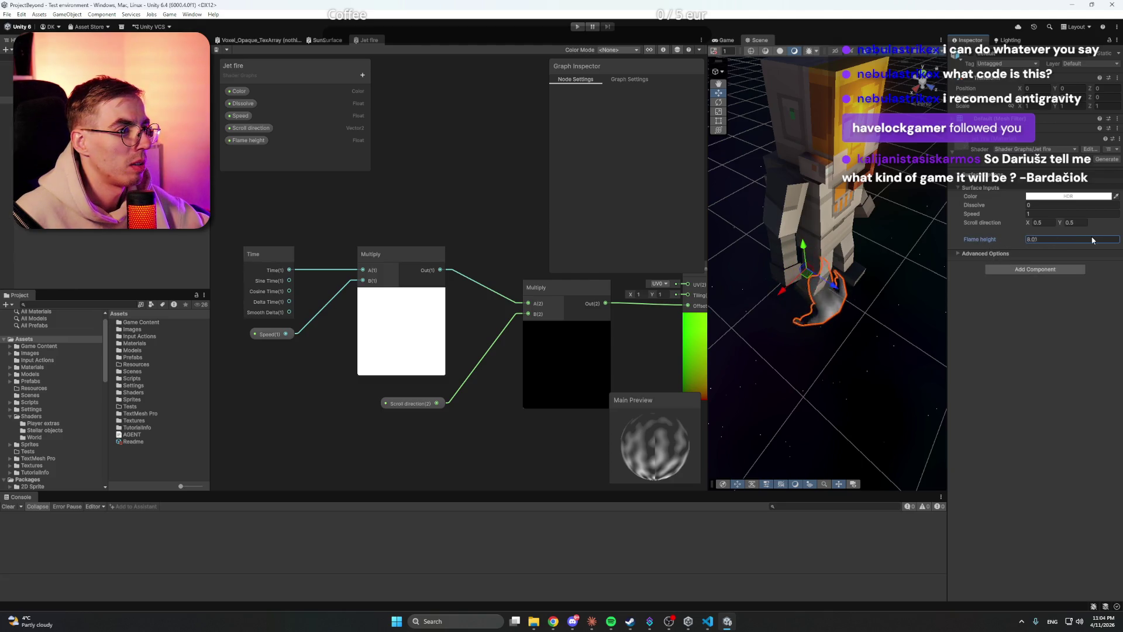
pyautogui.write('5.7')
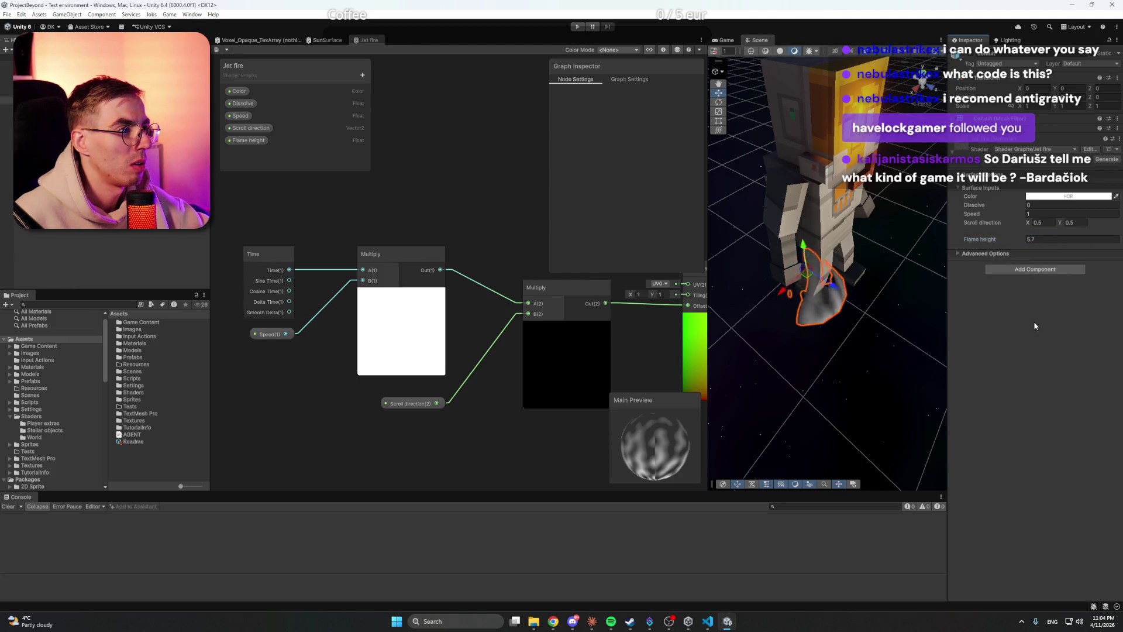
pyautogui.moveTo(814, 359)
pyautogui.mouseDown()
pyautogui.moveTo(766, 295)
pyautogui.moveTo(767, 271)
pyautogui.moveTo(784, 271)
pyautogui.mouseUp()
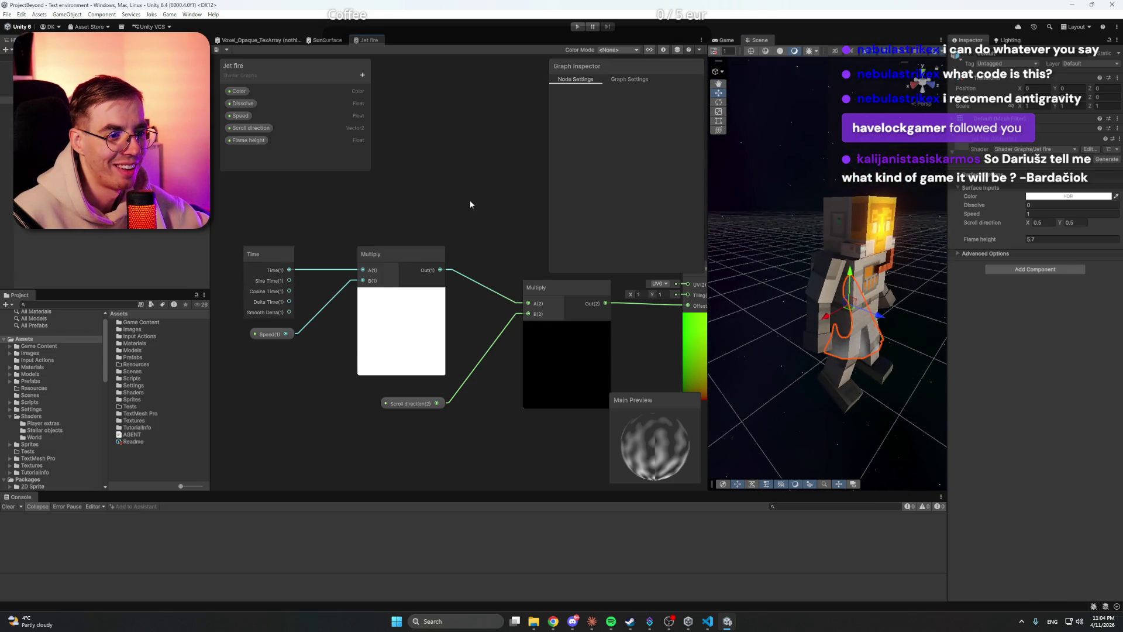
pyautogui.moveTo(466, 204); pyautogui.dragTo(427, 211)
# Step: Set the Scroll direction property's default Y to -1 and pan toward the Tiling And Offset node
pyautogui.moveTo(362, 224); pyautogui.dragTo(395, 221)
pyautogui.click(261, 338)
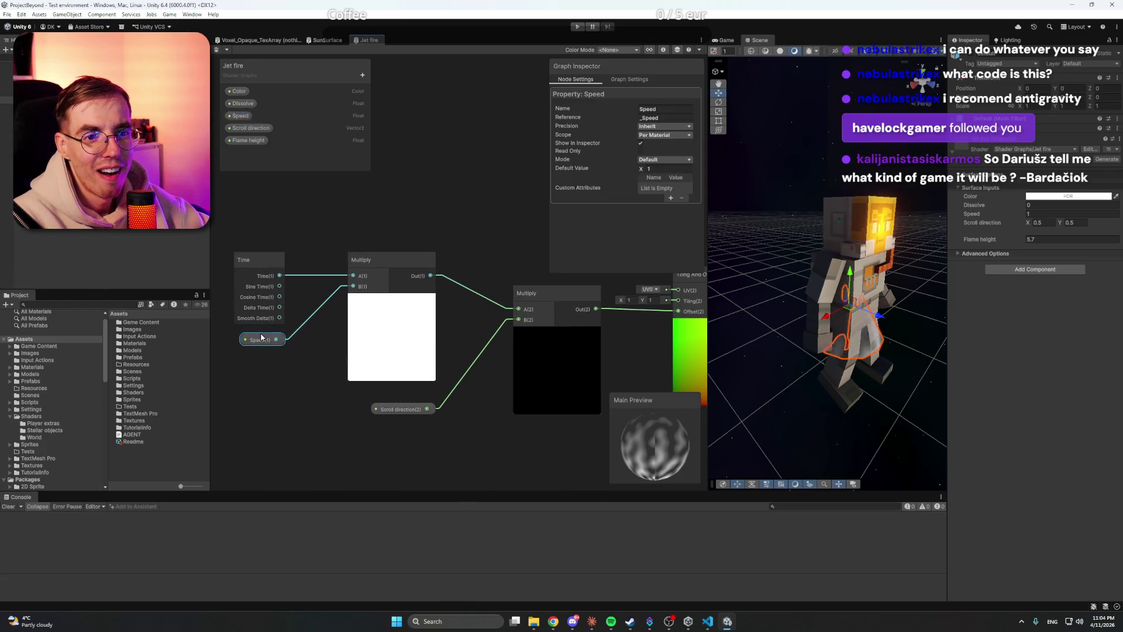
pyautogui.click(401, 409)
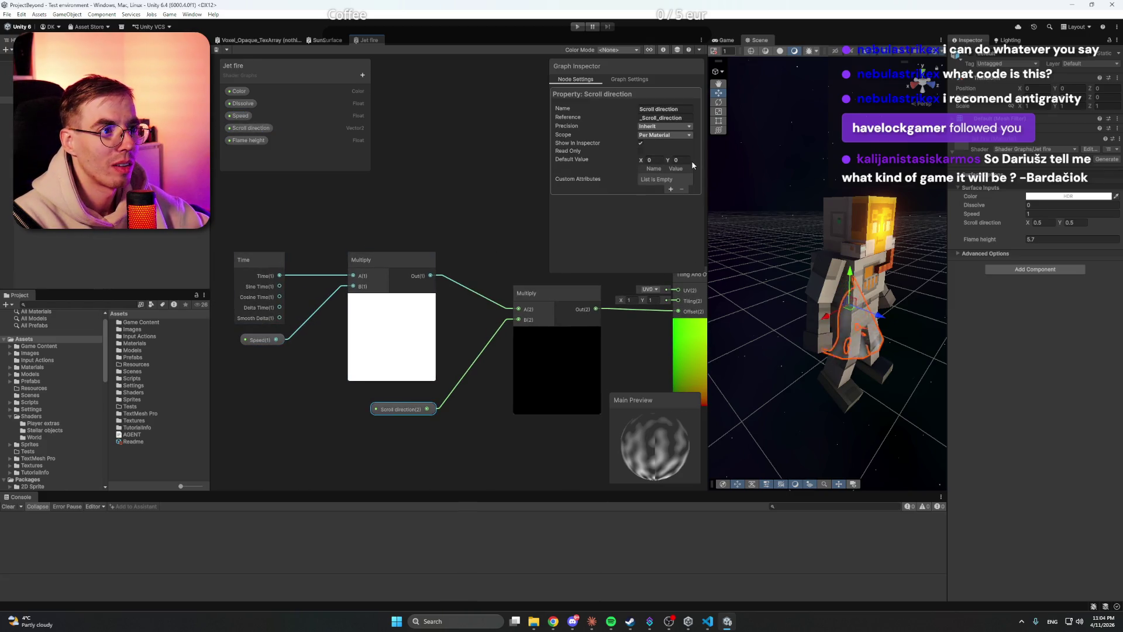
pyautogui.write('-')
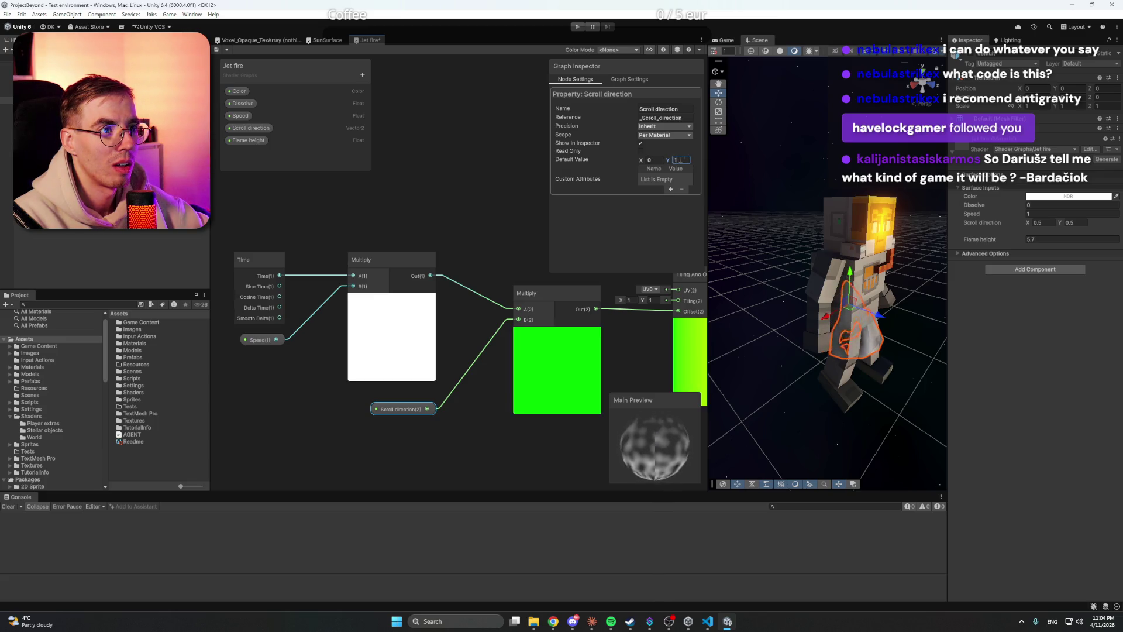
pyautogui.write('1')
pyautogui.click(502, 216)
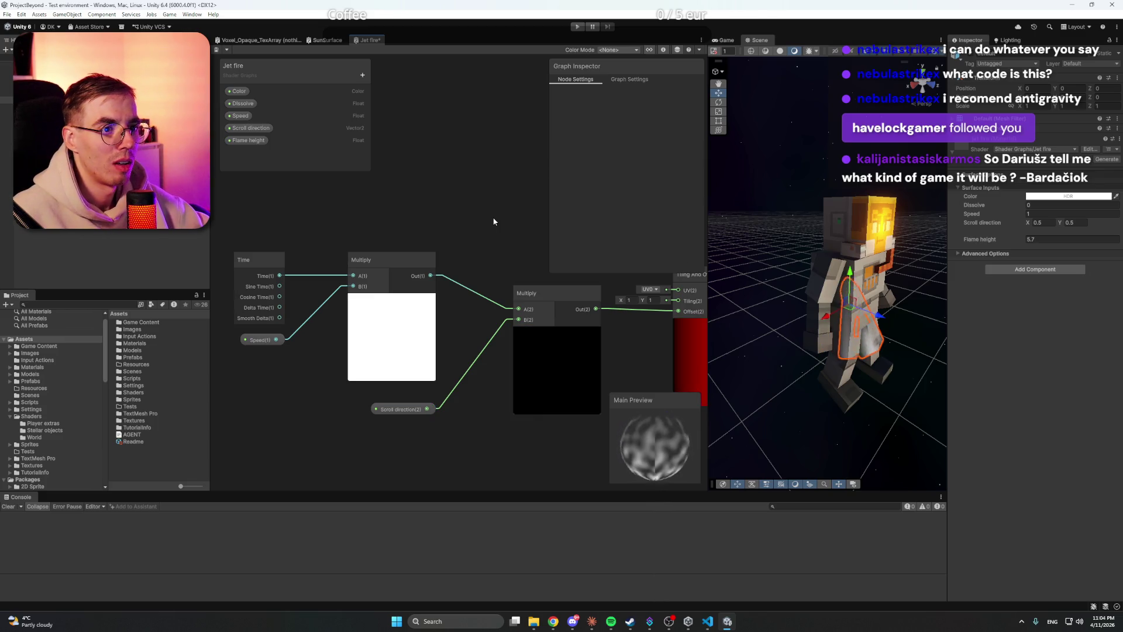
pyautogui.moveTo(502, 217); pyautogui.dragTo(311, 215)
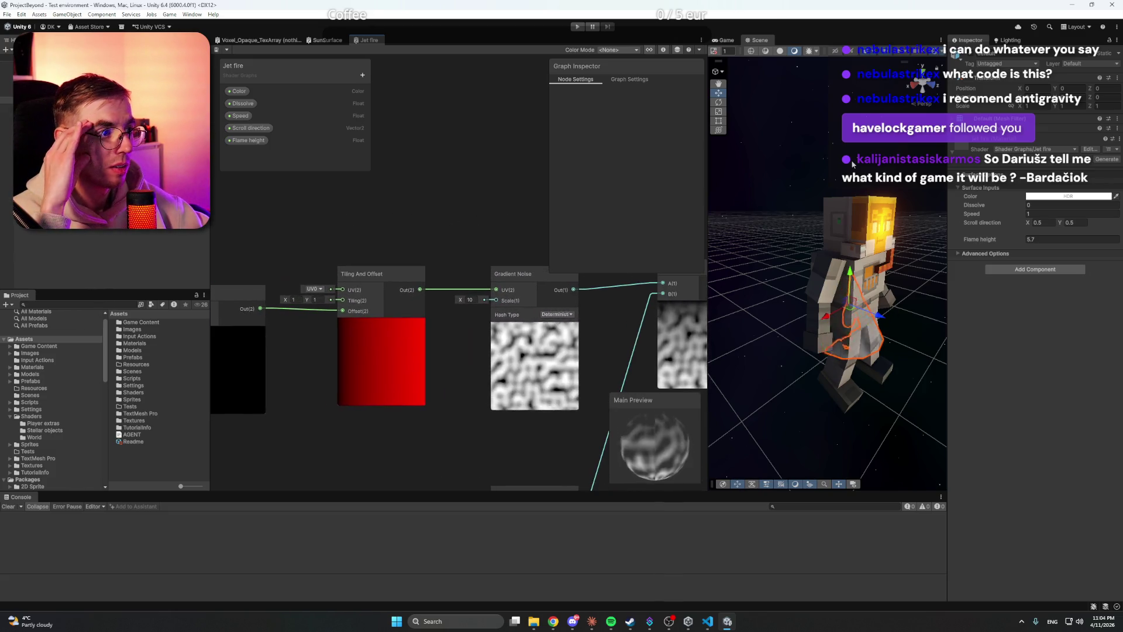
# Step: Set the flame cone material's colour to red in the HDR colour picker
pyautogui.moveTo(836, 316); pyautogui.dragTo(847, 317)
pyautogui.scroll(3, 837, 318)
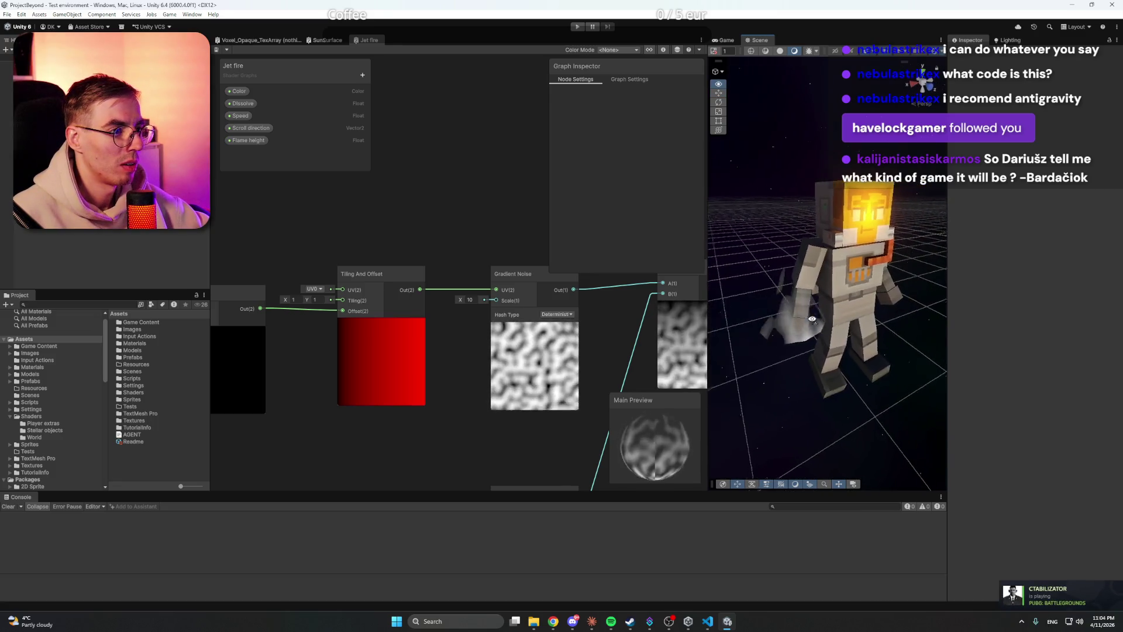
pyautogui.click(813, 327)
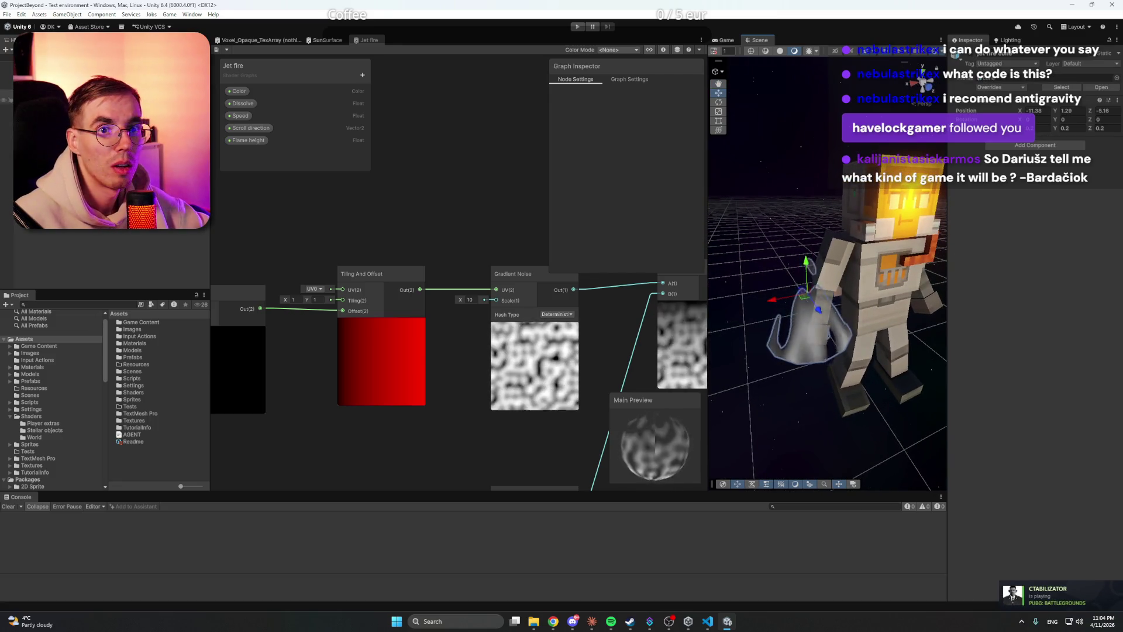
pyautogui.click(813, 334)
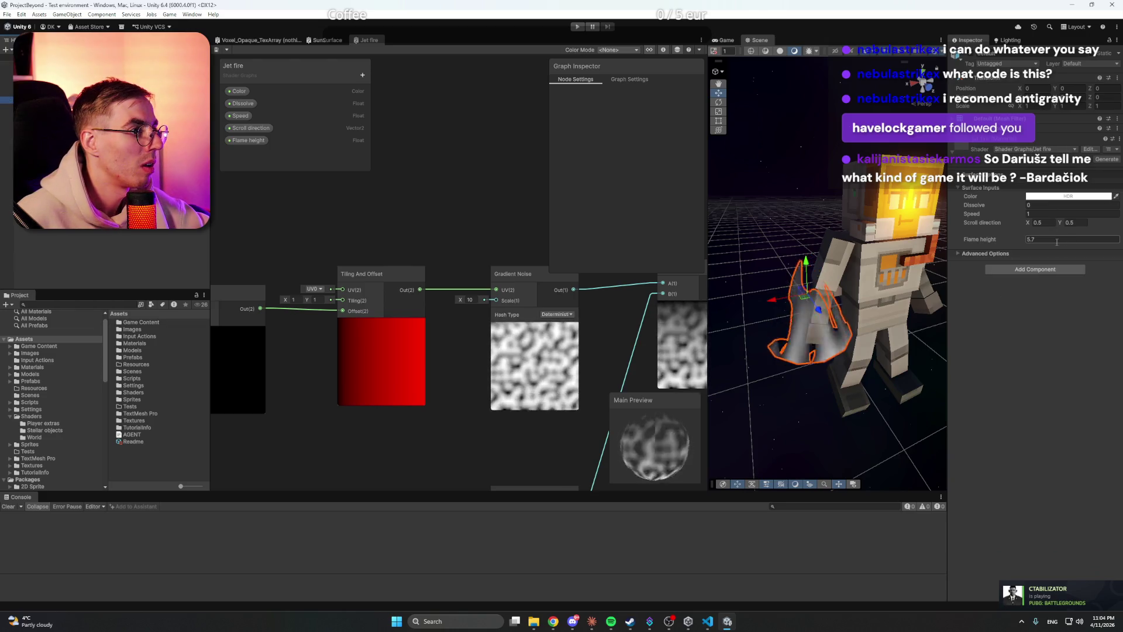
pyautogui.click(1039, 197)
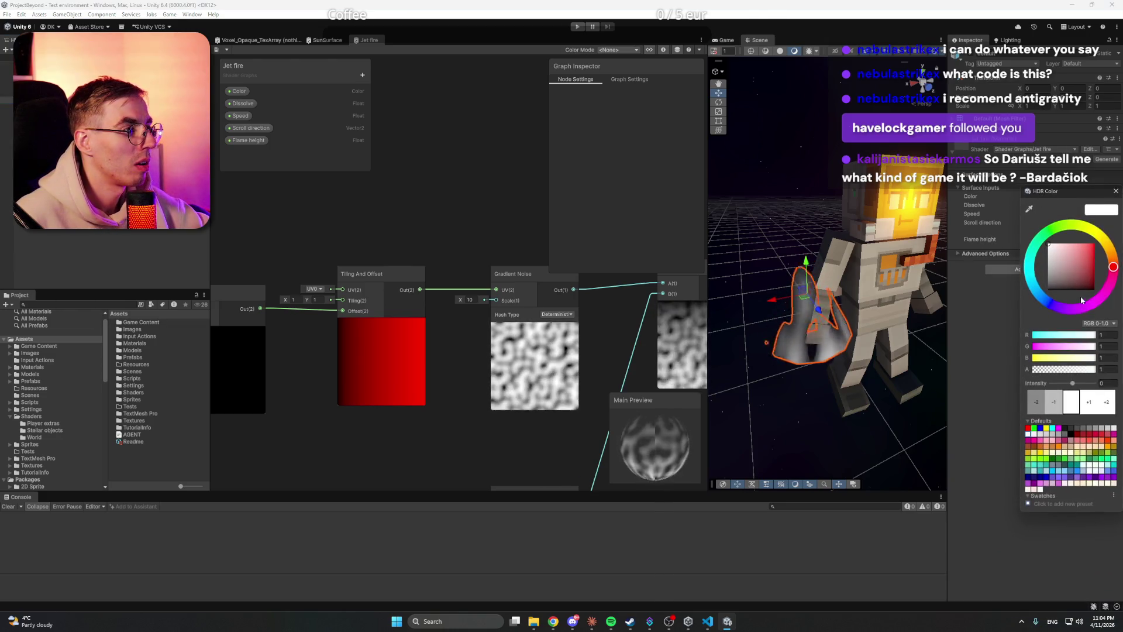
pyautogui.click(1087, 252)
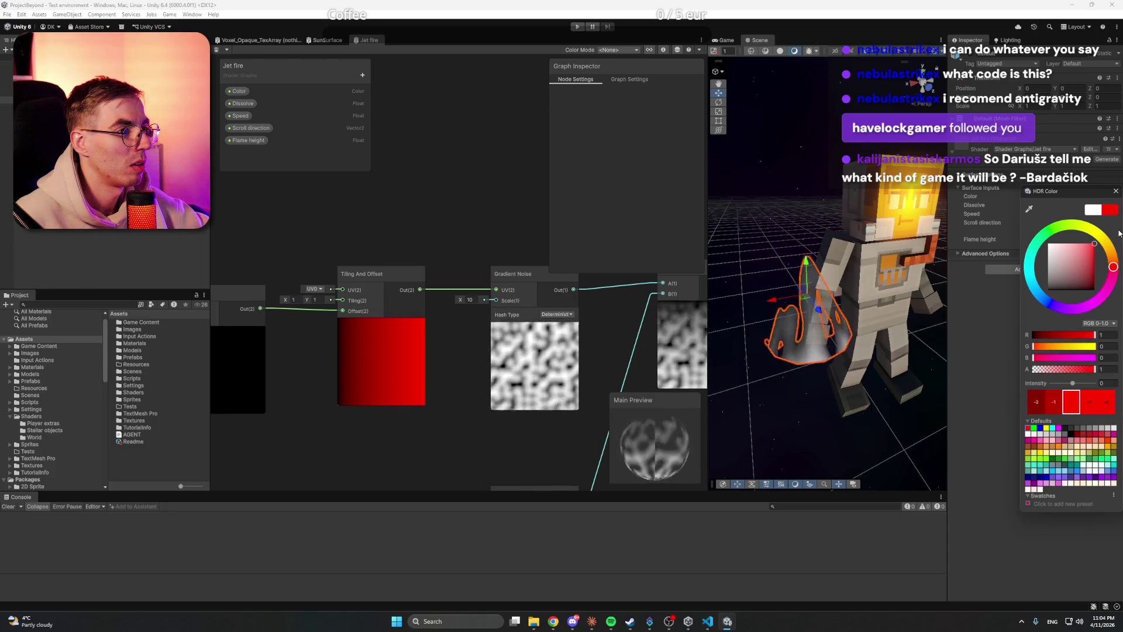
pyautogui.click(1115, 191)
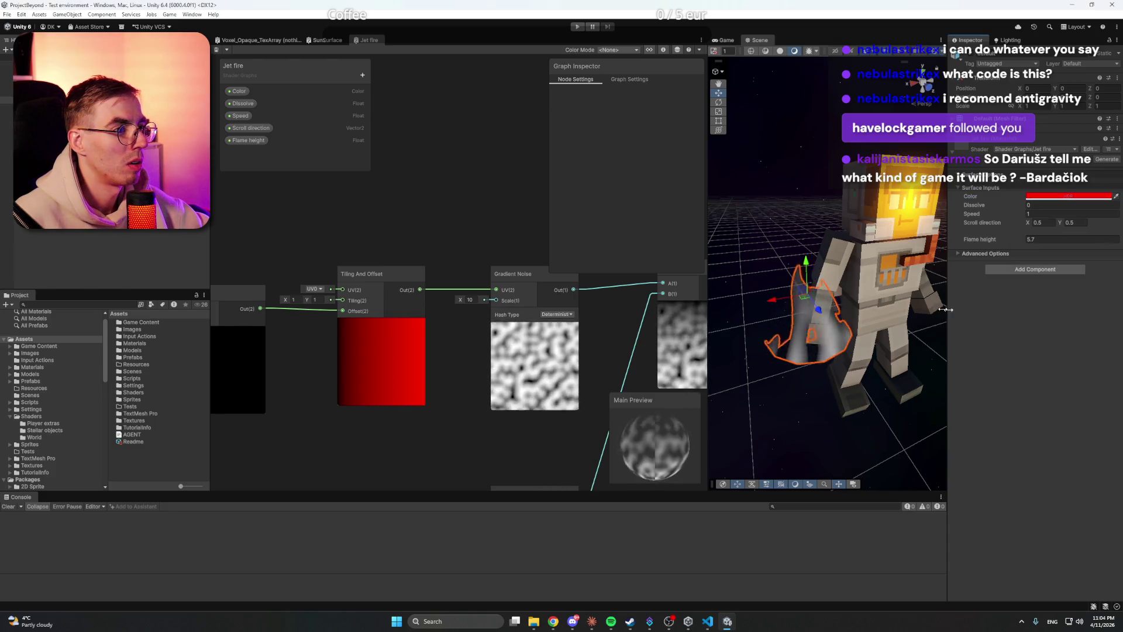
pyautogui.click(804, 221)
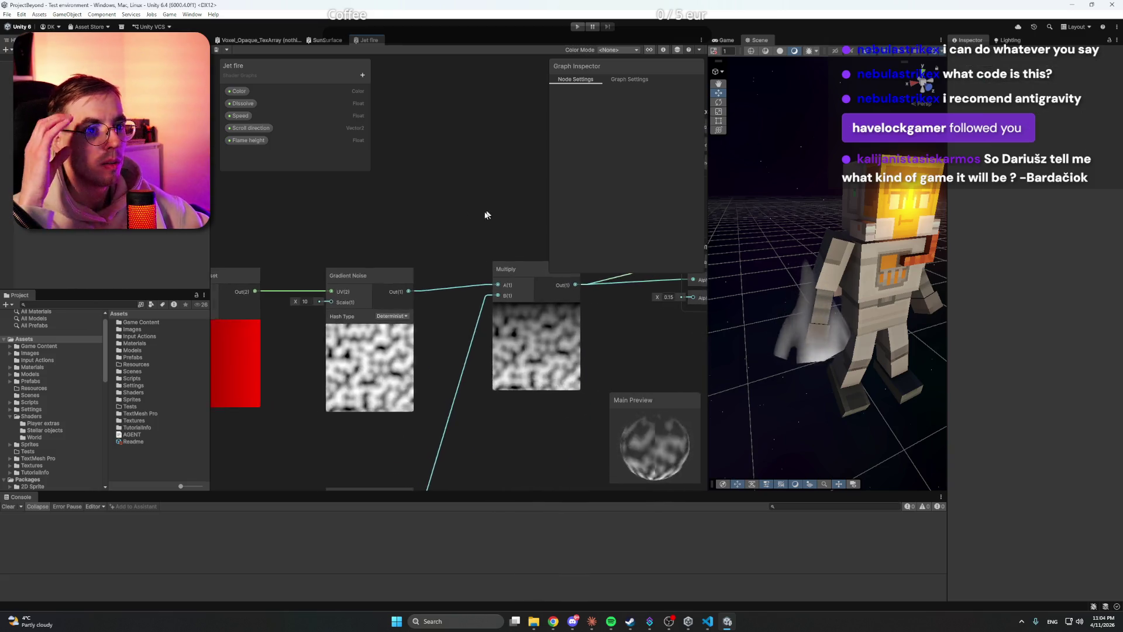
# Step: Pan the graph to the Power and One Minus nodes, then return to the Chrome forum thread
pyautogui.scroll(-2, 418, 223)
pyautogui.moveTo(433, 360); pyautogui.dragTo(558, 297)
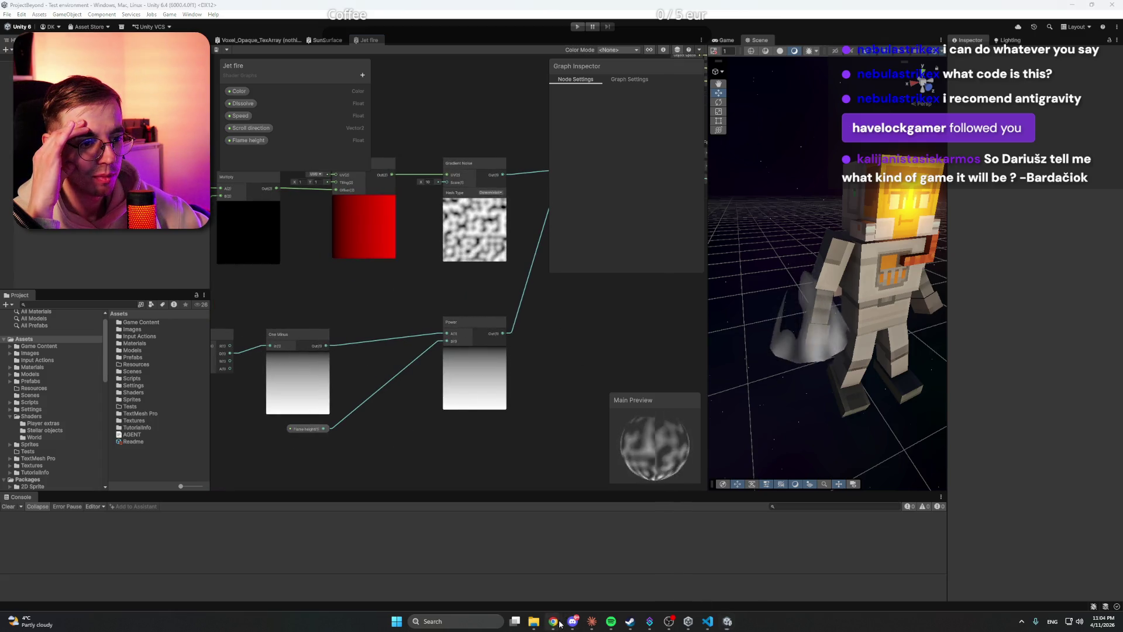
pyautogui.moveTo(553, 621)
pyautogui.click(493, 578)
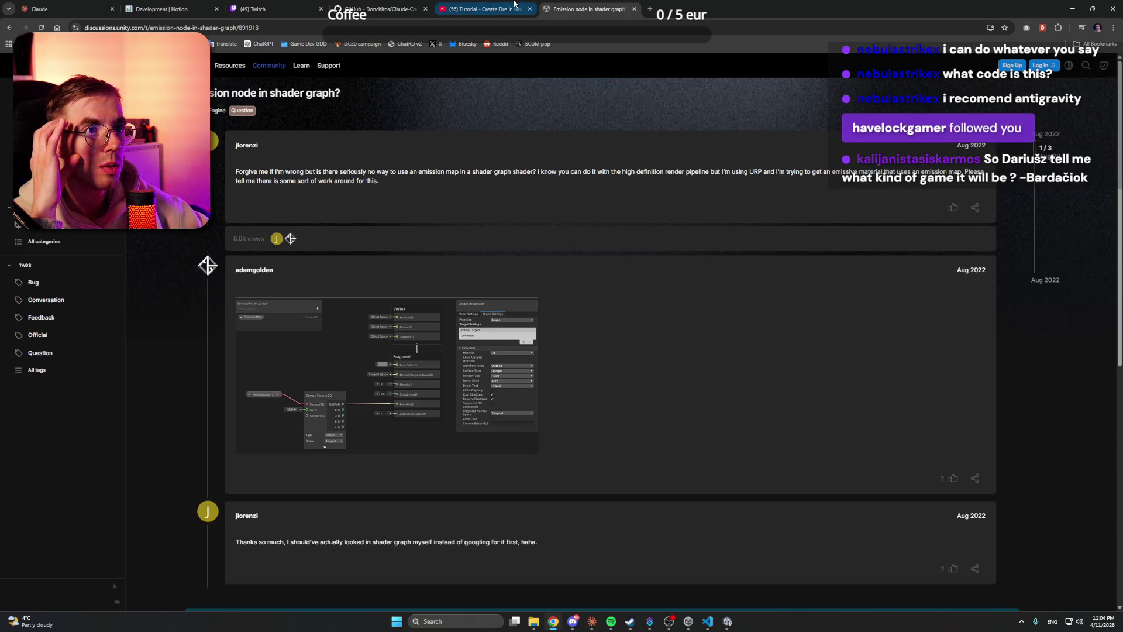
# Step: Play the Create Fire in Unity tutorial in Chrome, then allow Claude's git command
pyautogui.click(302, 3)
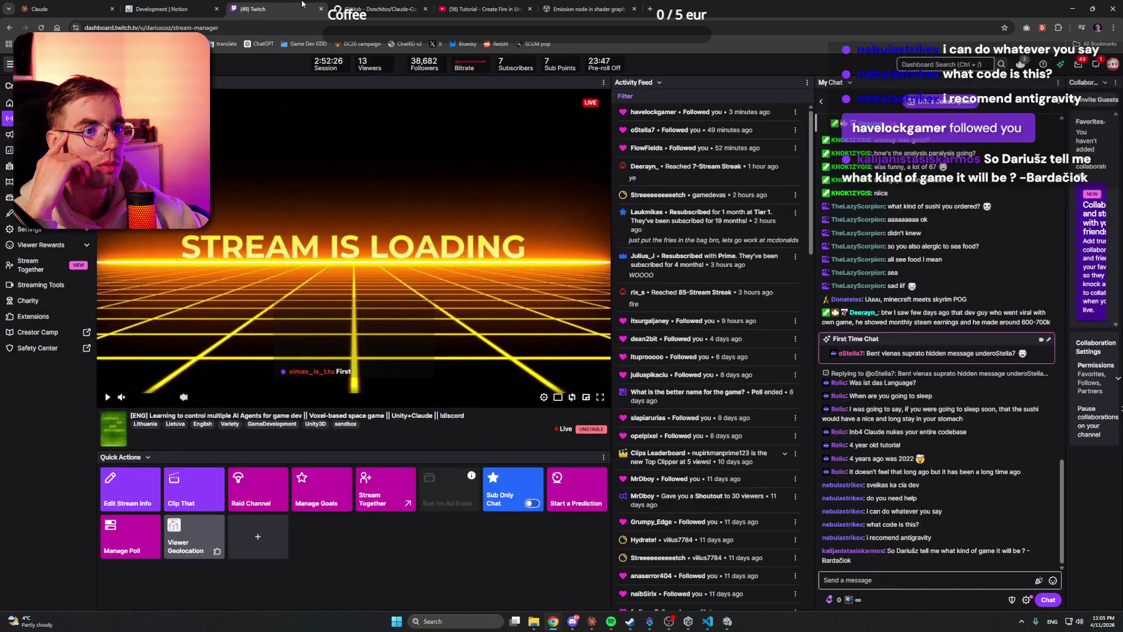
pyautogui.click(391, 4)
pyautogui.click(449, 5)
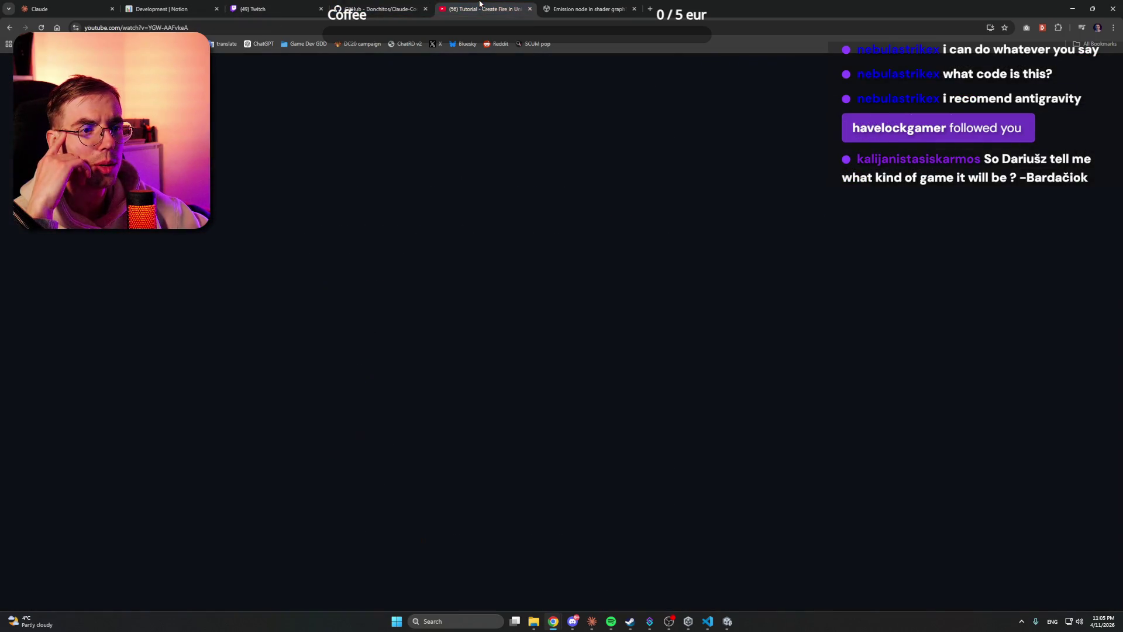
pyautogui.click(592, 230)
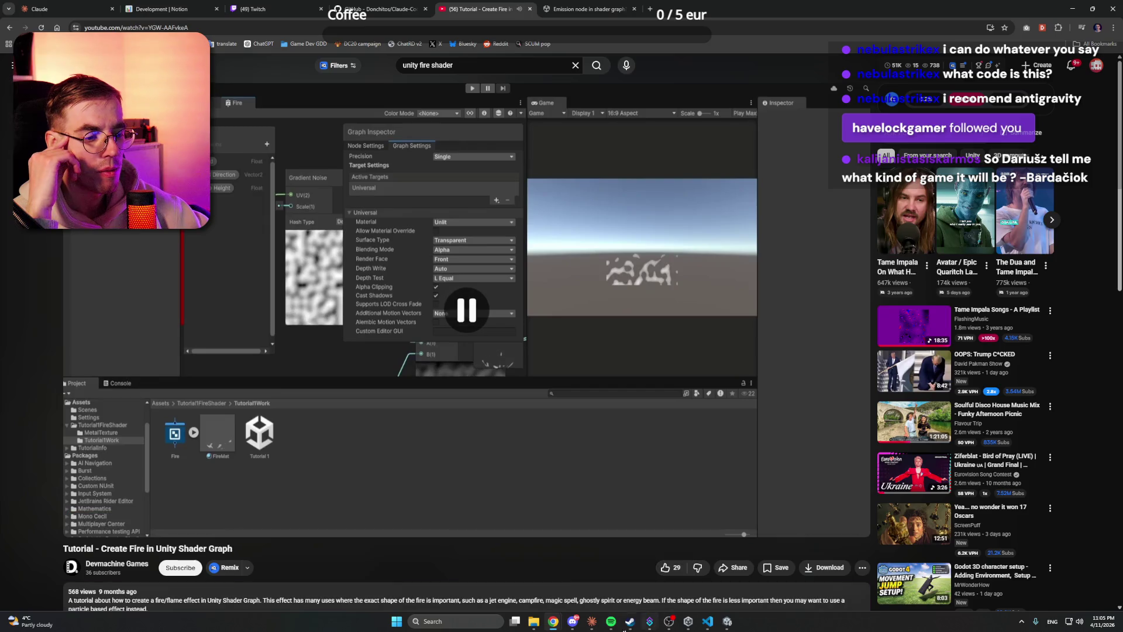
pyautogui.click(591, 621)
pyautogui.hotkey('ctrl', 'Return')
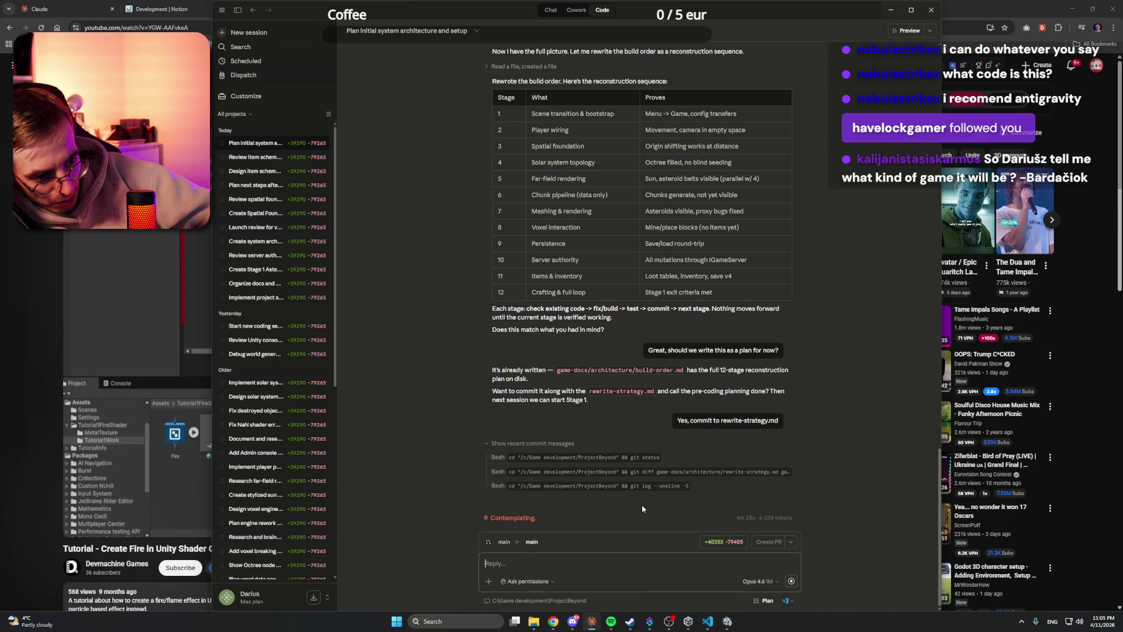
# Step: Allow Claude to commit rewrite-strategy.md and build-order.md once, then bring Unity back to the front
pyautogui.click(725, 587)
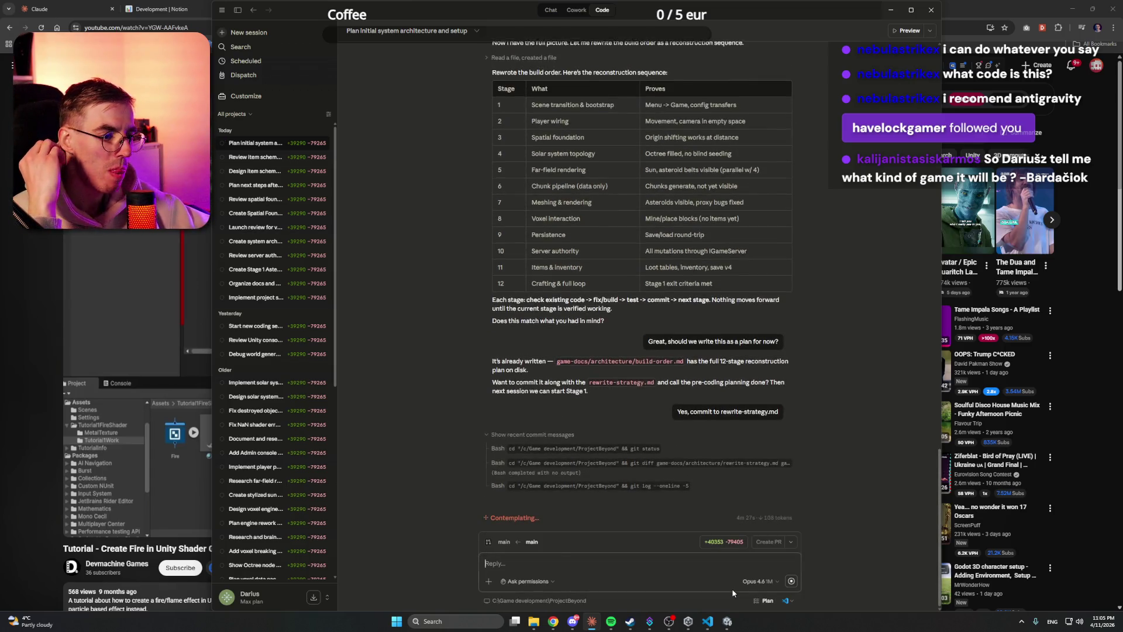
pyautogui.click(734, 592)
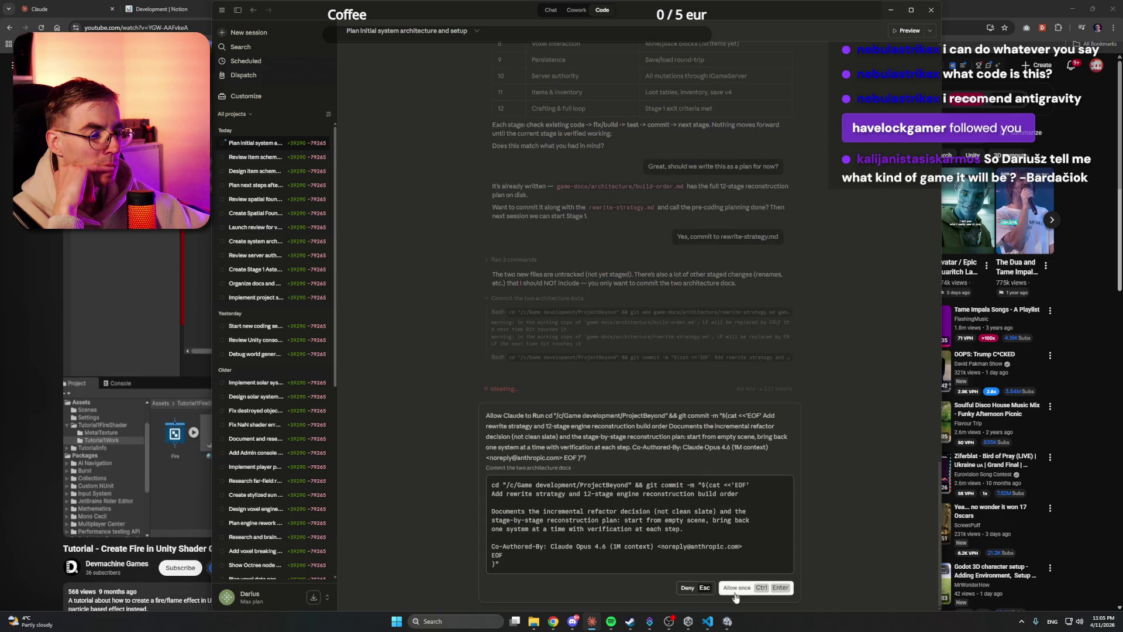
pyautogui.click(742, 590)
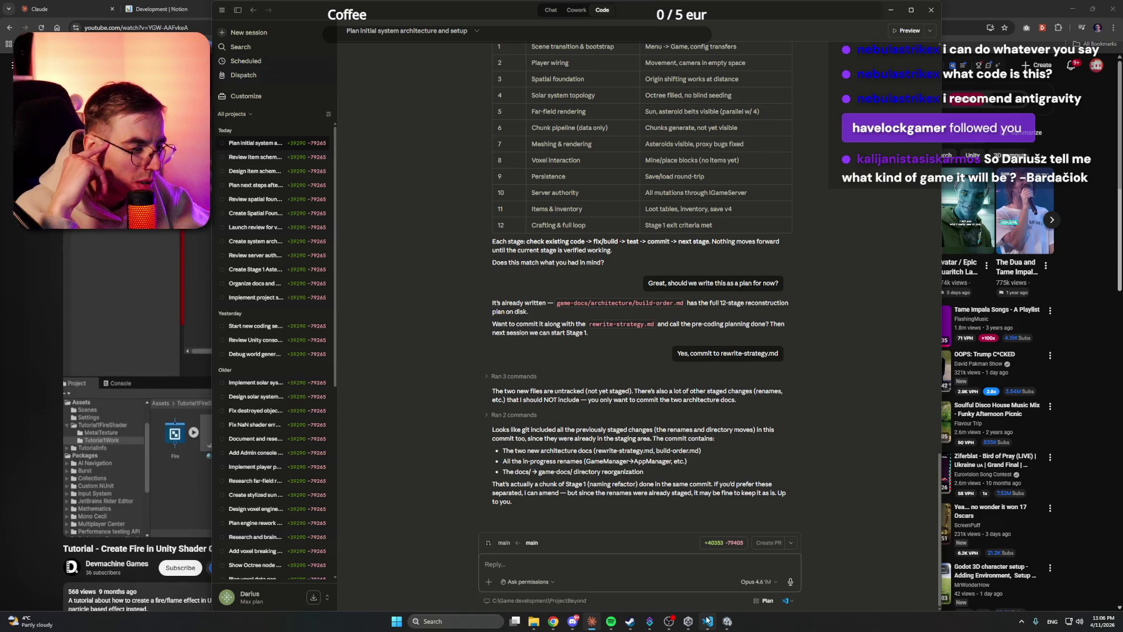
pyautogui.click(728, 624)
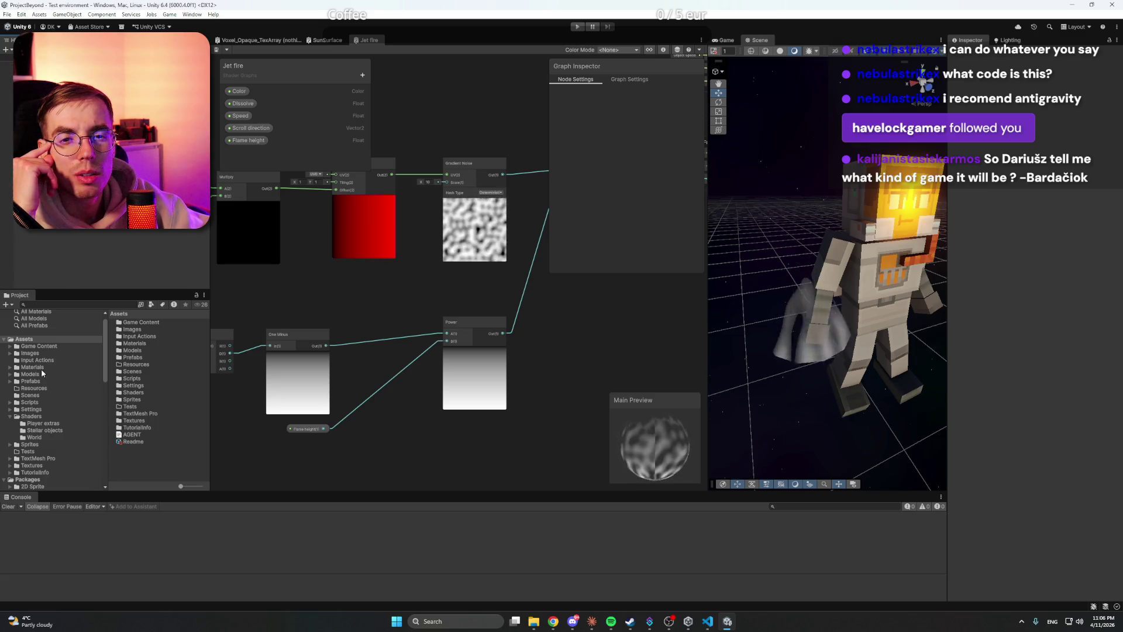
# Step: Open the Game scene from Assets/Scenes, inspect App Manager and Game Session, then minimize Unity
pyautogui.click(30, 395)
pyautogui.doubleClick(130, 321)
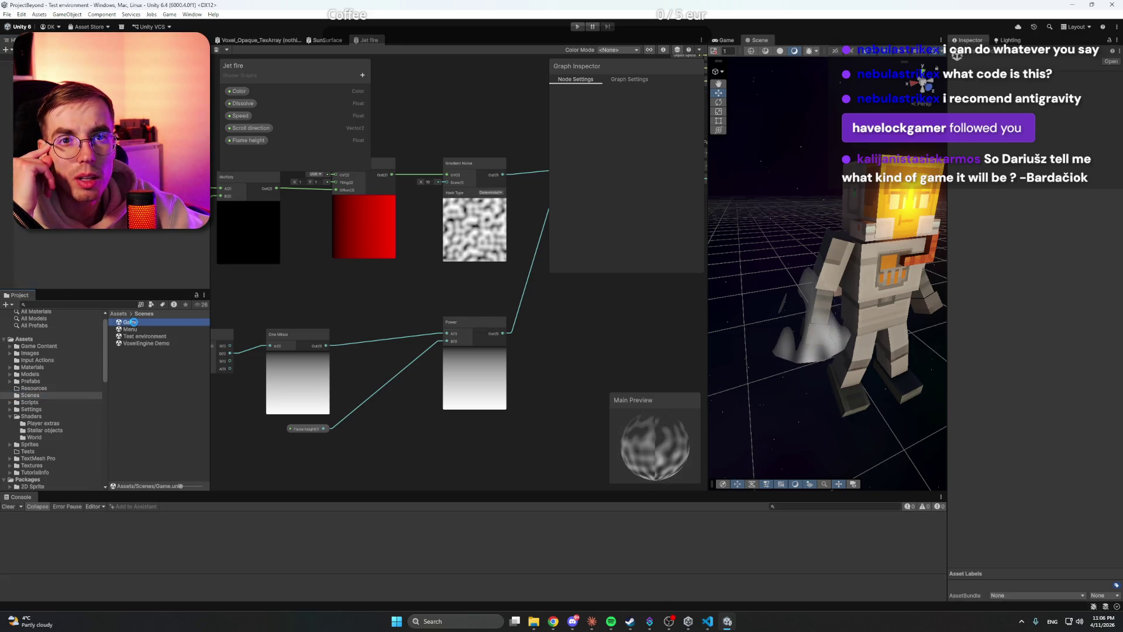
pyautogui.click(35, 71)
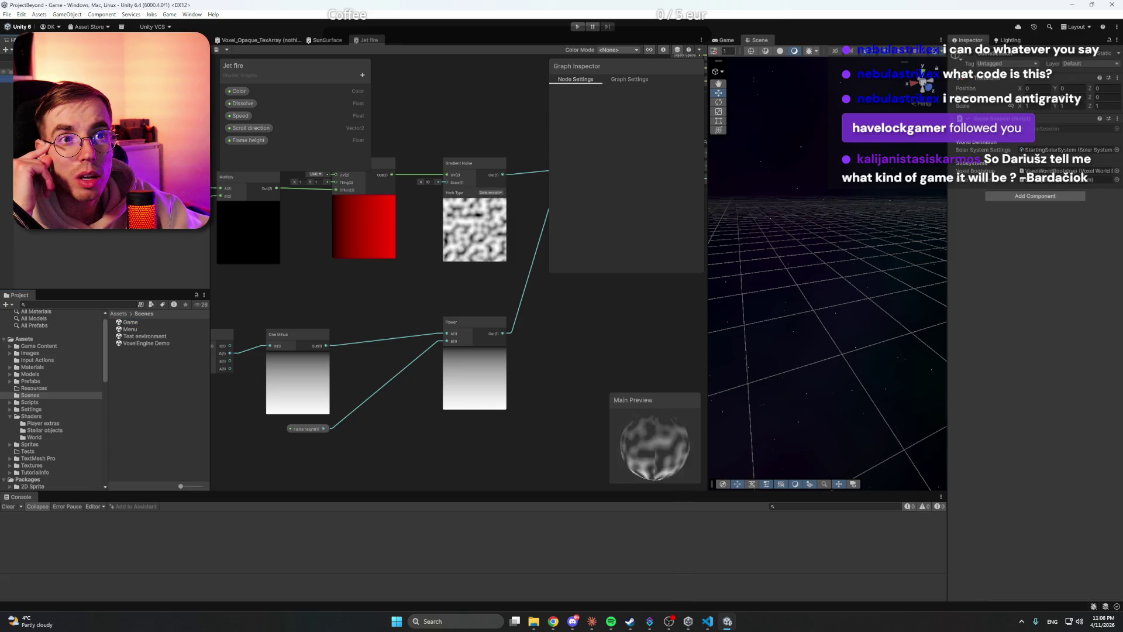
pyautogui.press('Down')
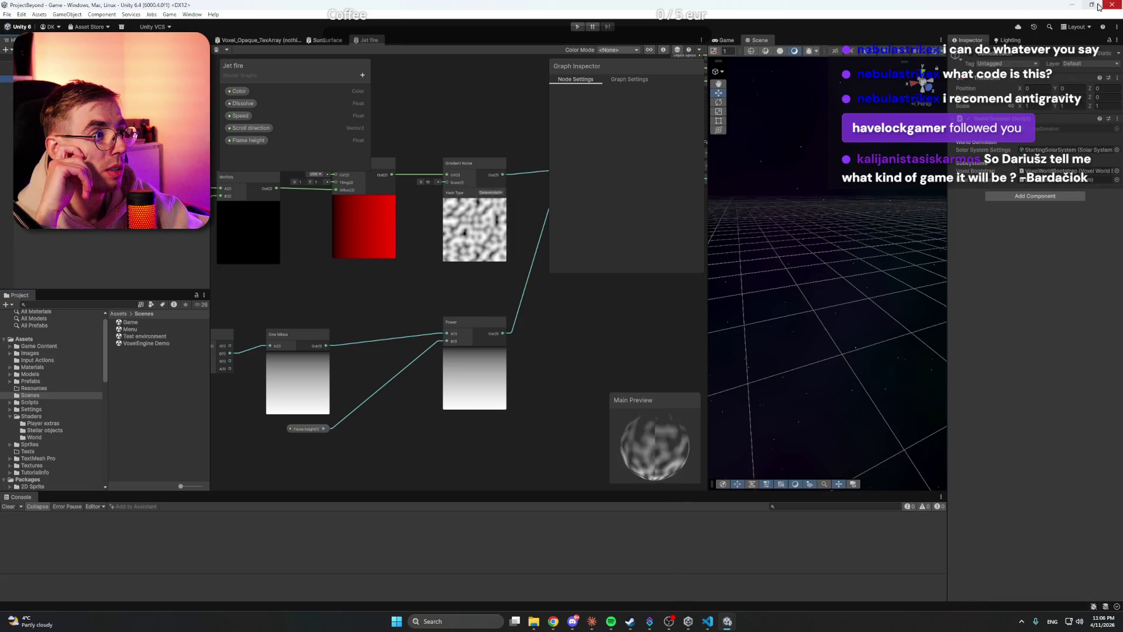
pyautogui.click(1073, 5)
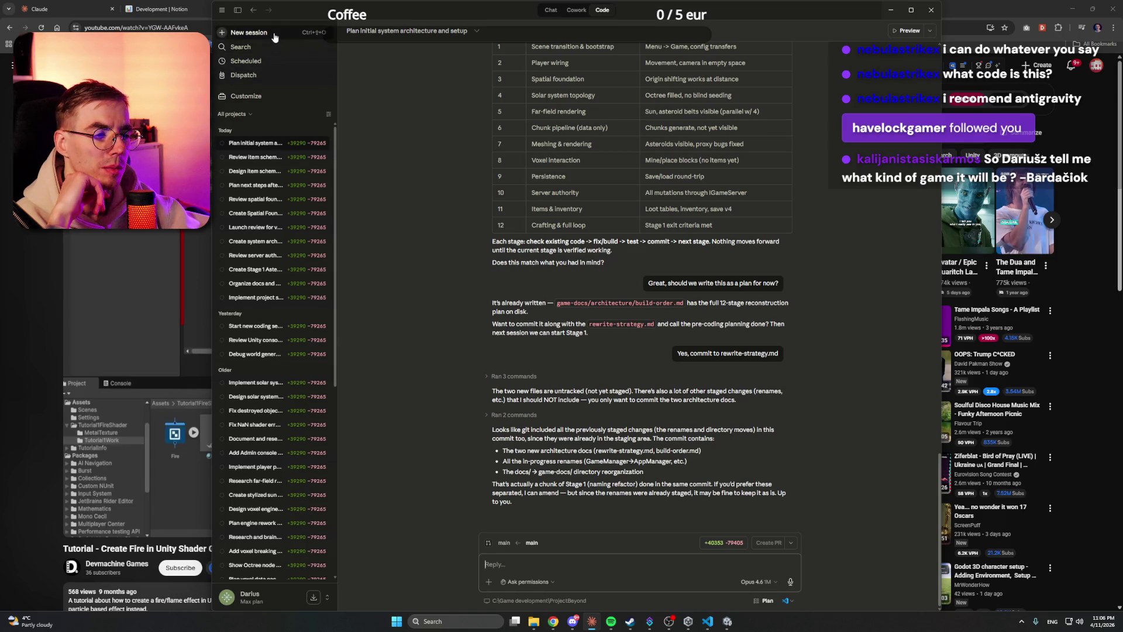
# Step: Review the build-order.md path in Claude's reply, then start a new empty Claude session
pyautogui.scroll(3, 399, 223)
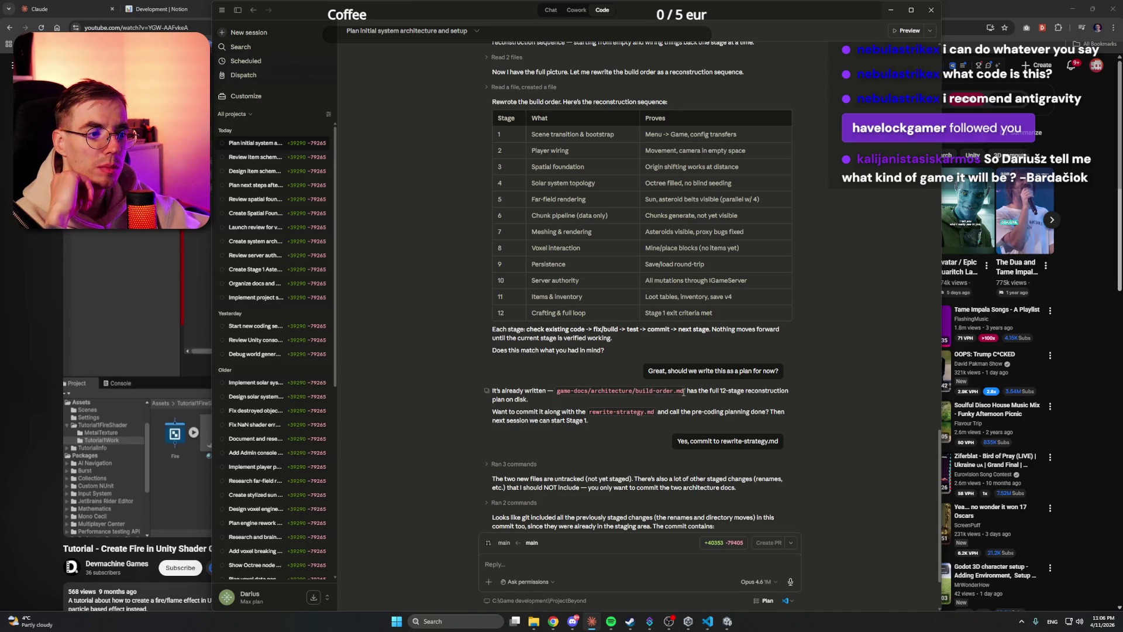
pyautogui.moveTo(683, 390); pyautogui.dragTo(556, 391)
pyautogui.hotkey('ctrl', 'c')
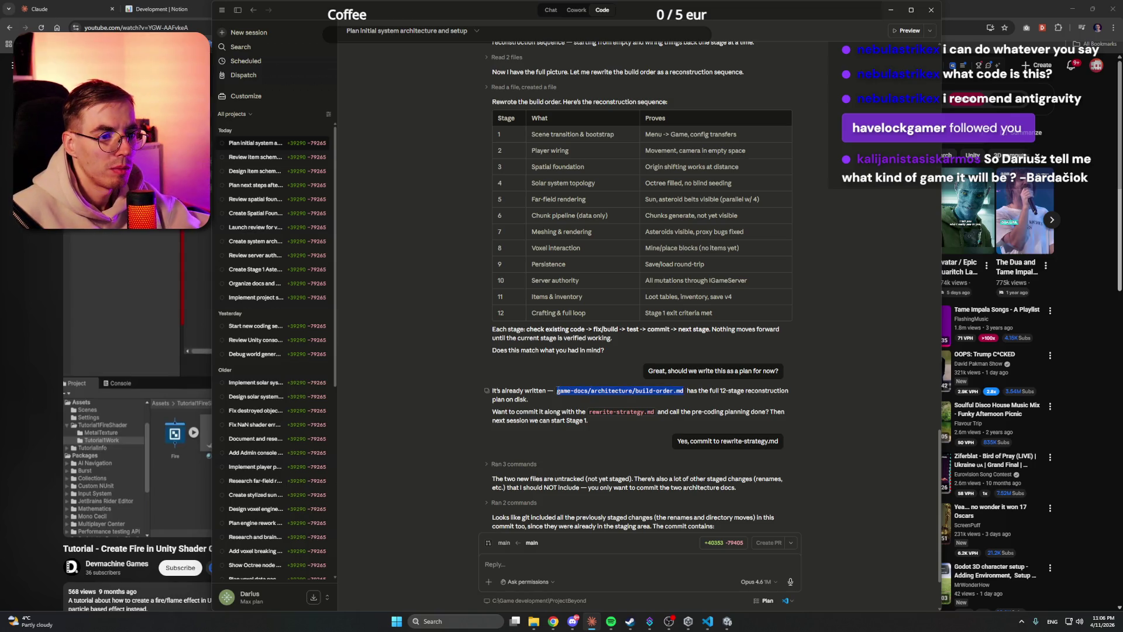
pyautogui.click(425, 332)
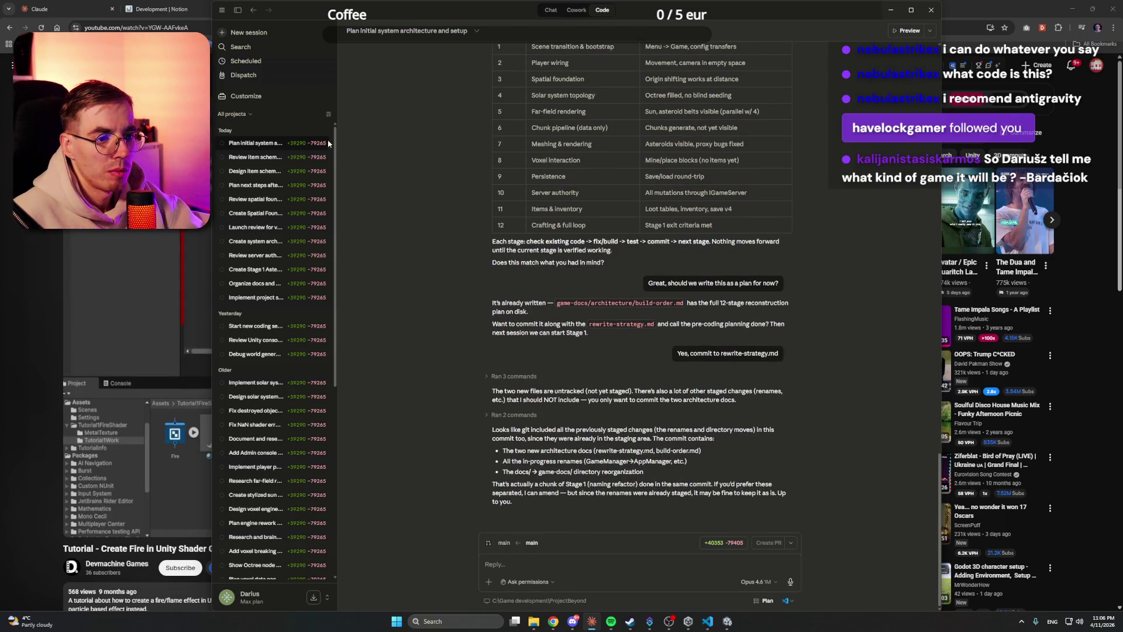
pyautogui.click(271, 33)
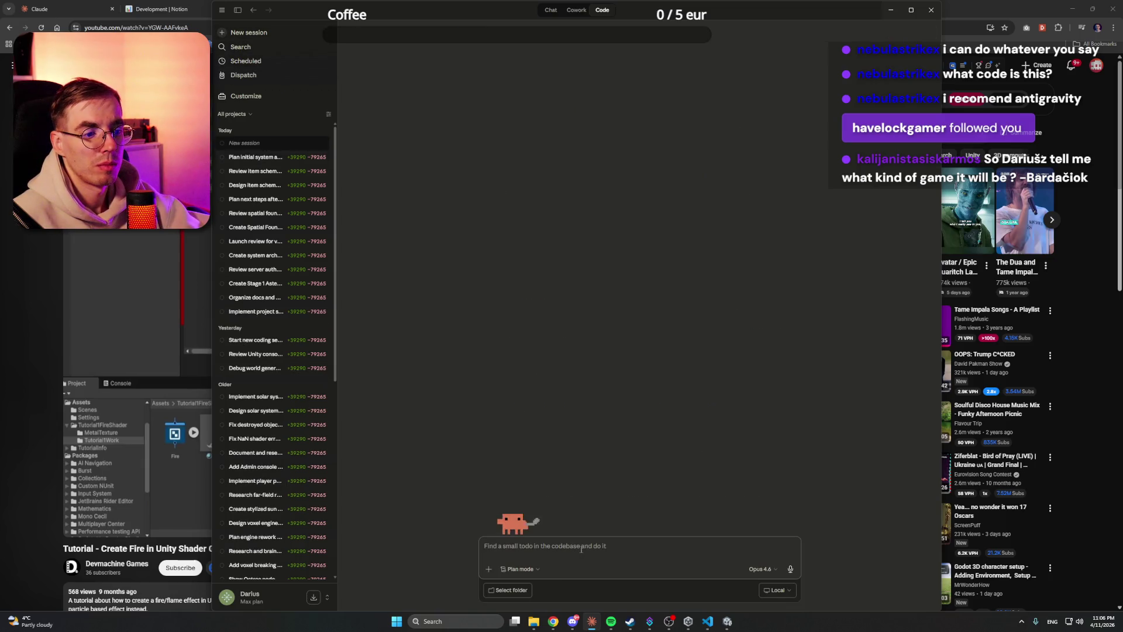
# Step: Draft a prompt 'Let's start with code rewrite.' with the pasted build-order.md path
pyautogui.write("Let's")
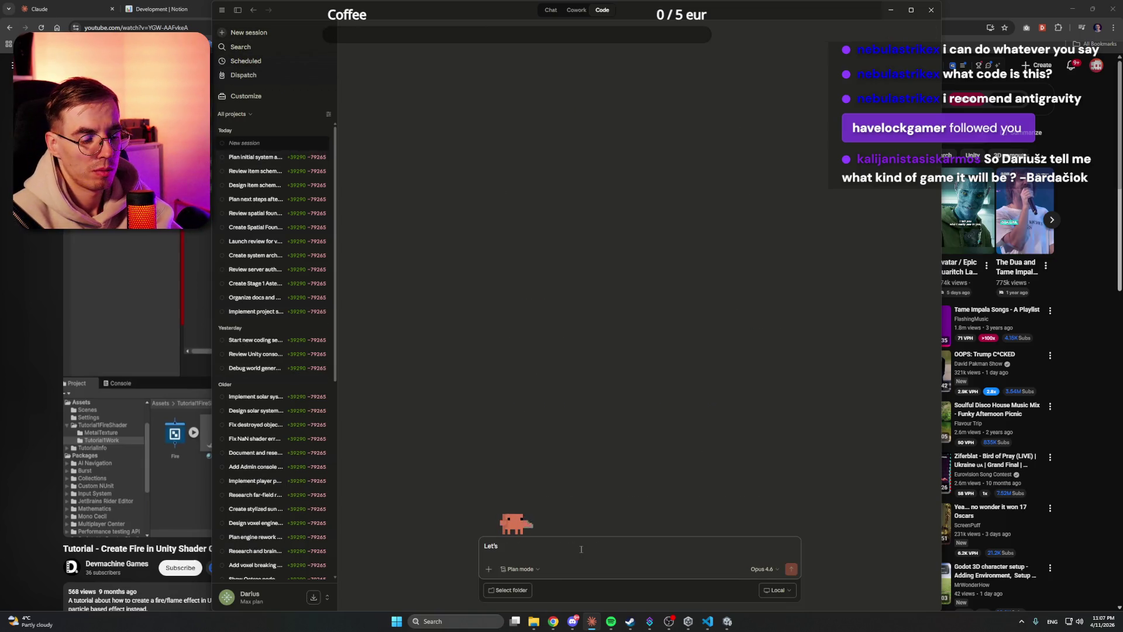
pyautogui.write(' start w')
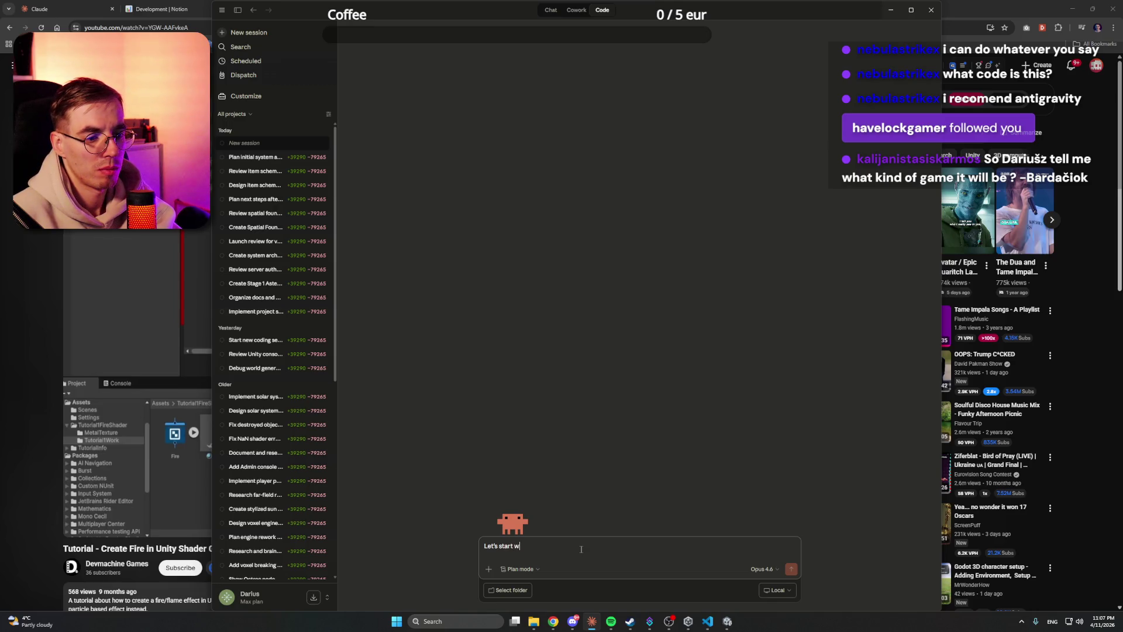
pyautogui.write('ith code rewrite.')
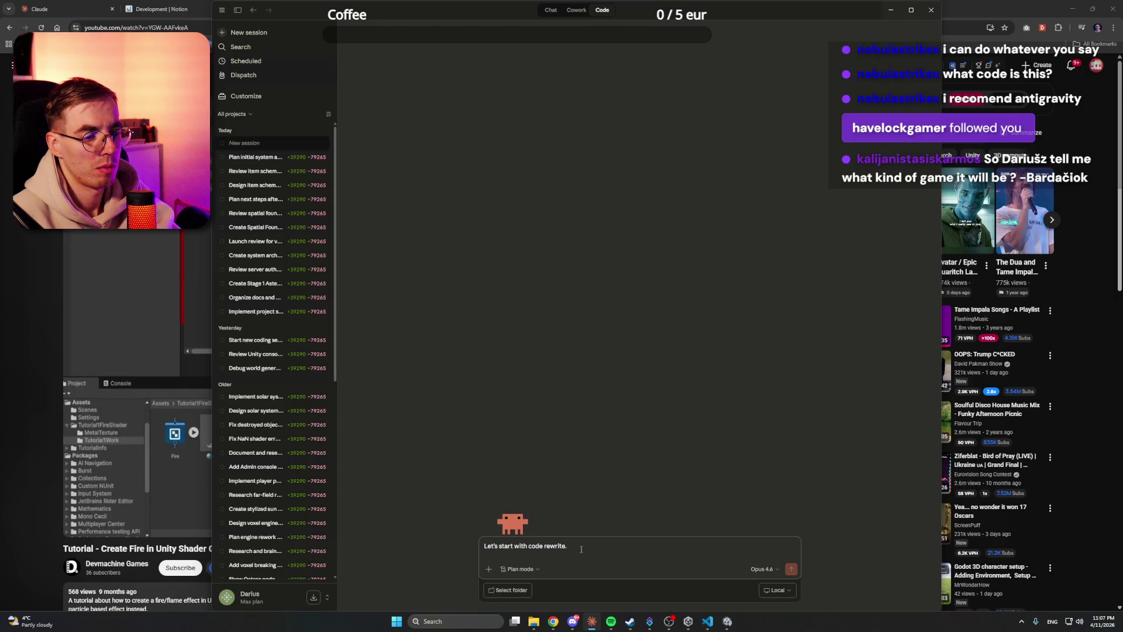
pyautogui.hotkey('ctrl', 'v')
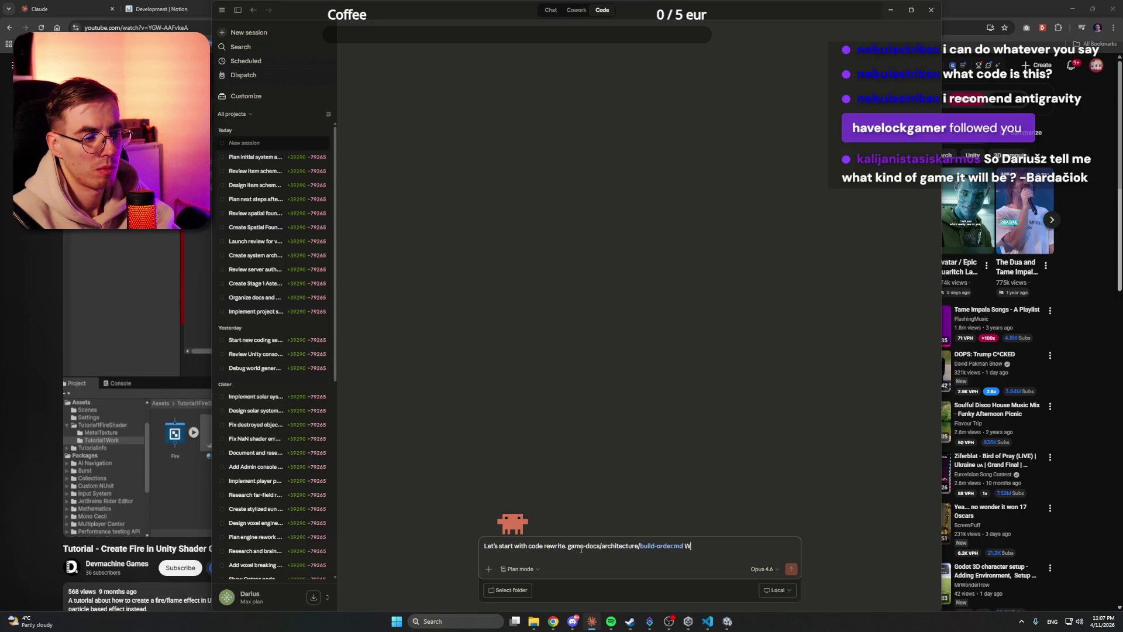
pyautogui.write('e will s')
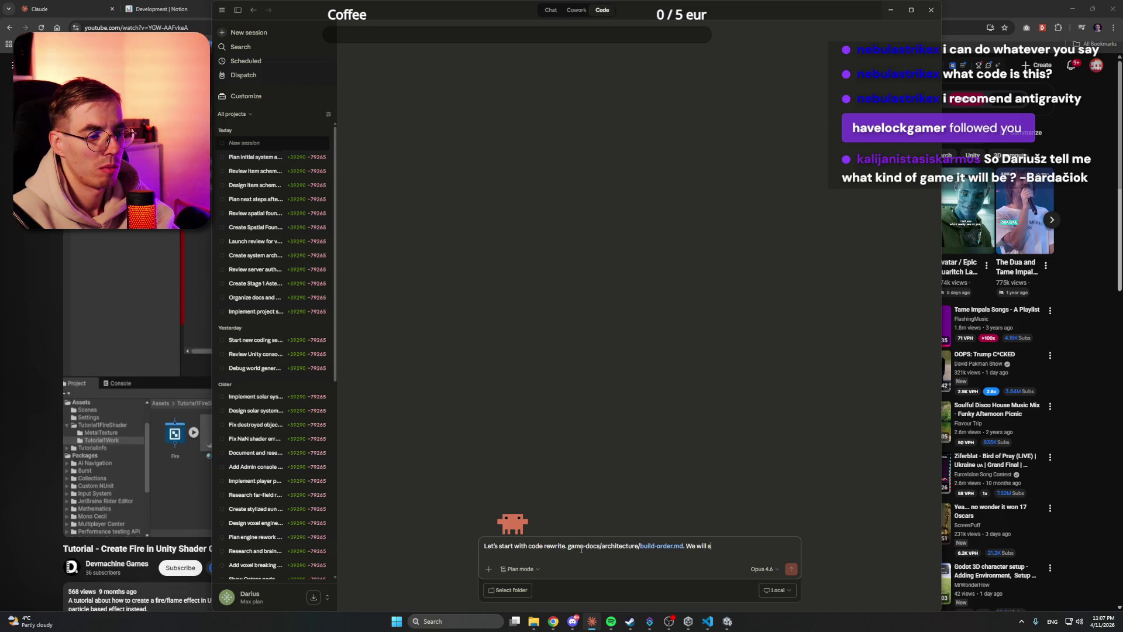
pyautogui.write('tart from first')
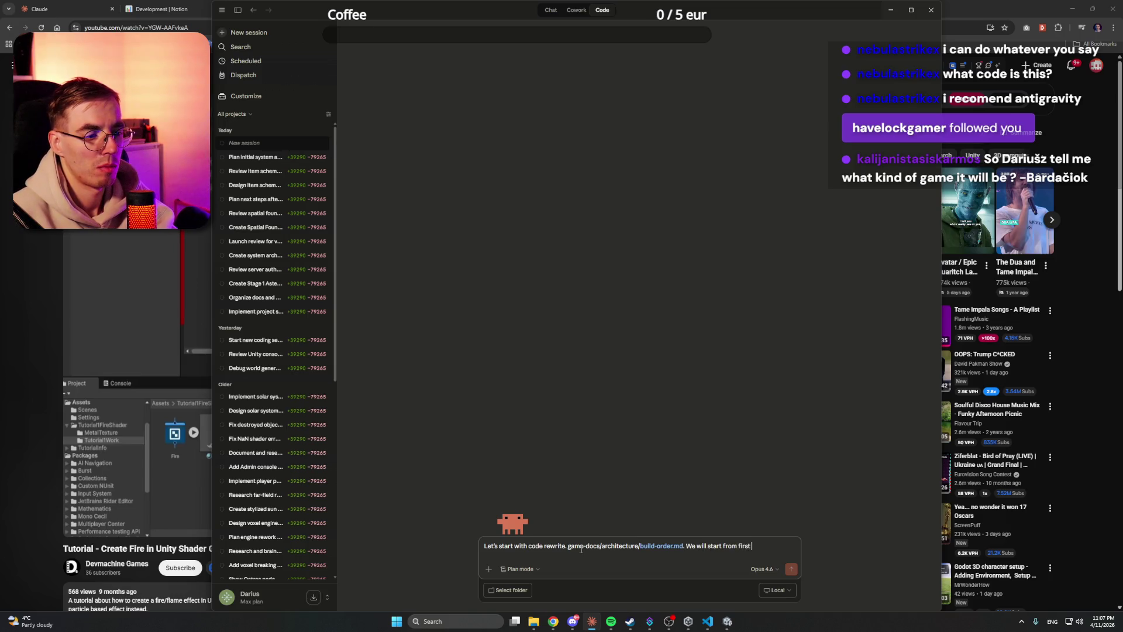
pyautogui.write('. D')
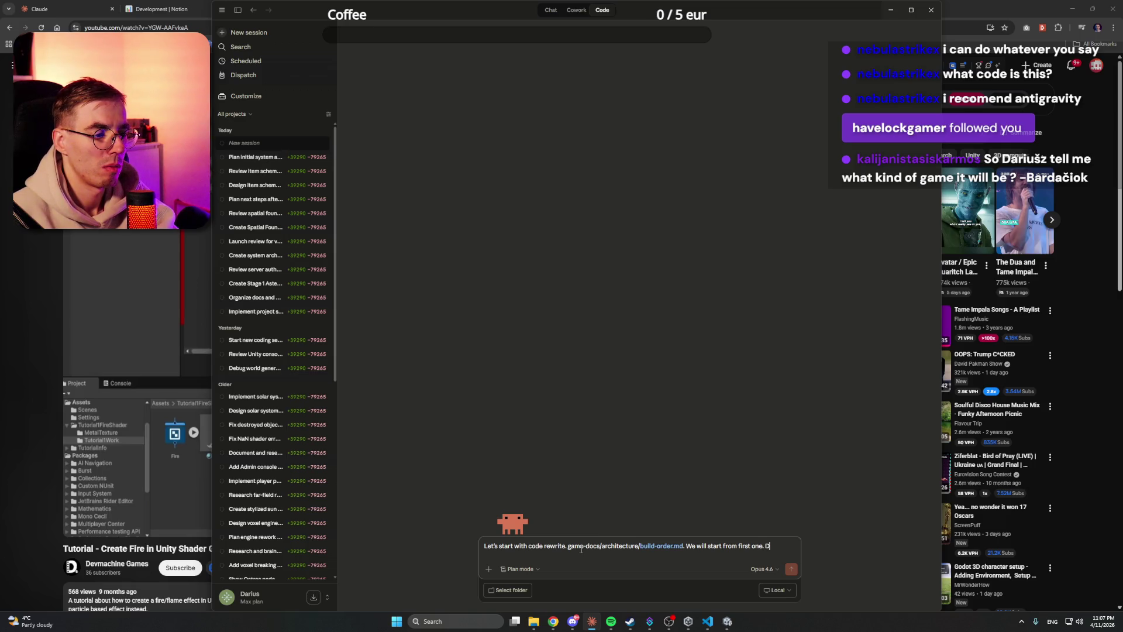
pyautogui.press('BackSpace')
pyautogui.write('In the scene Main obj')
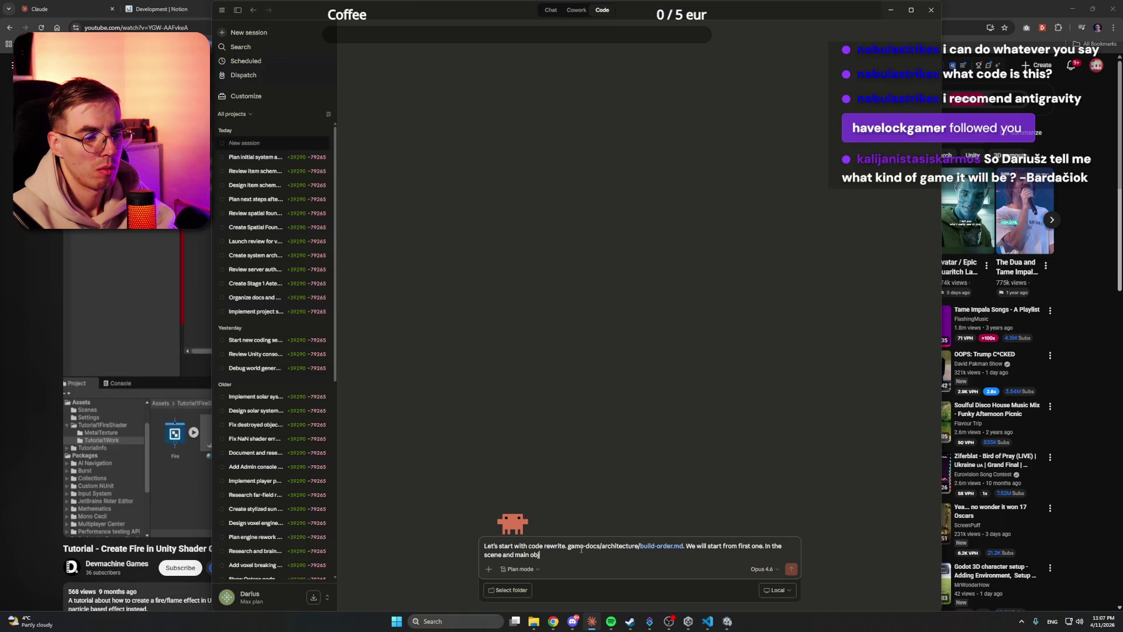
pyautogui.write('ects, disconnect')
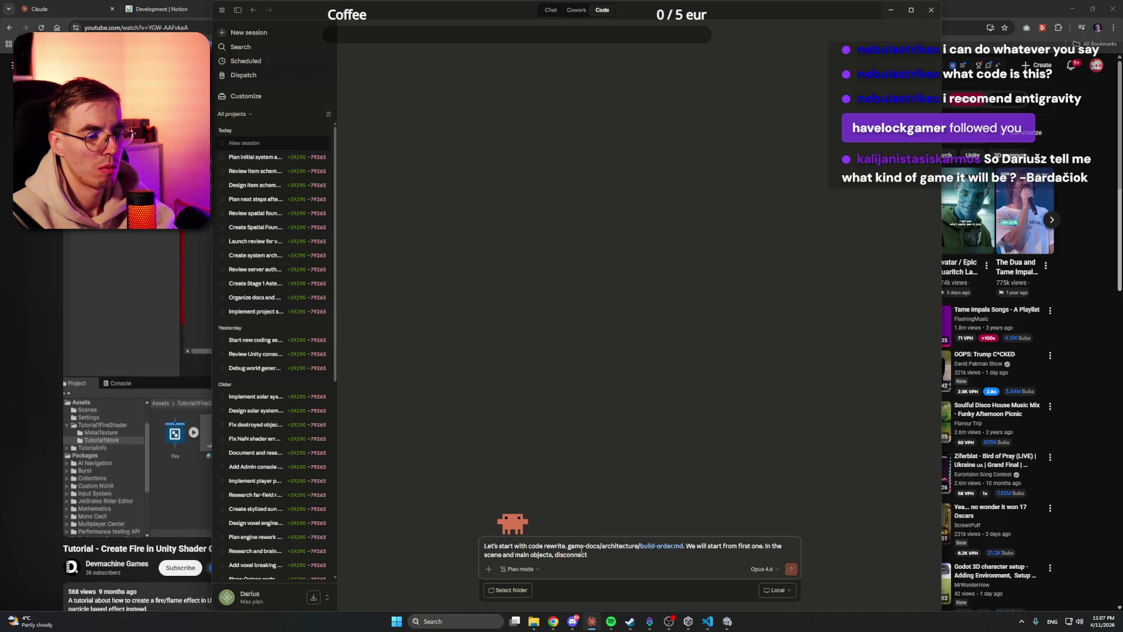
pyautogui.write(' most of the')
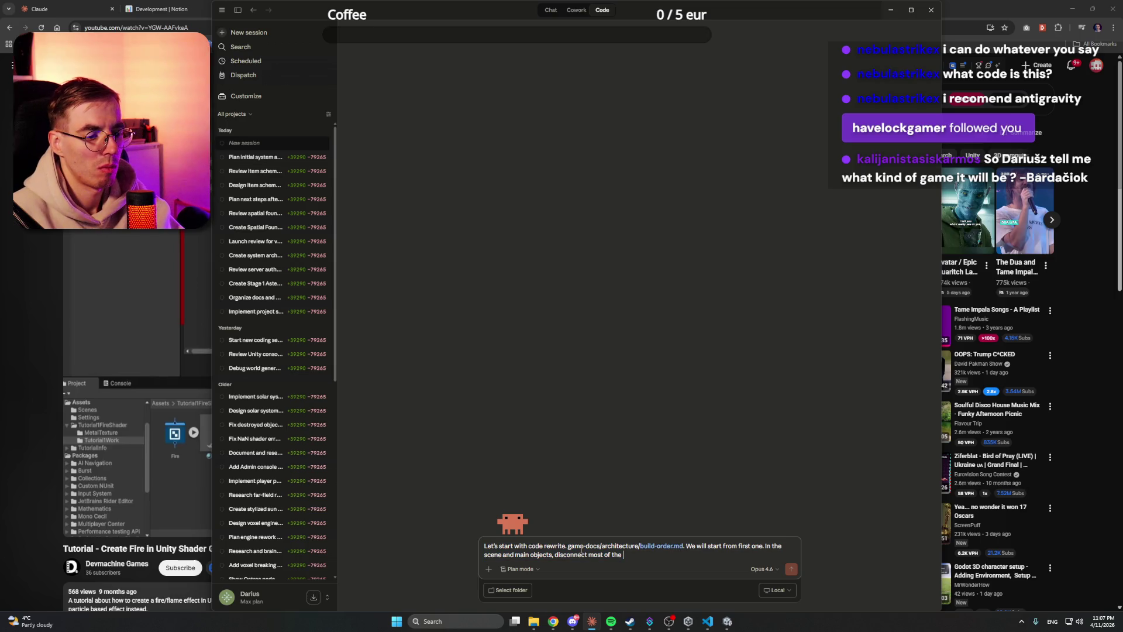
# Step: Delete the entire drafted prompt and switch back to the Unity editor
pyautogui.hotkey('ctrl', 'shift', 'Left')
pyautogui.hotkey('ctrl', 'a')
pyautogui.press('BackSpace')
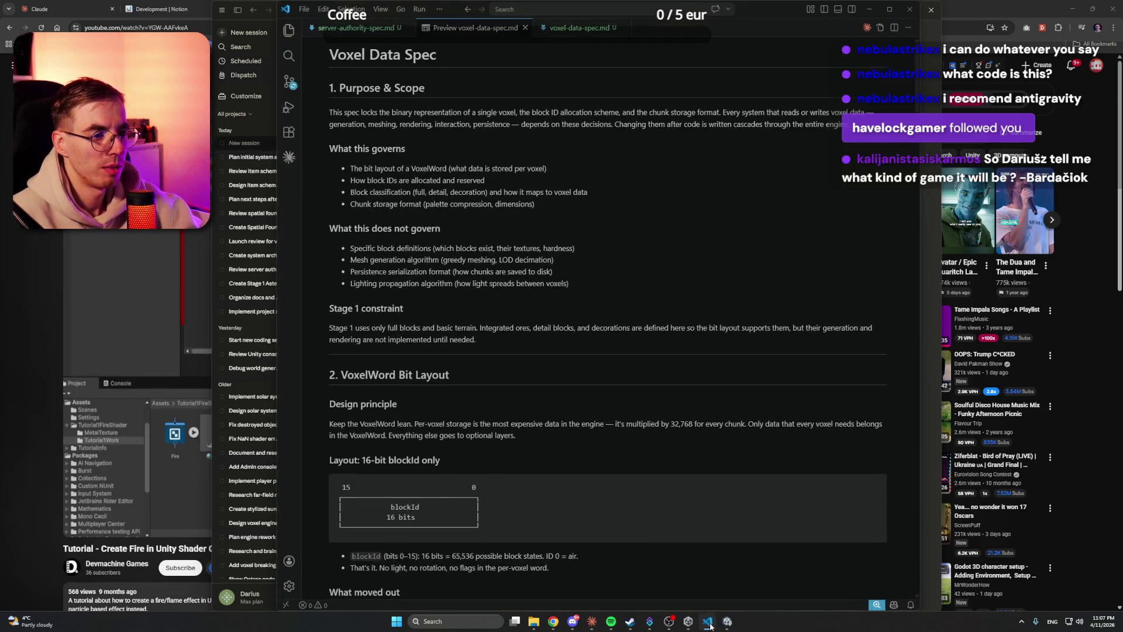
pyautogui.click(727, 621)
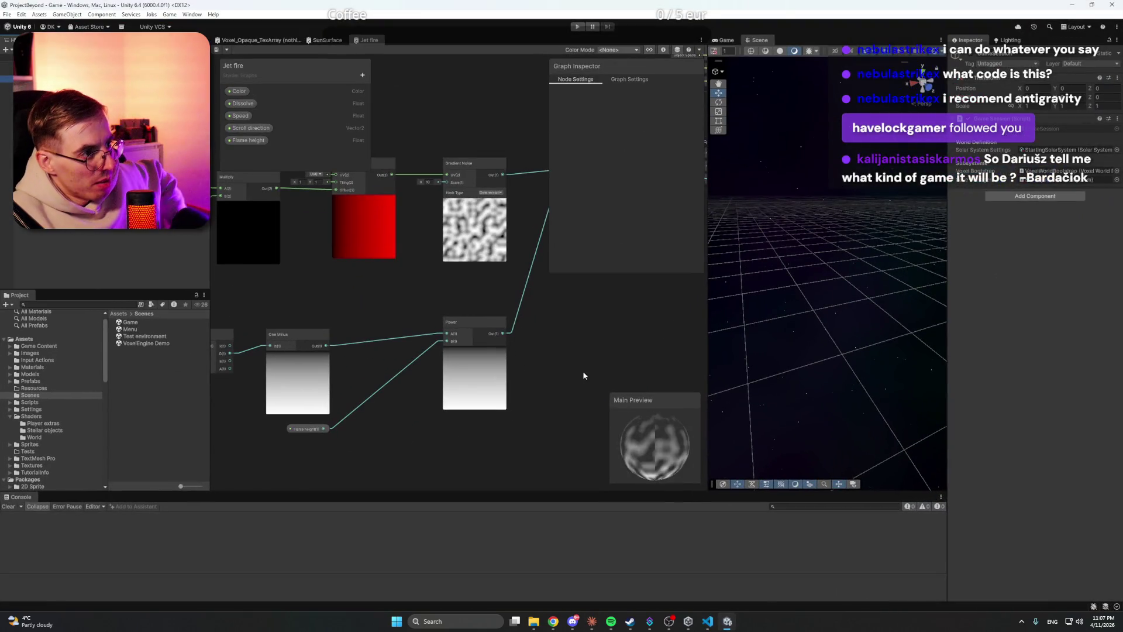